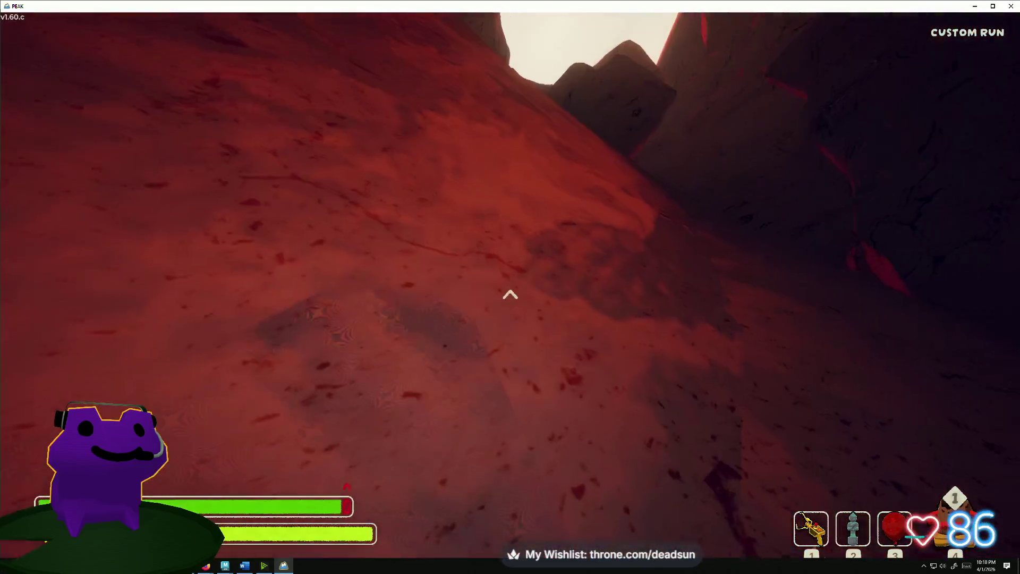
# - Grab the red slope and climb the red and dark rock walls up onto the ledge
pyautogui.click(510, 294)
pyautogui.press('w')
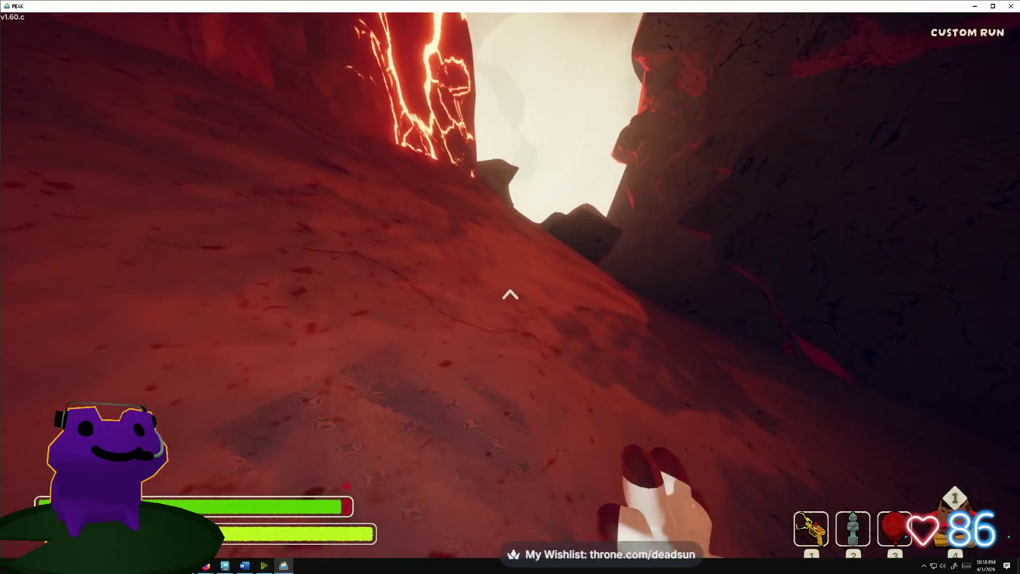
pyautogui.press('w')
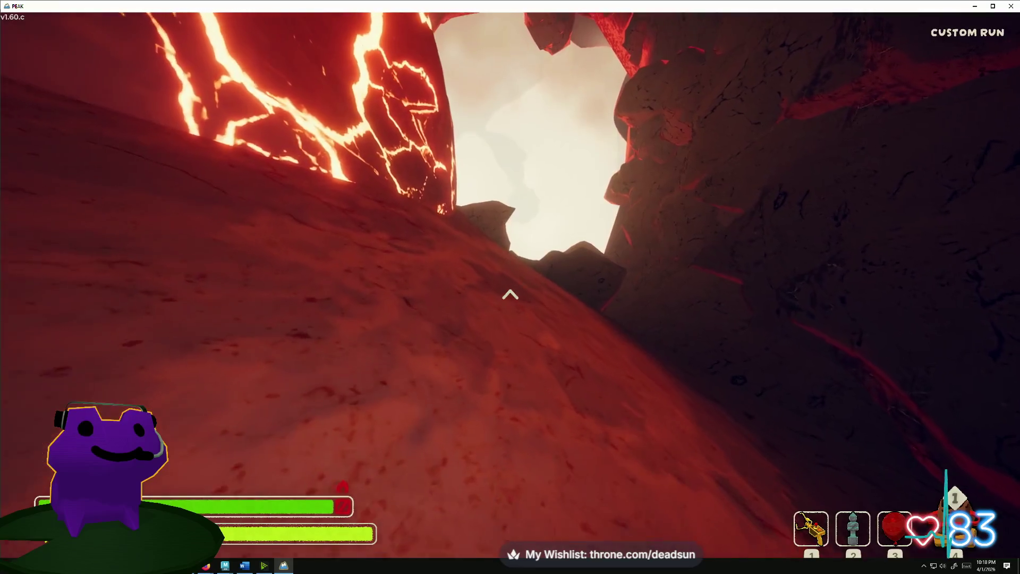
pyautogui.press('w')
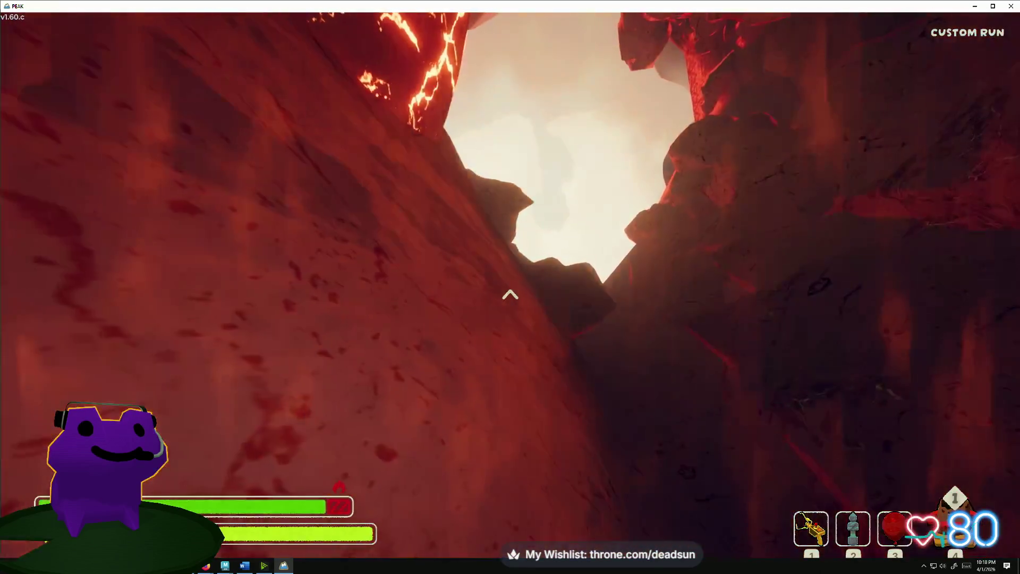
pyautogui.press('w')
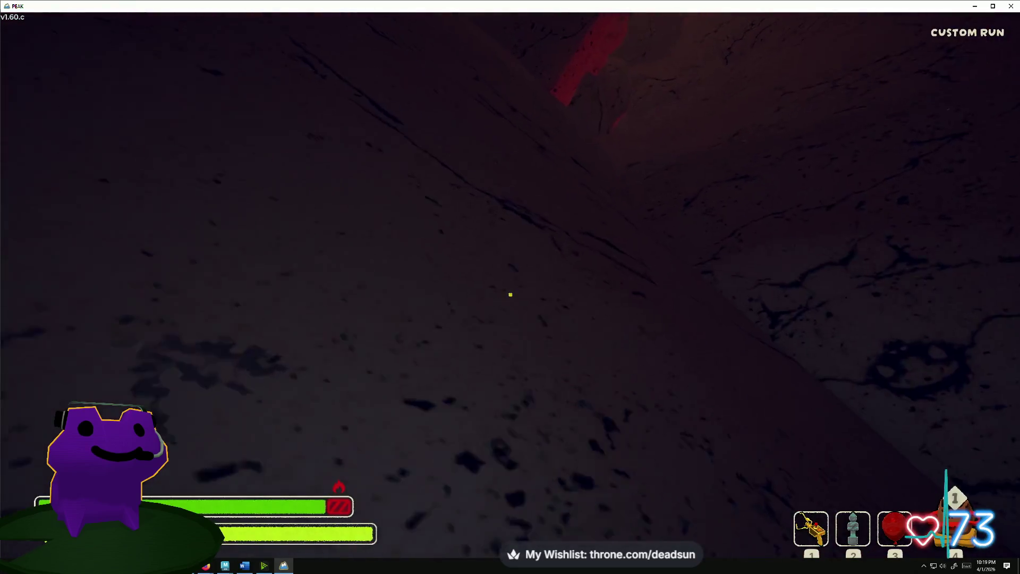
pyautogui.press('w')
pyautogui.press('w')
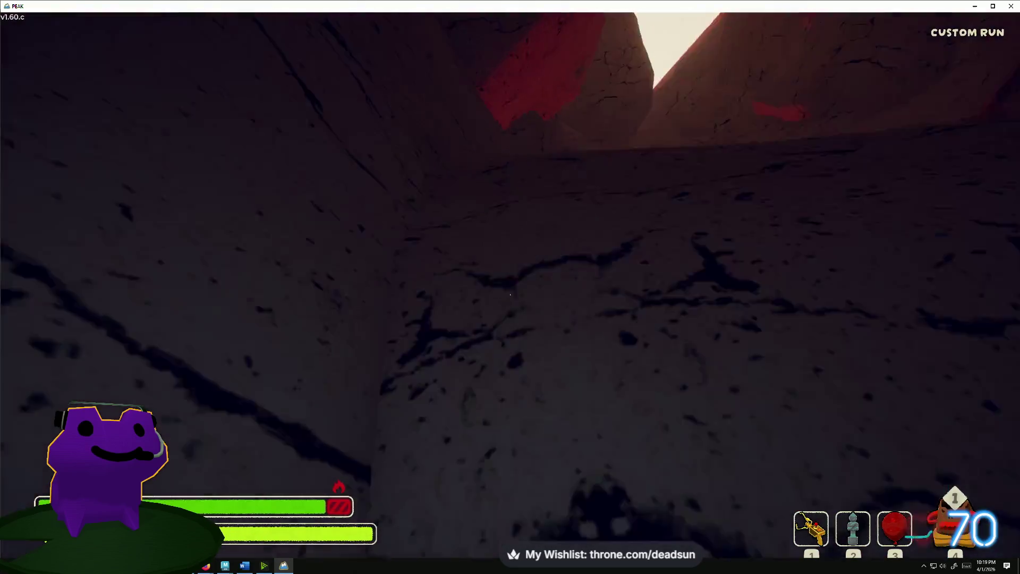
pyautogui.press('w')
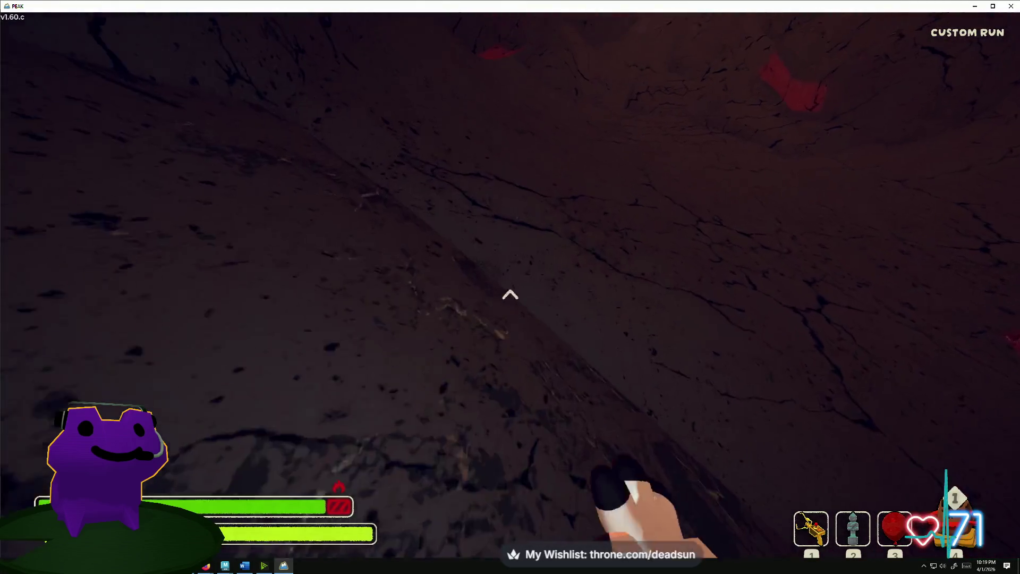
pyautogui.press('w')
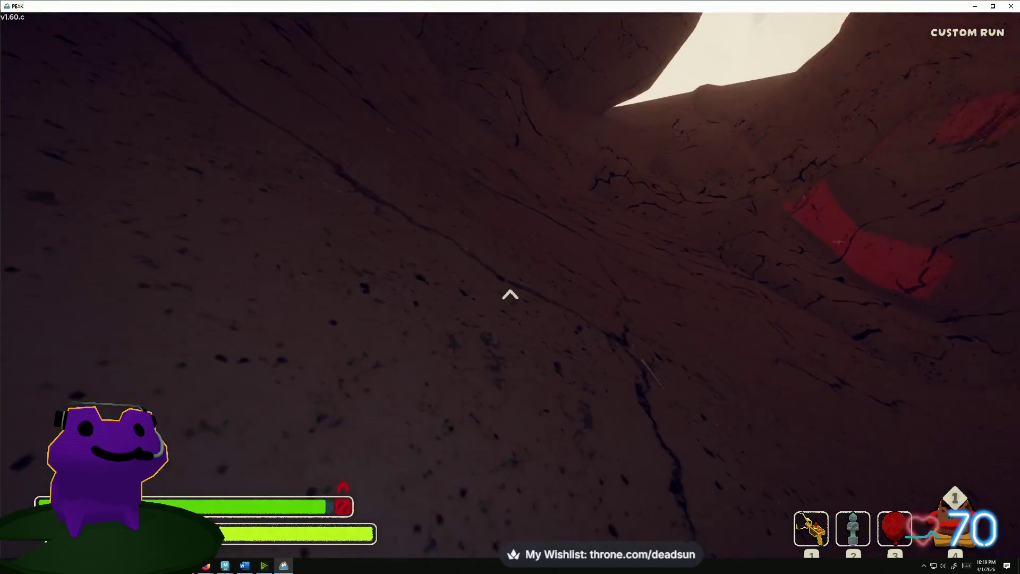
# - Continue up the sunlit rock face and cracked ground to crest the crater rim
pyautogui.press('w')
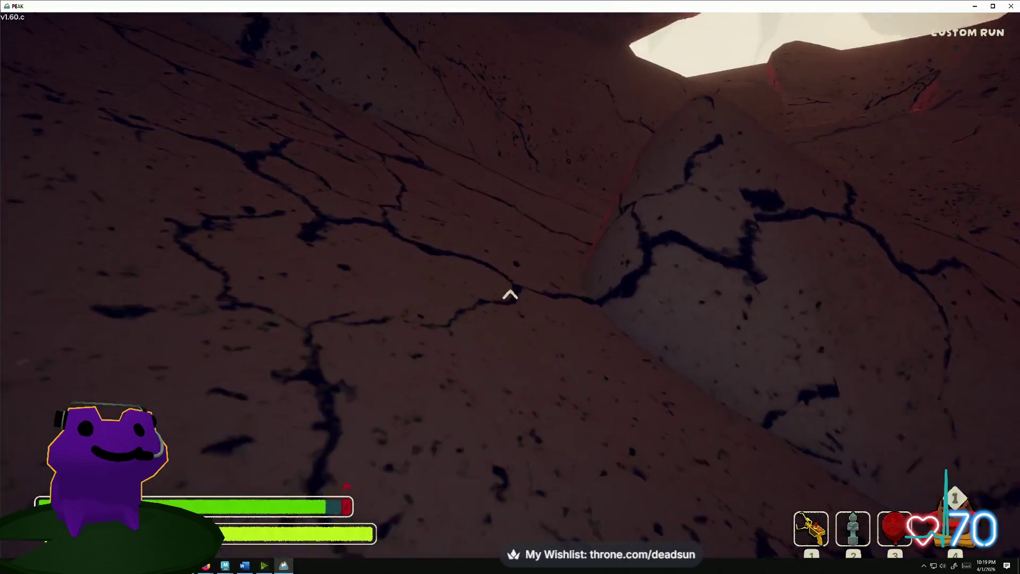
pyautogui.press('w')
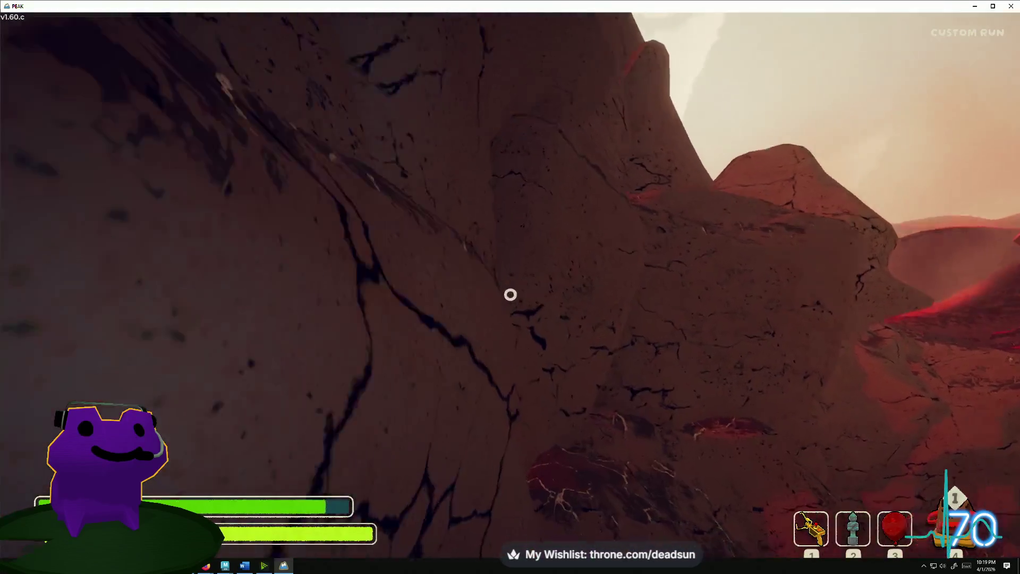
pyautogui.press('w')
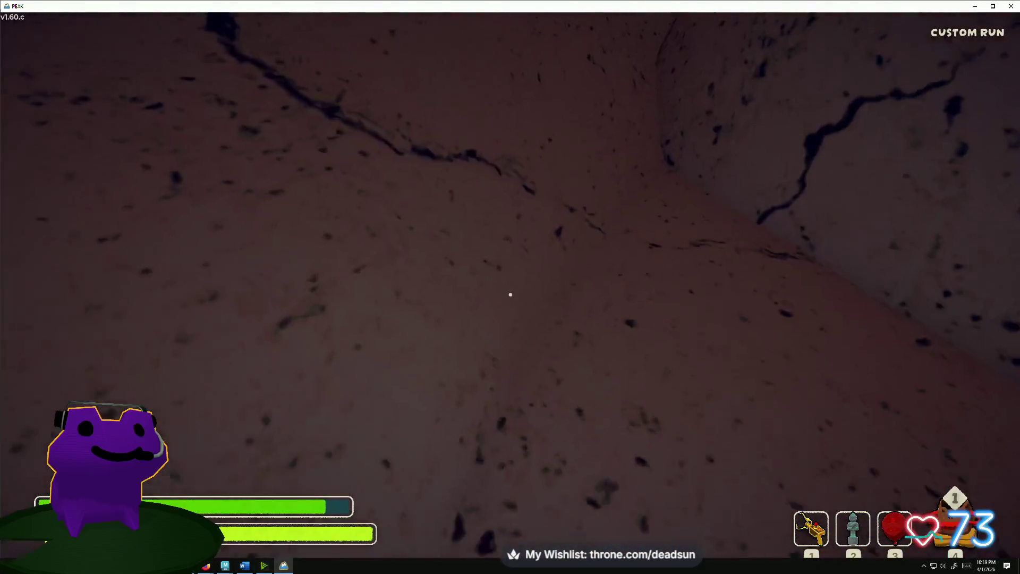
pyautogui.press('w')
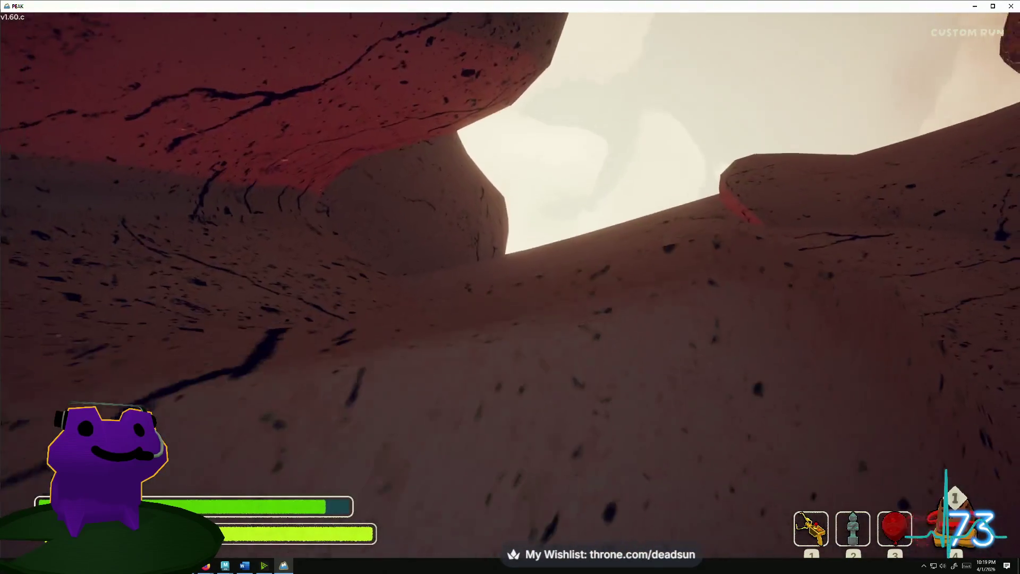
pyautogui.press('w')
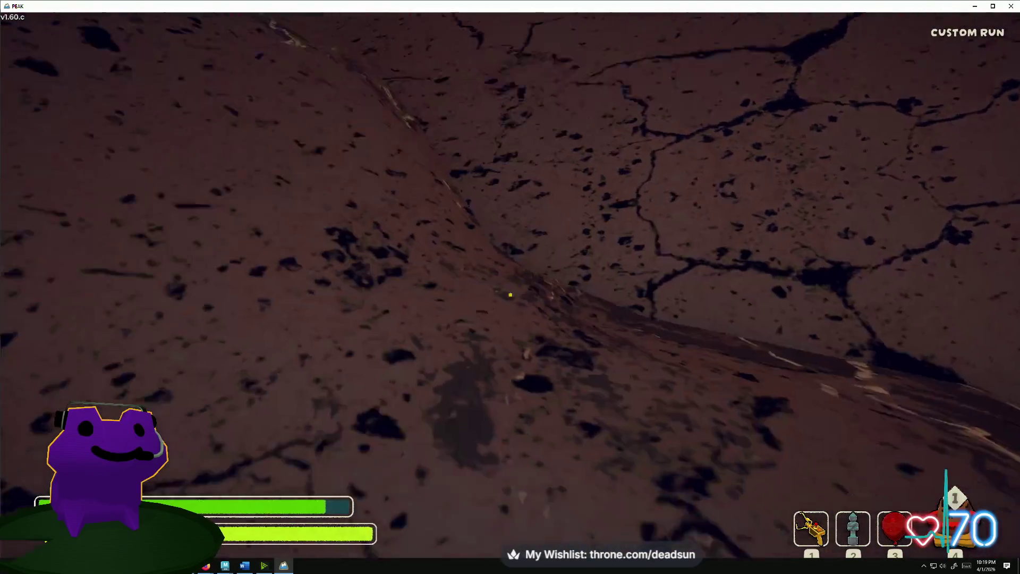
pyautogui.press('w')
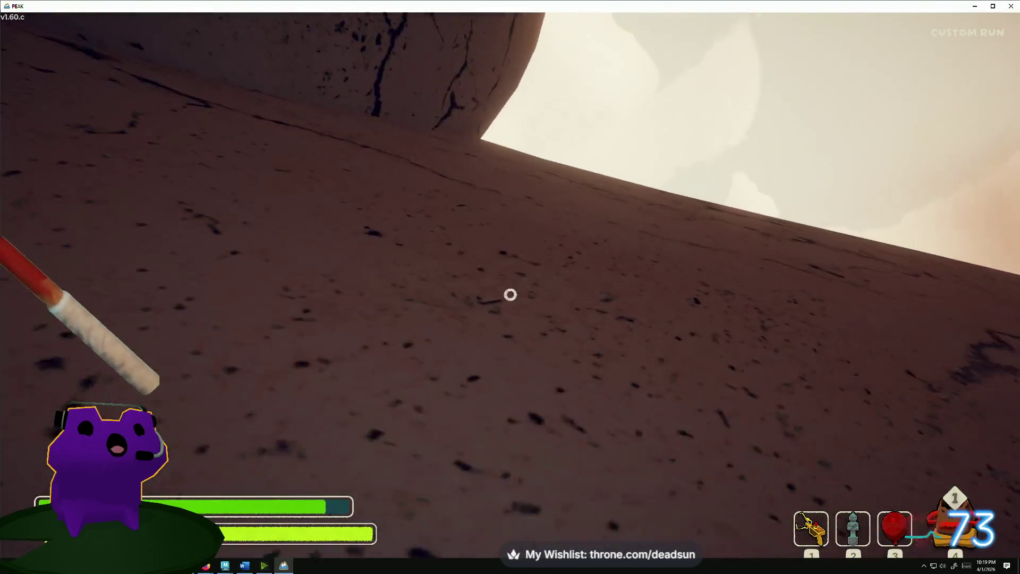
pyautogui.press('w')
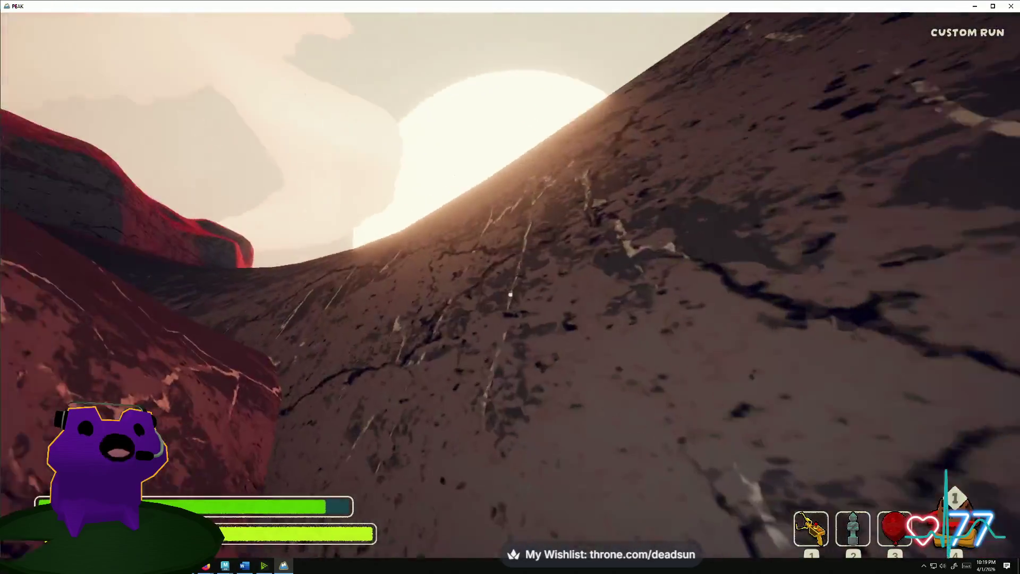
pyautogui.press('w')
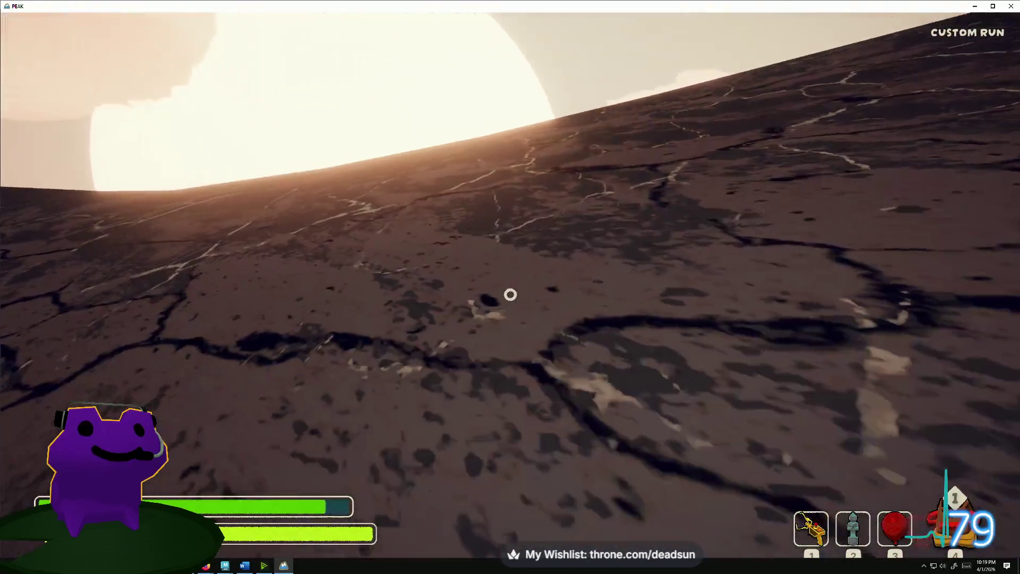
pyautogui.press('w')
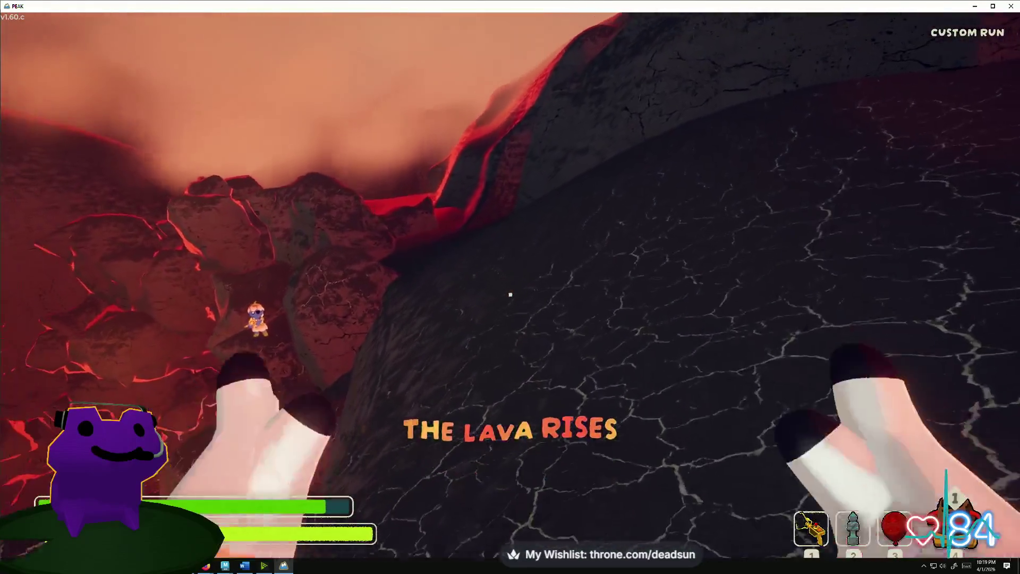
# - Move to the crater edge, fire the rescue claw toward the teammate below and aim it
pyautogui.press('w')
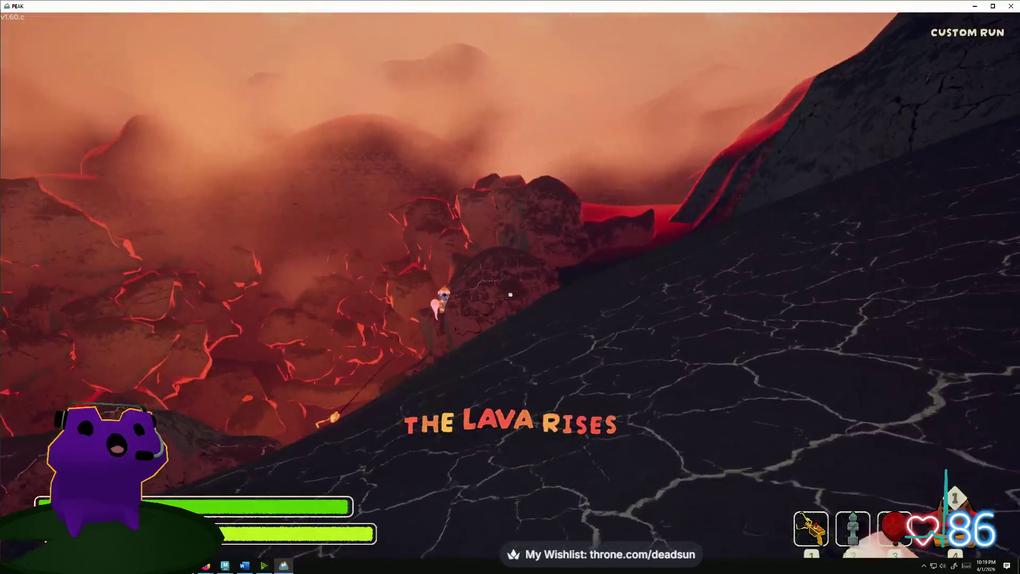
pyautogui.press('w')
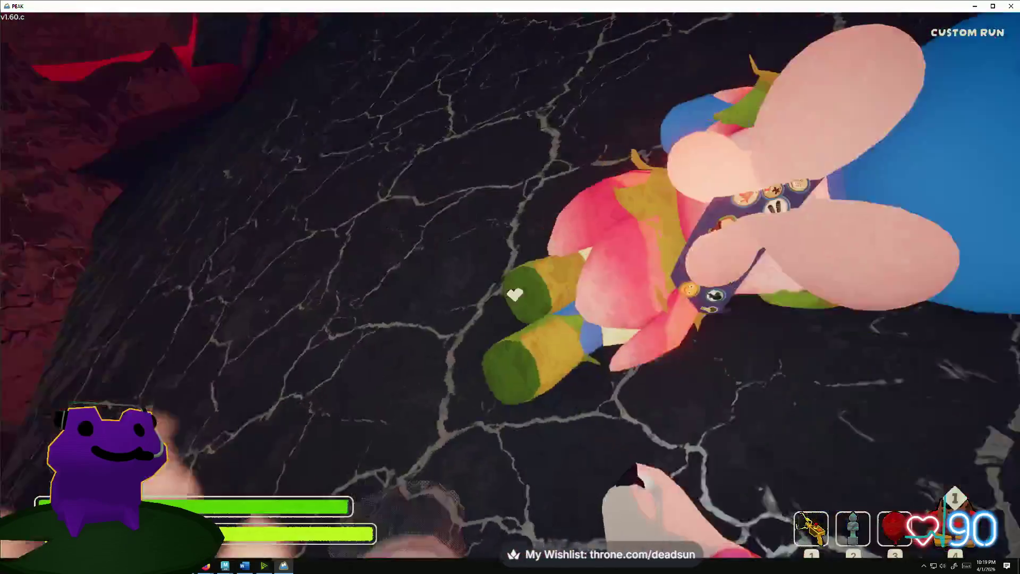
pyautogui.click(514, 295)
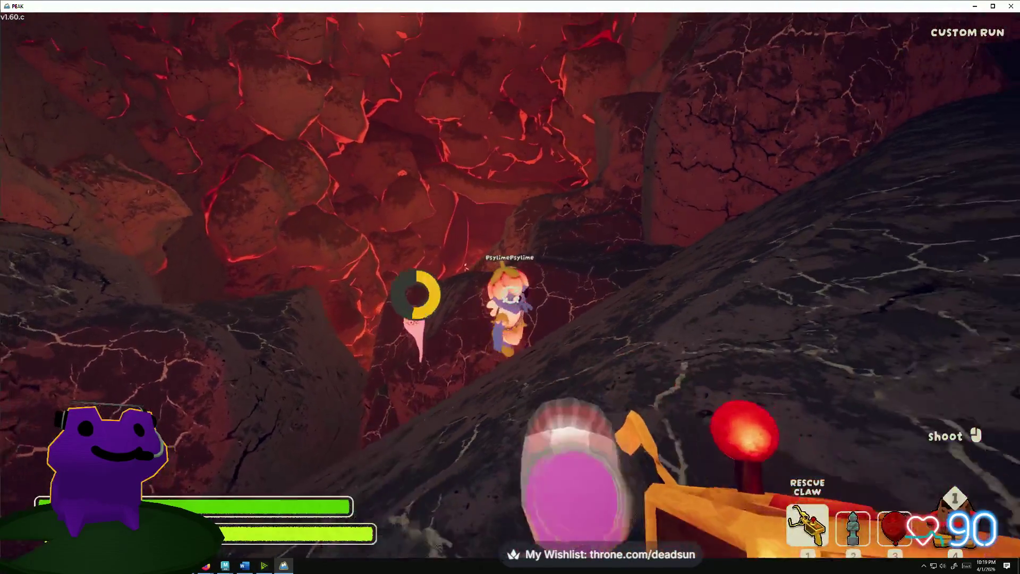
pyautogui.click(510, 295)
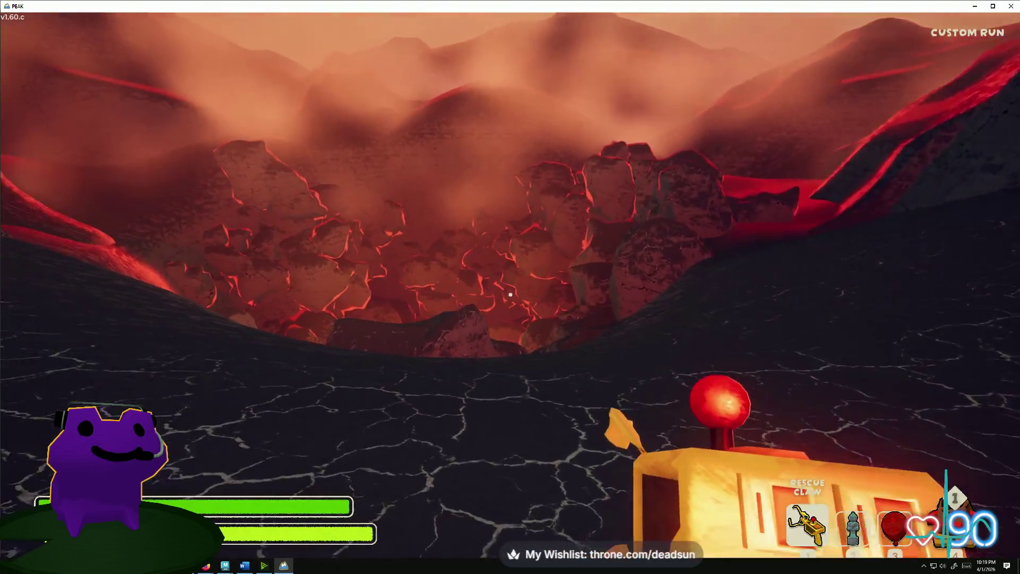
pyautogui.rightClick(510, 294)
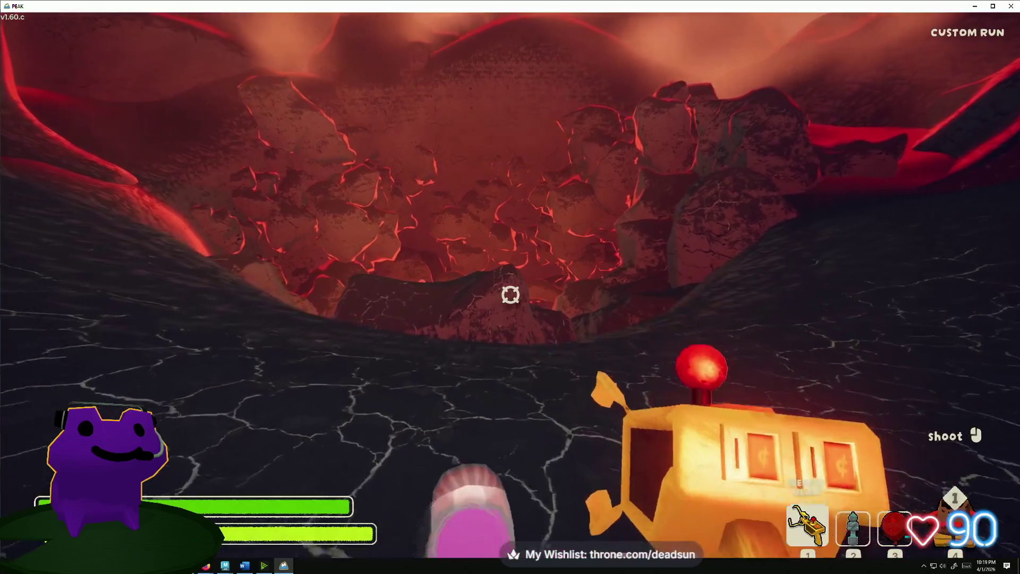
# - Pull a teammate in with the Rescue Claw from slot 1, then hold the Scout Effigy from slot 2
pyautogui.click(511, 295)
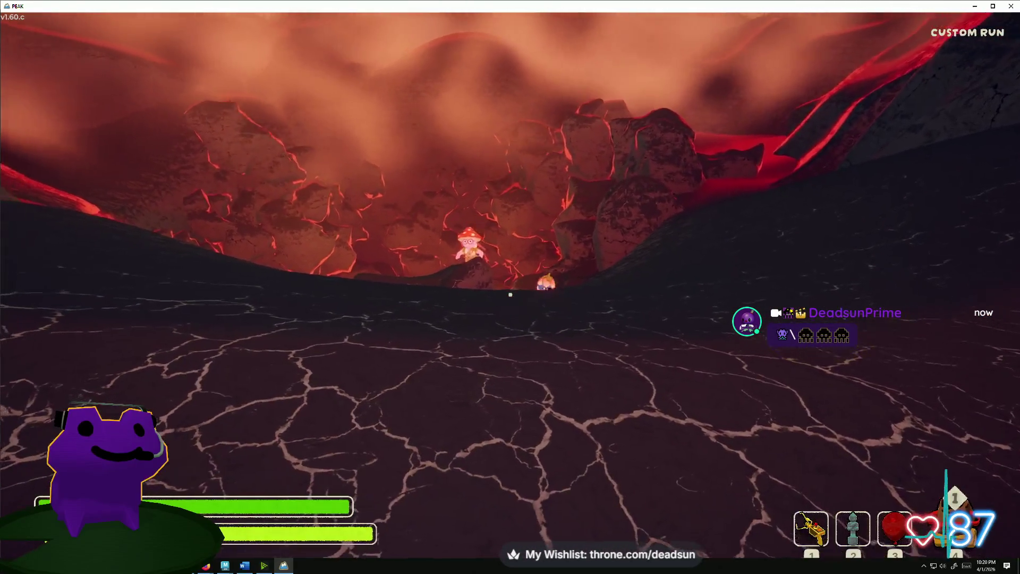
pyautogui.press('1')
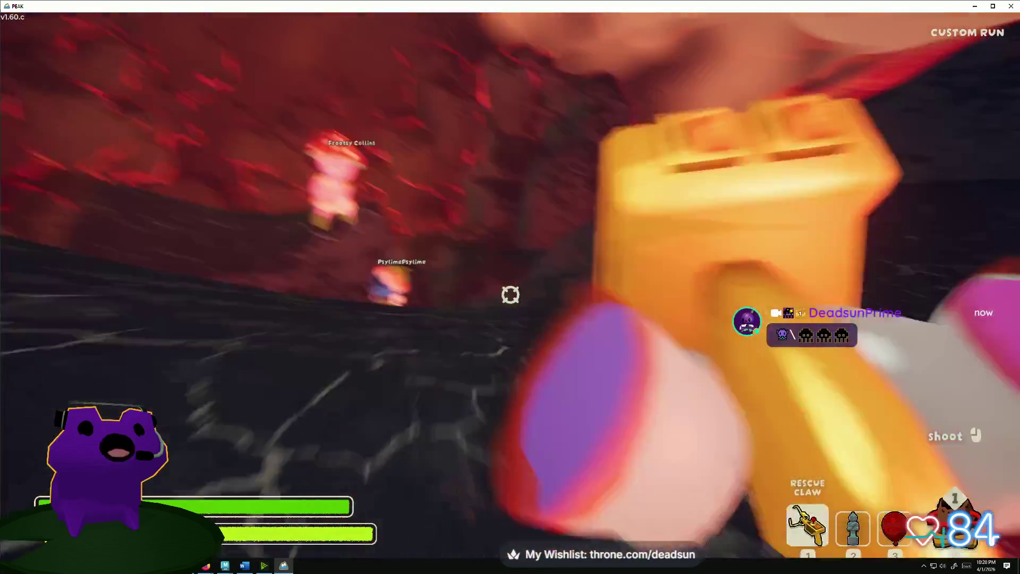
pyautogui.click(510, 295)
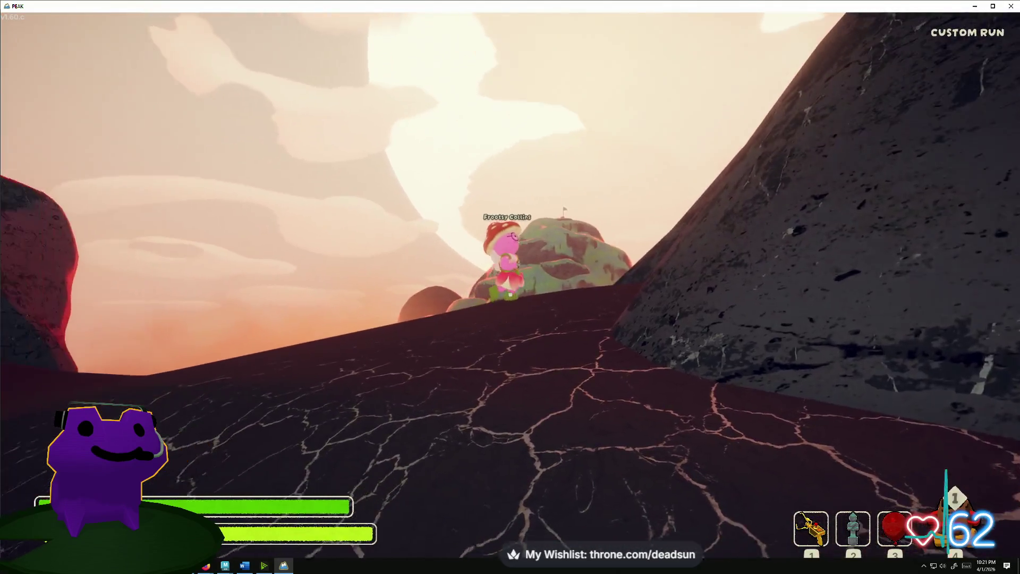
pyautogui.press('2')
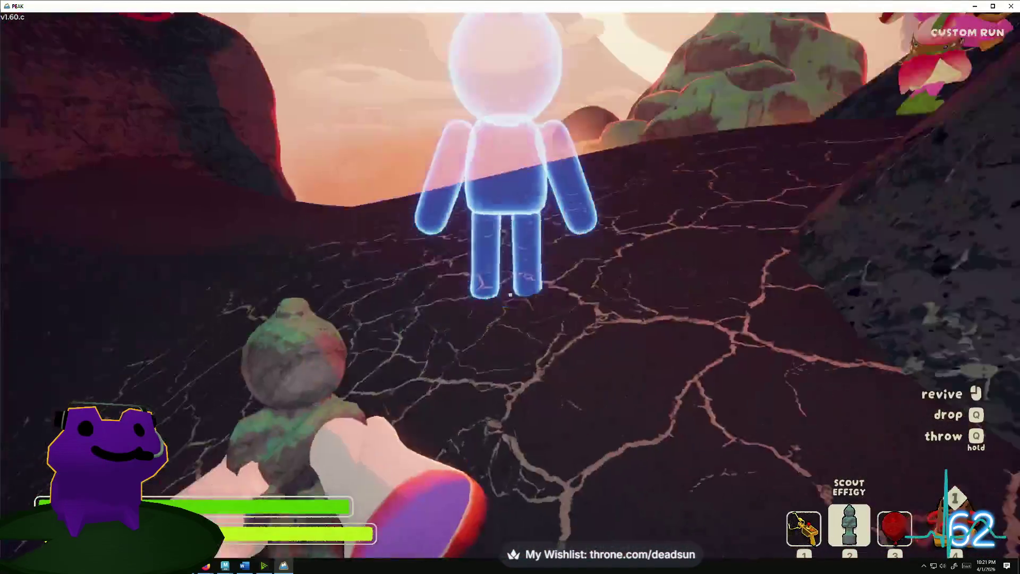
# - Revive the ghost teammate with the Scout Effigy, pick it back up, then hold the red balloon
pyautogui.click(509, 295)
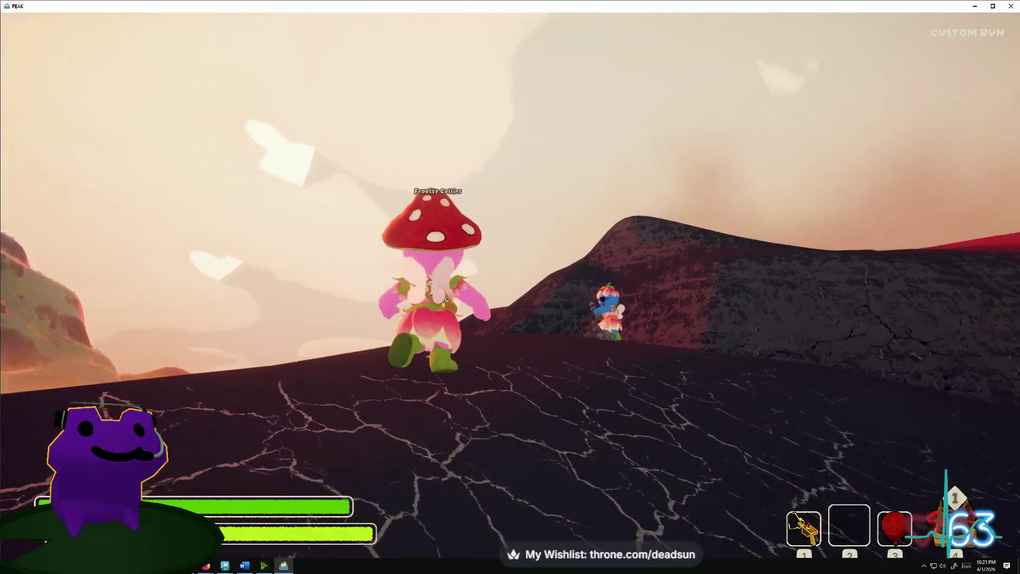
pyautogui.press('w')
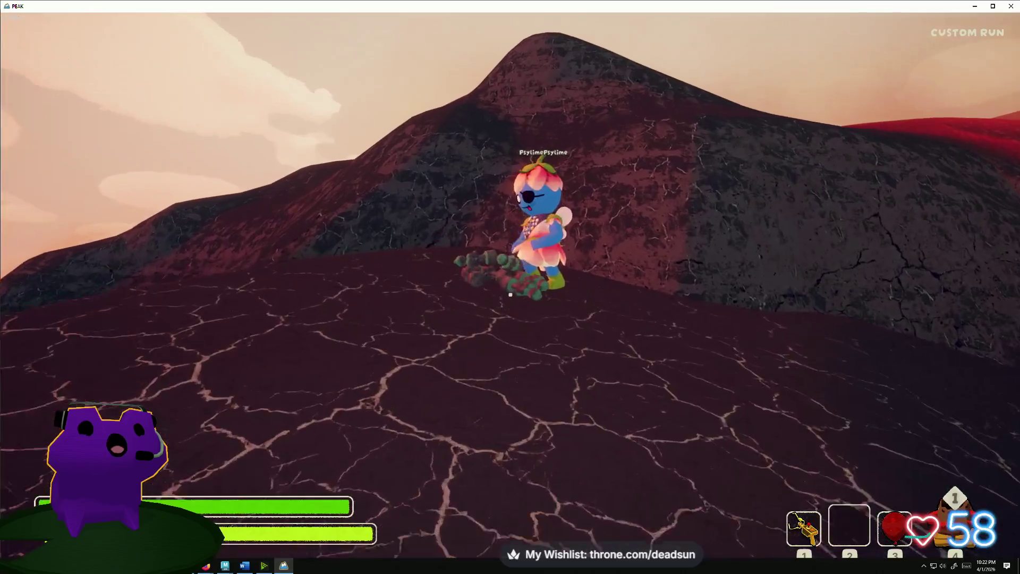
pyautogui.press('e')
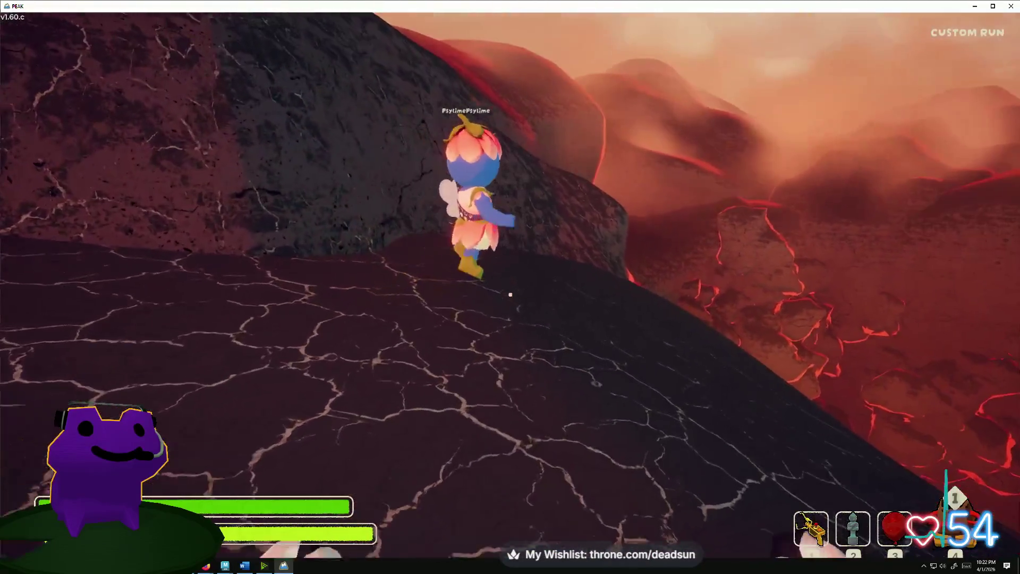
pyautogui.press('2')
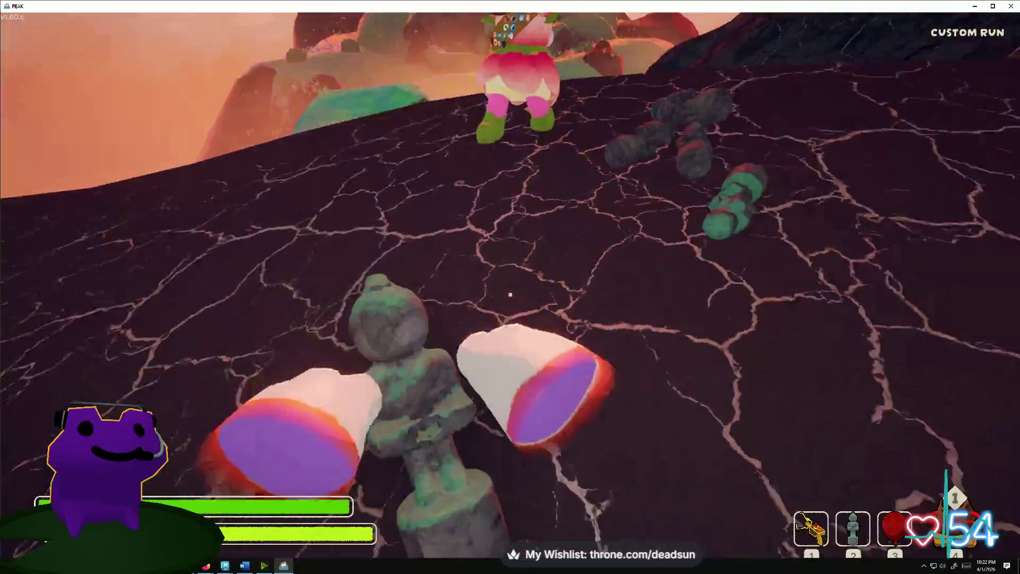
pyautogui.press('3')
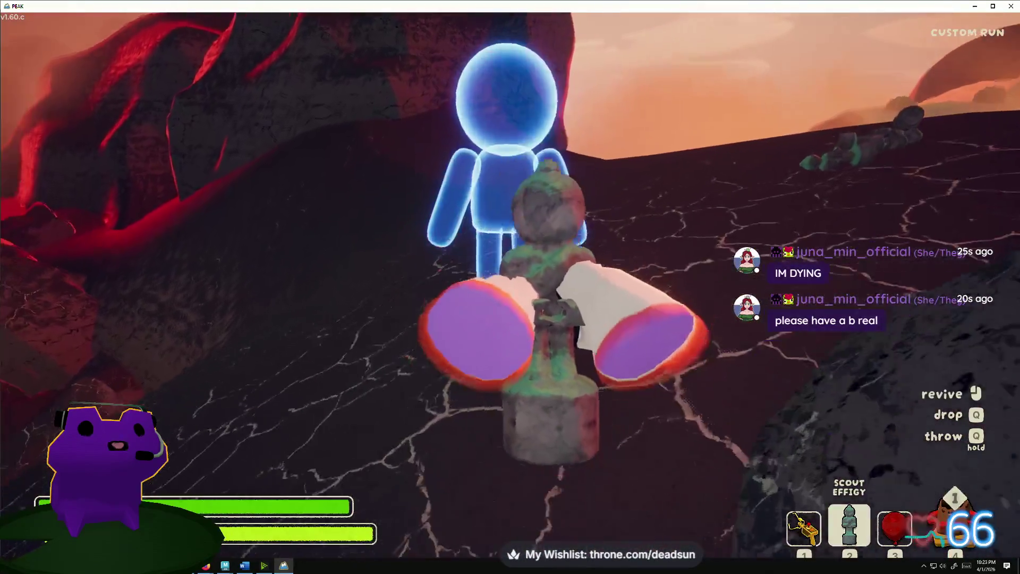
# - Revive the blue ghost teammate and pick the Scout Effigy back up
pyautogui.click(510, 295)
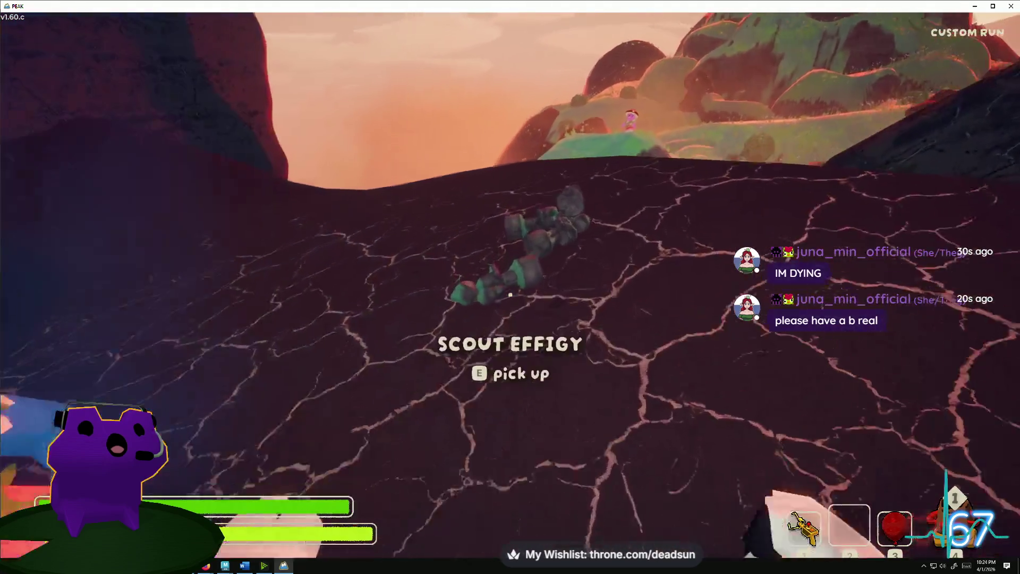
pyautogui.press('e')
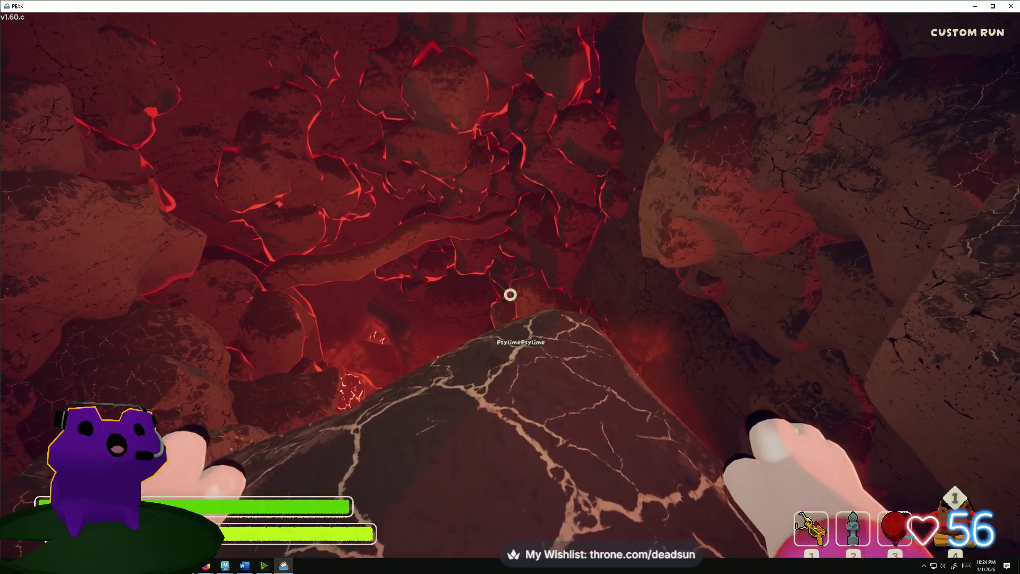
# - Climb the rock, fire the rescue claw at the wall and ready the Scout Effigy near the ghost
pyautogui.click(510, 294)
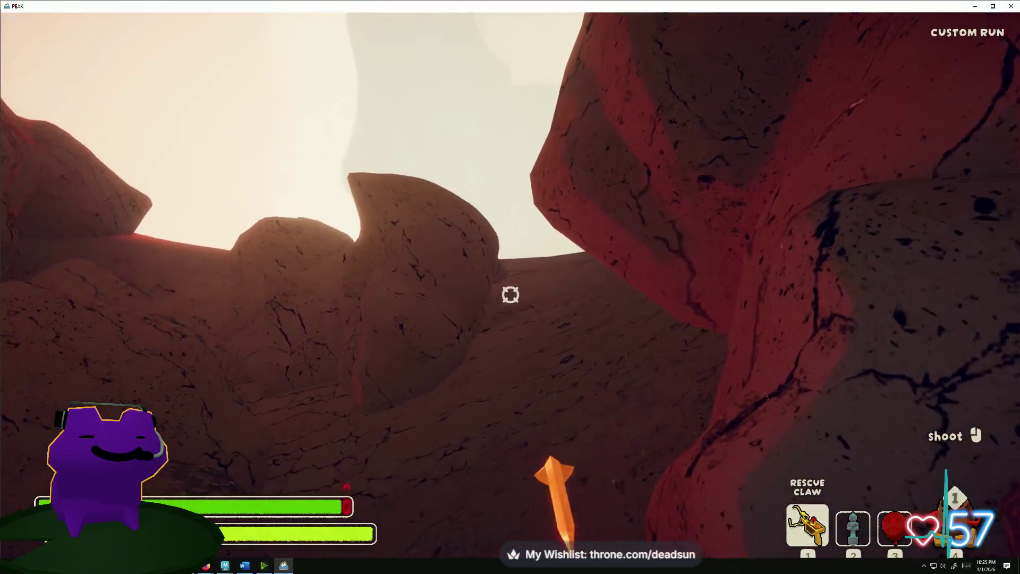
pyautogui.click(511, 296)
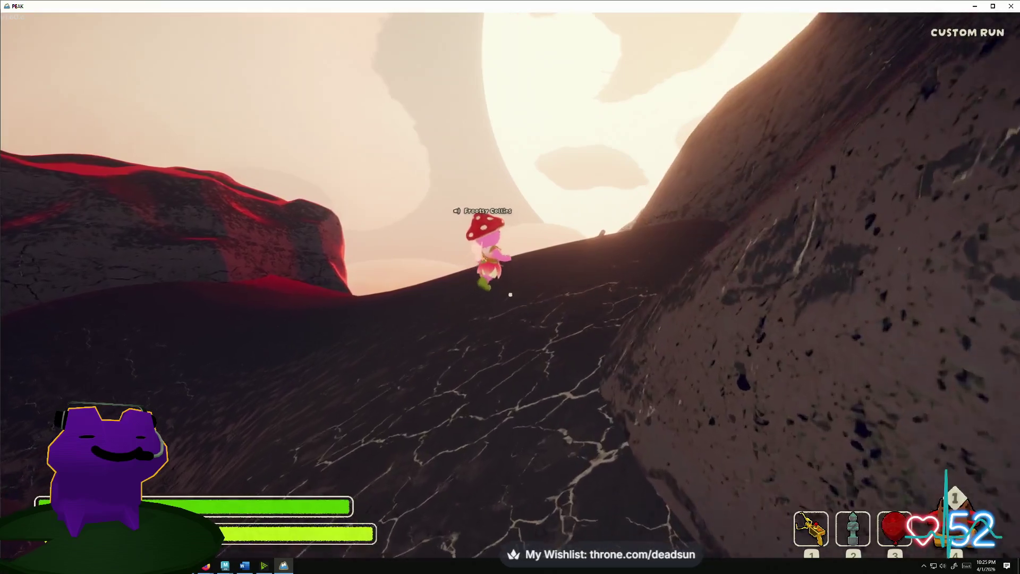
pyautogui.press('2')
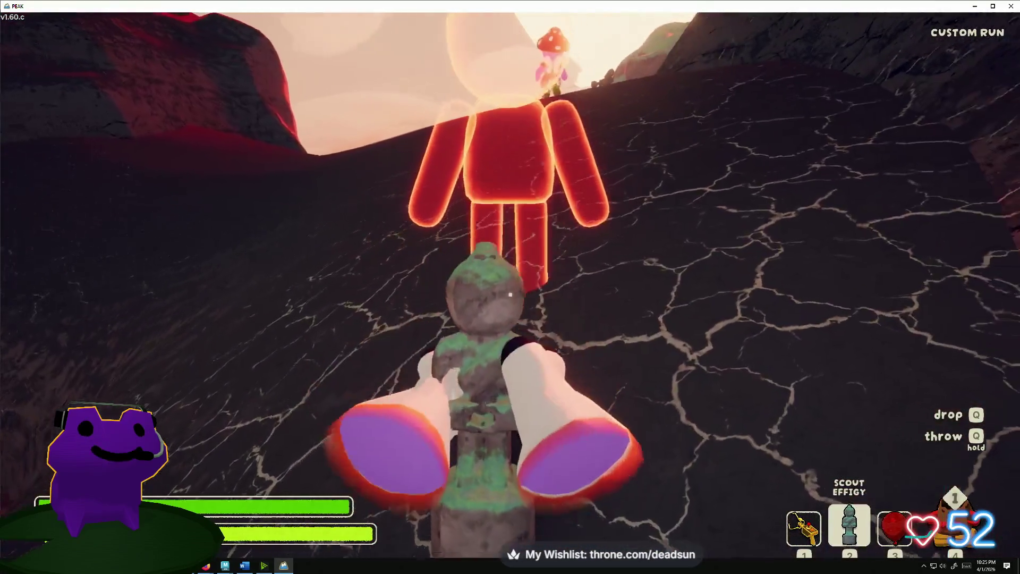
# - Revive the fallen teammate, recover the Scout Effigy, walk up the ridge and hold the Rescue Claw
pyautogui.click(510, 296)
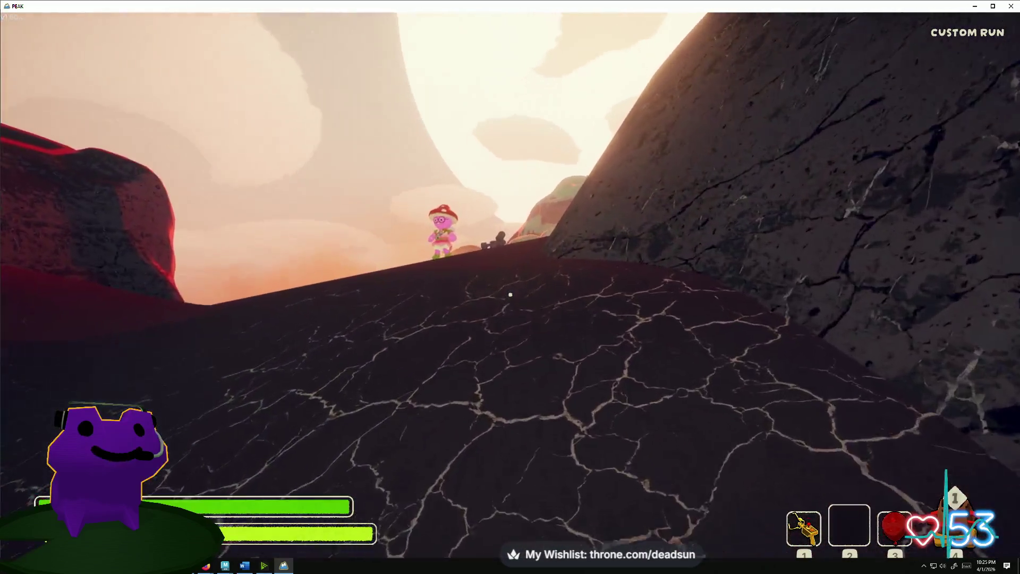
pyautogui.press('w')
pyautogui.press('e')
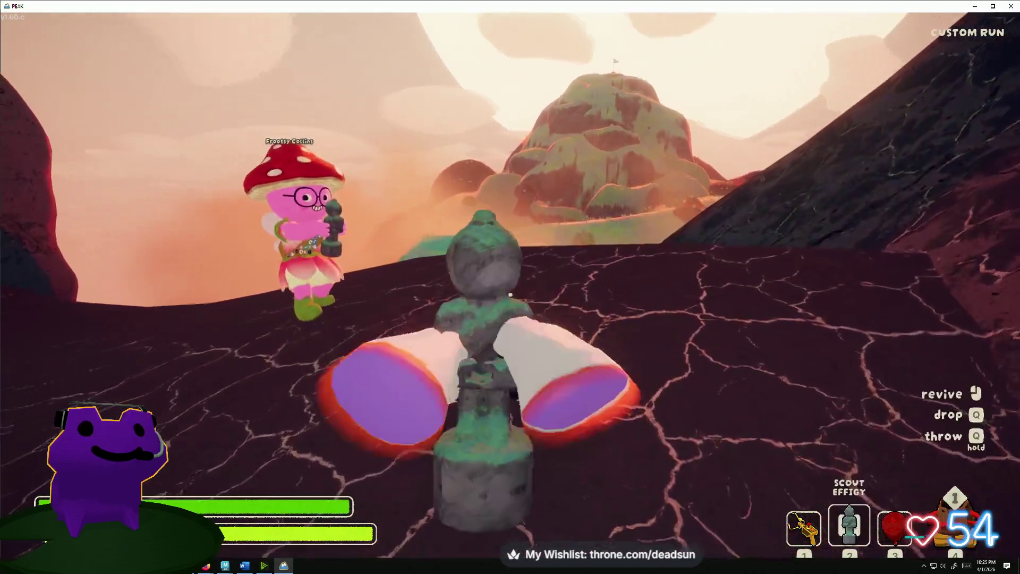
pyautogui.press('q')
pyautogui.press('e')
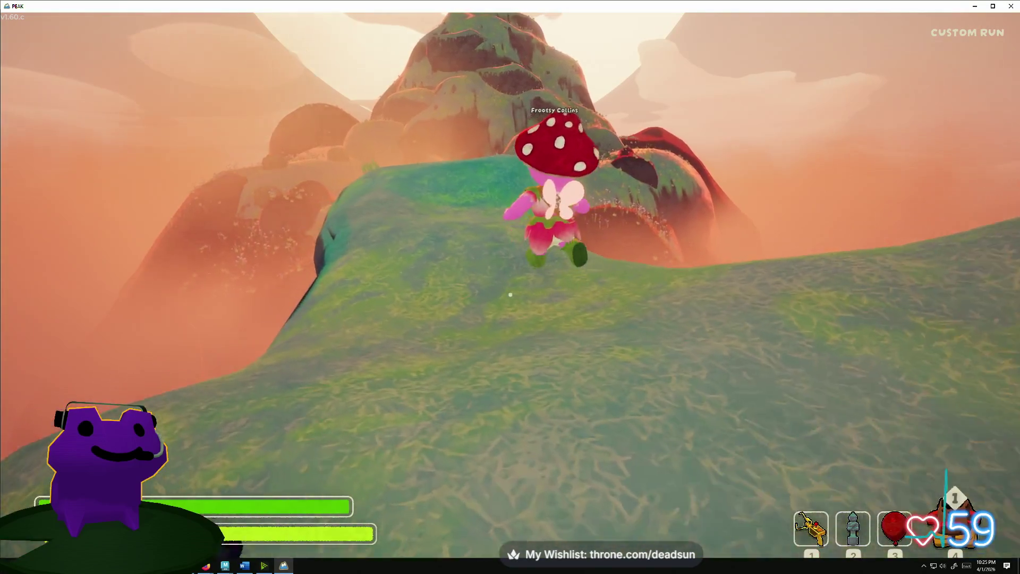
pyautogui.press('w')
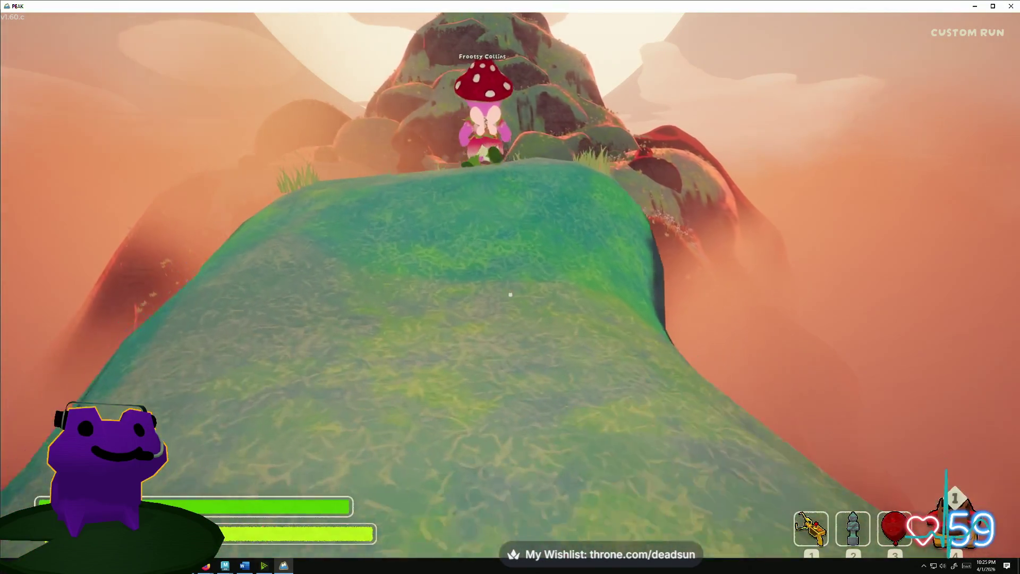
pyautogui.press('1')
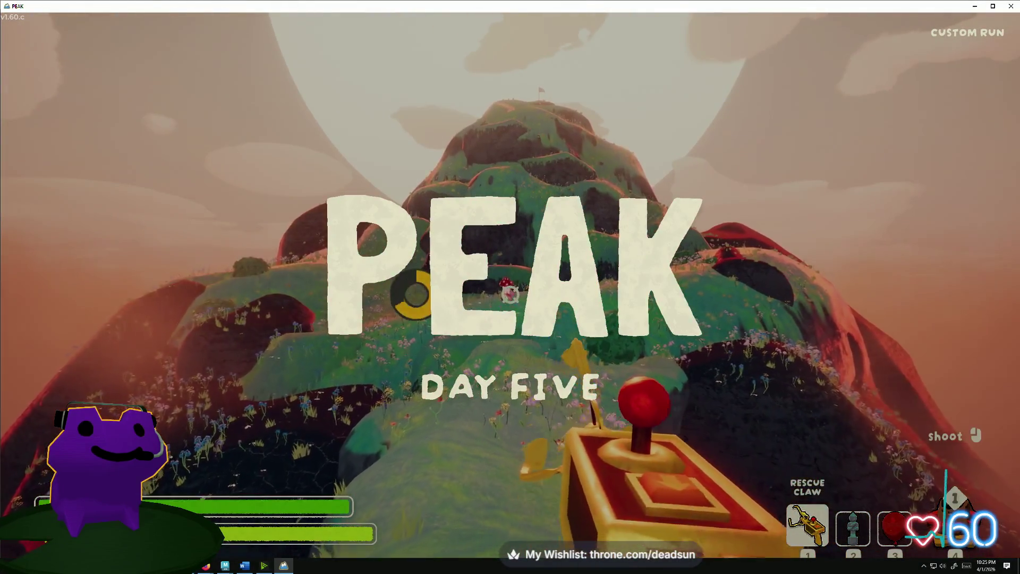
# - Grab the rock face and ready the Rescue Claw while climbing into the meadow
pyautogui.click(511, 287)
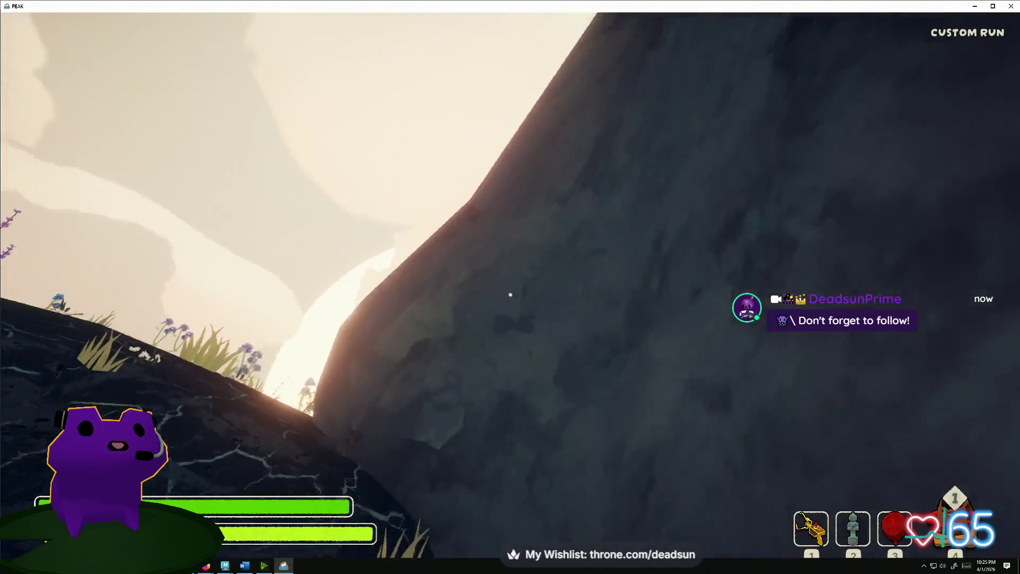
pyautogui.press('1')
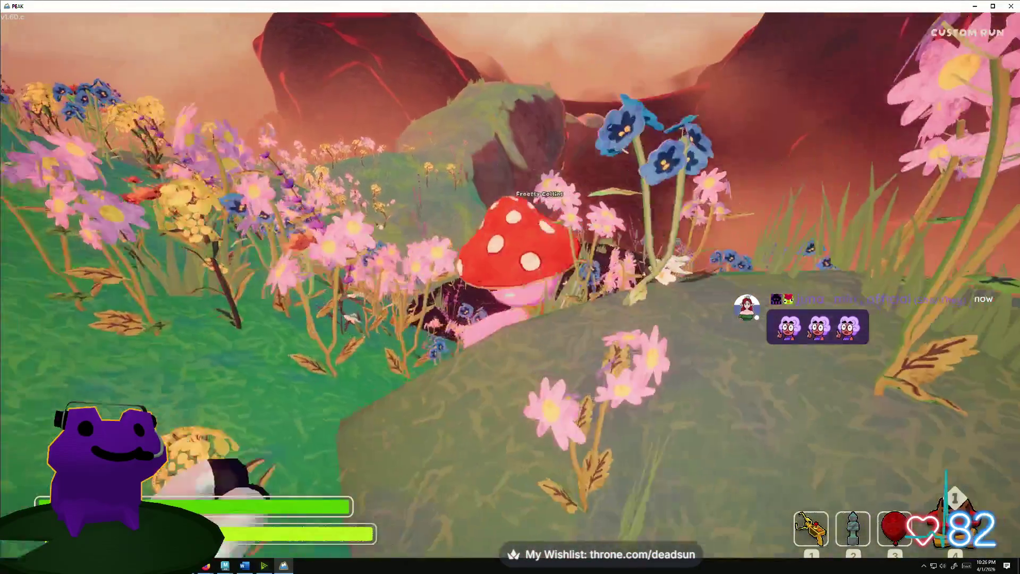
# - Pick up the flare from the crate, hold the balloon, then switch to the Scout Effigy
pyautogui.press('w')
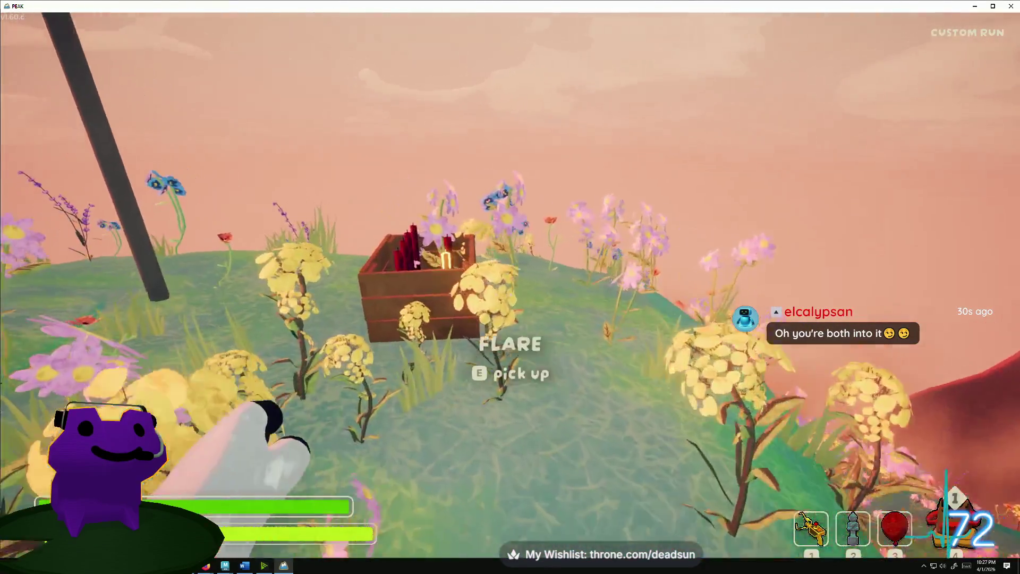
pyautogui.press('e')
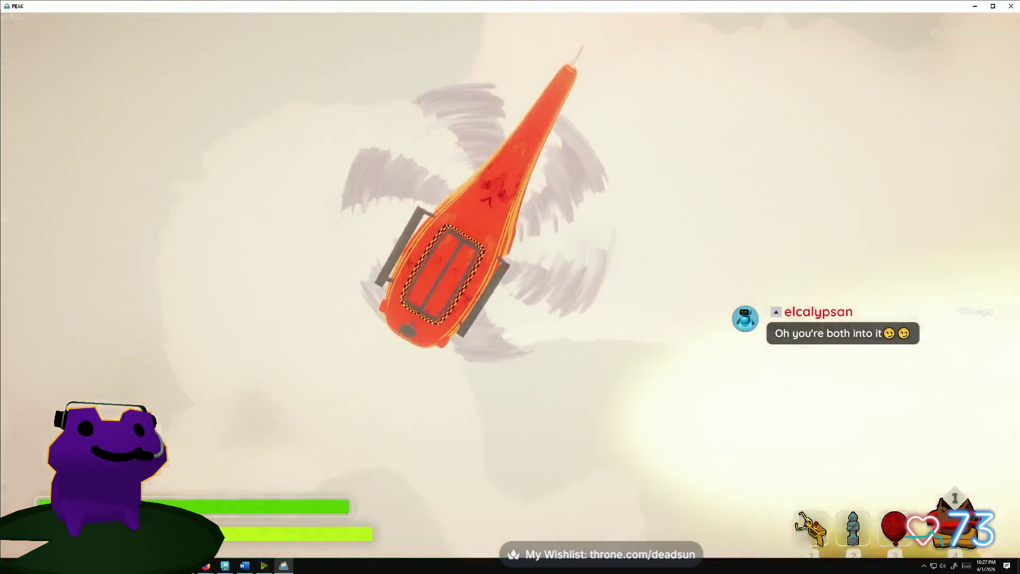
pyautogui.press('3')
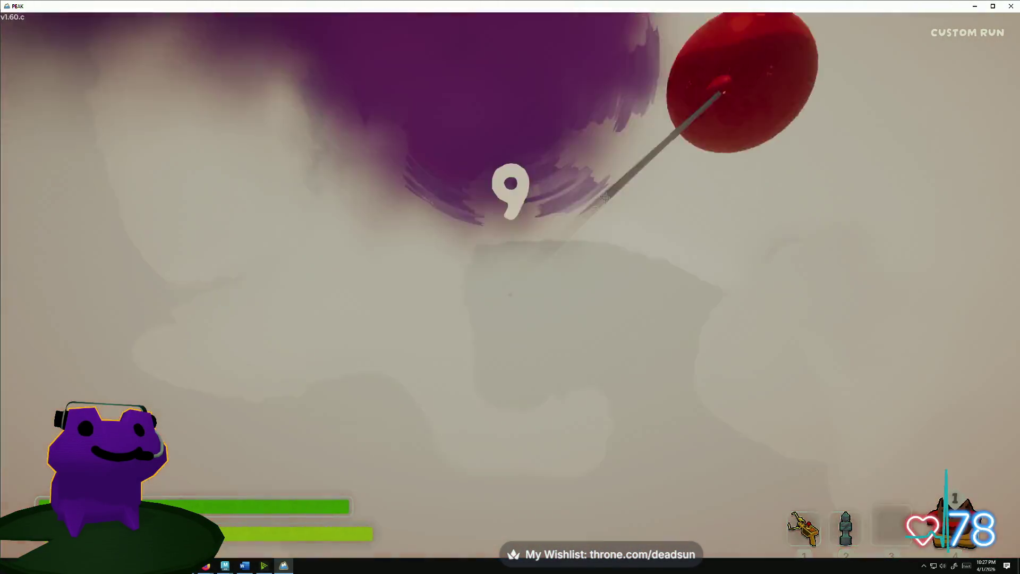
pyautogui.press('2')
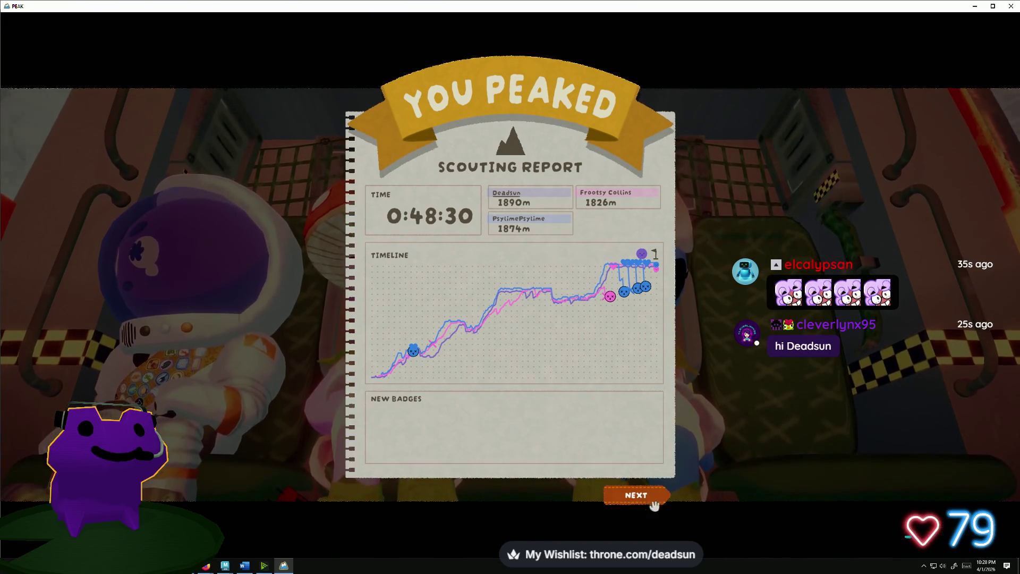
# - Dismiss the 0:48:30 scouting report with NEXT to play the ending cutscene
pyautogui.click(636, 496)
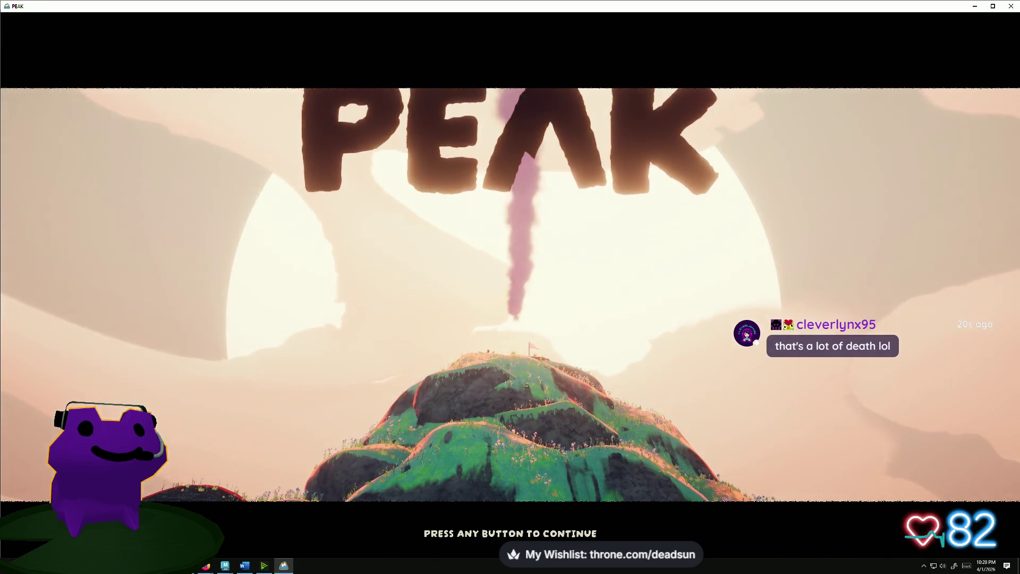
# - Continue past the PEAK title screen and load back into the airport lobby, passport in hand
pyautogui.press('space')
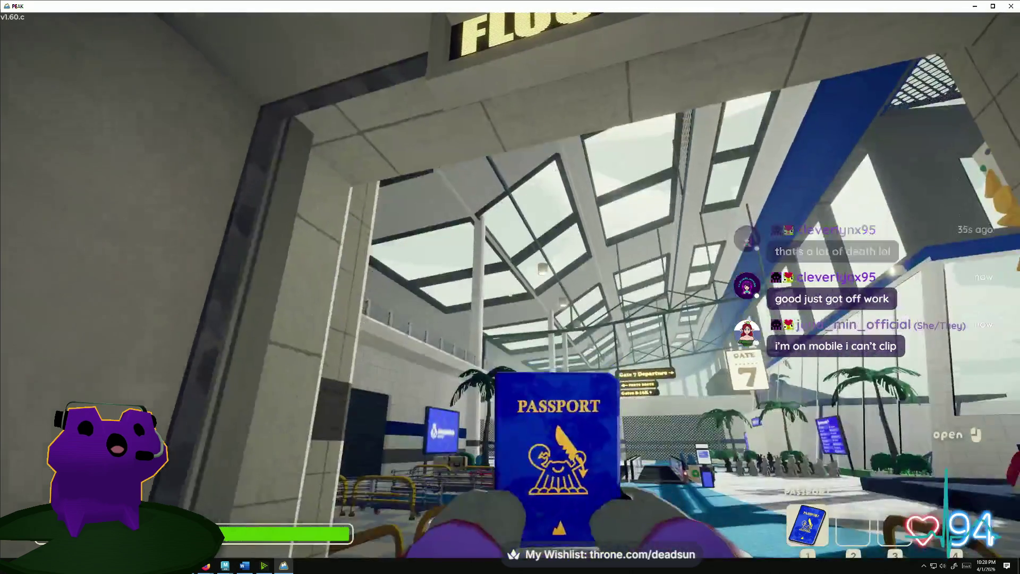
# - Walk forward into the terminal hall, turning toward the climbing wall
pyautogui.press('w')
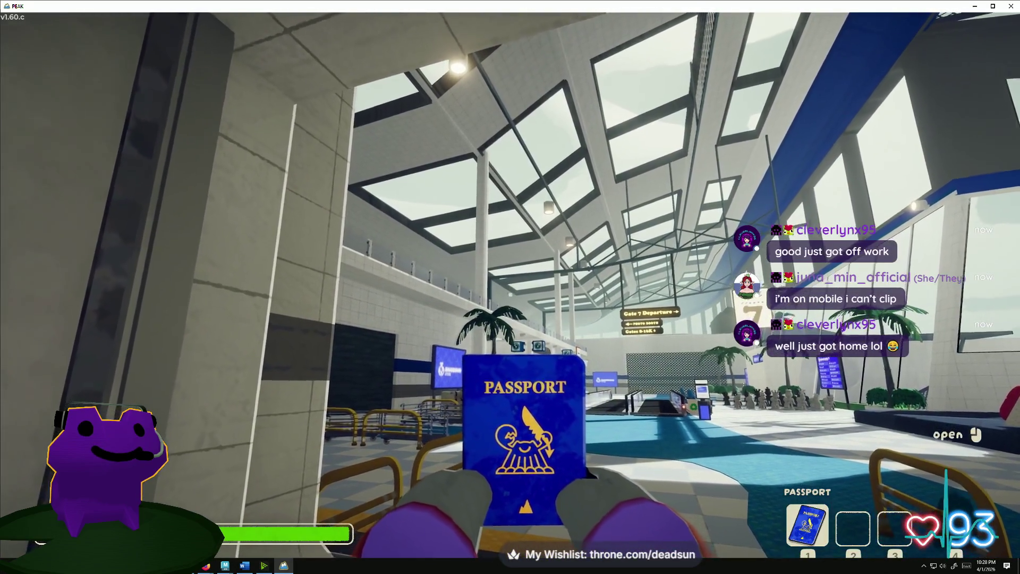
pyautogui.press('w')
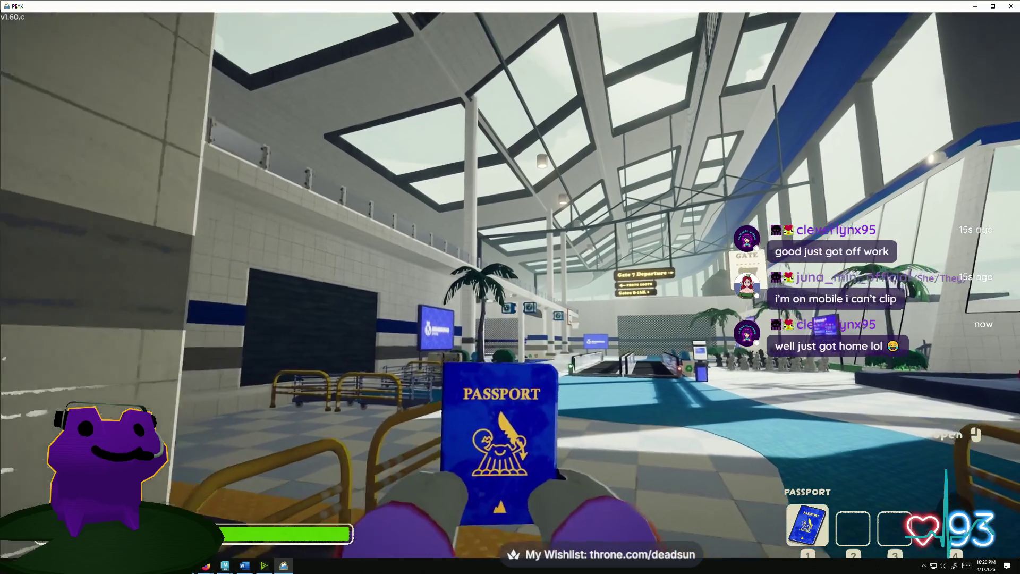
pyautogui.press('w')
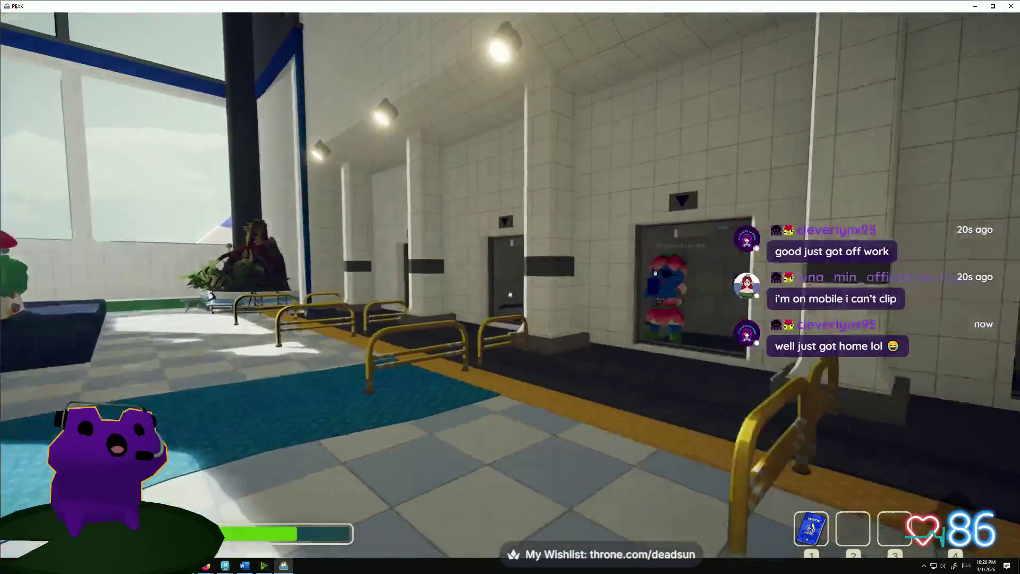
pyautogui.press('1')
pyautogui.press('1')
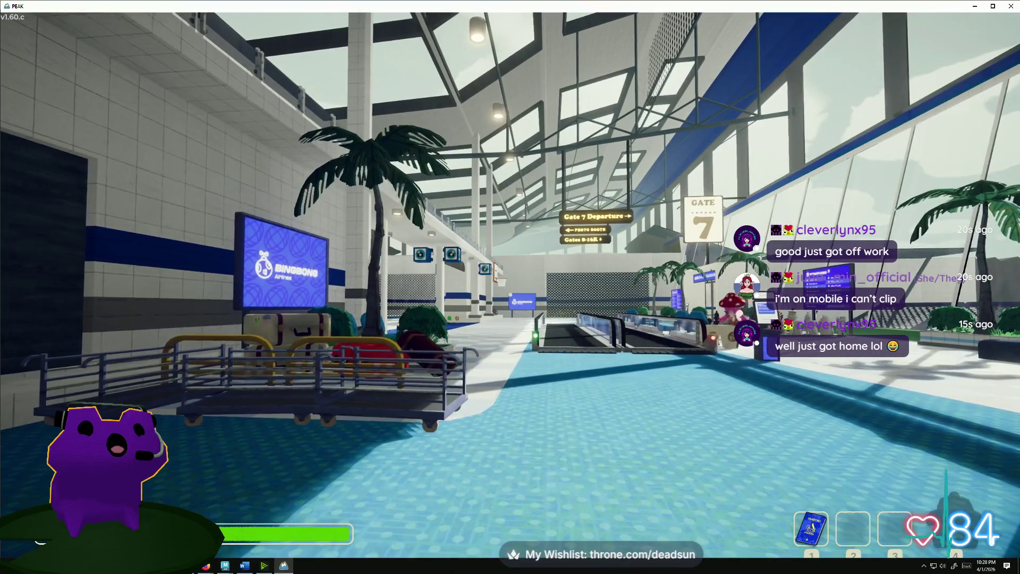
pyautogui.press('w')
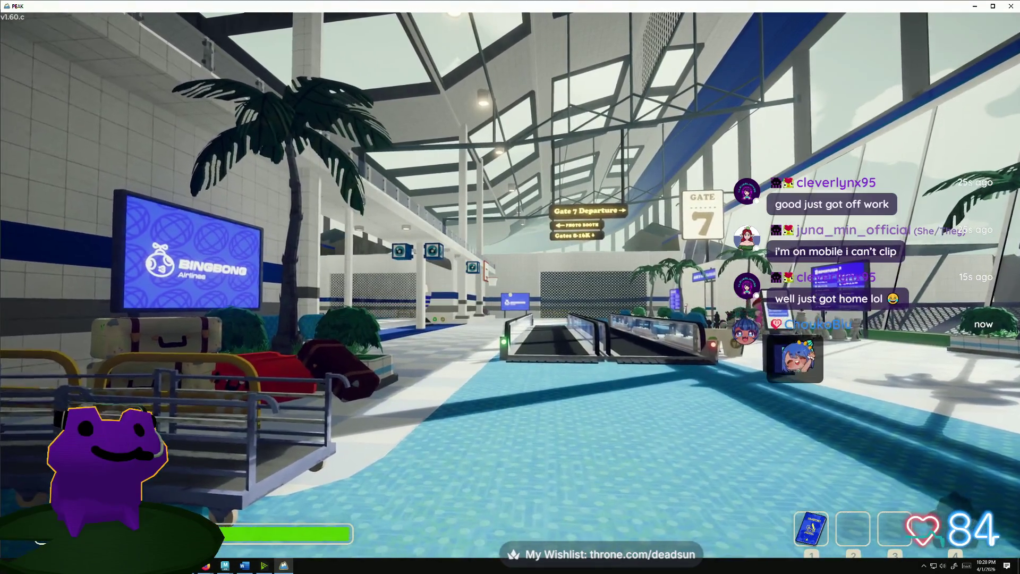
# - Head down the terminal past the luggage and turn toward Gate 7 and the walkway
pyautogui.press('w')
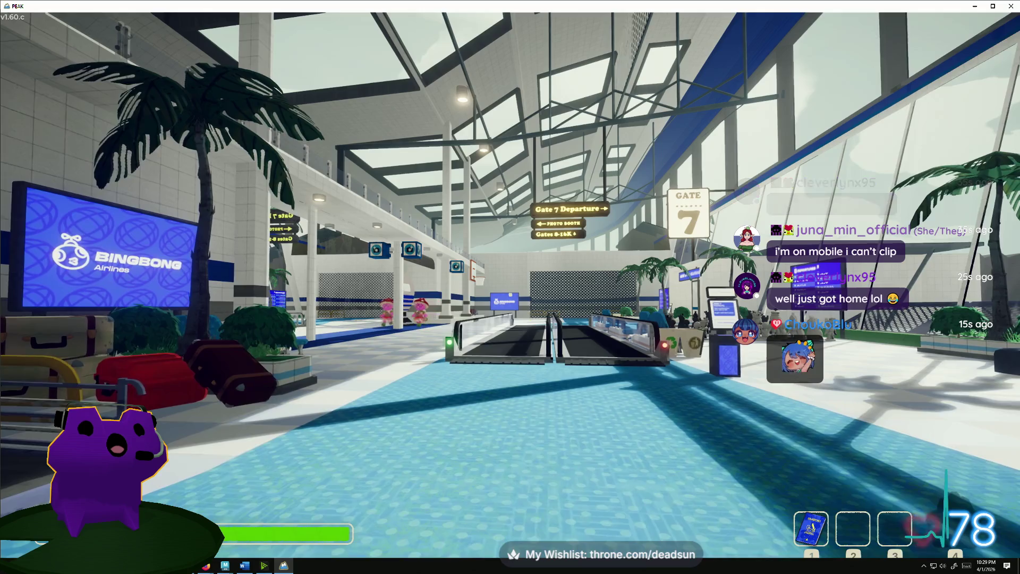
pyautogui.press('w')
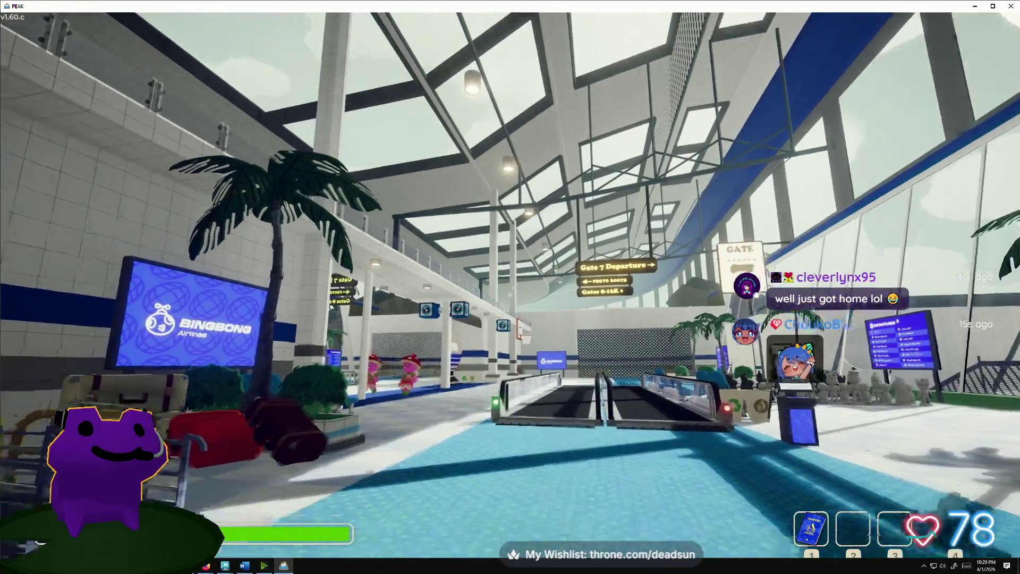
pyautogui.press('w')
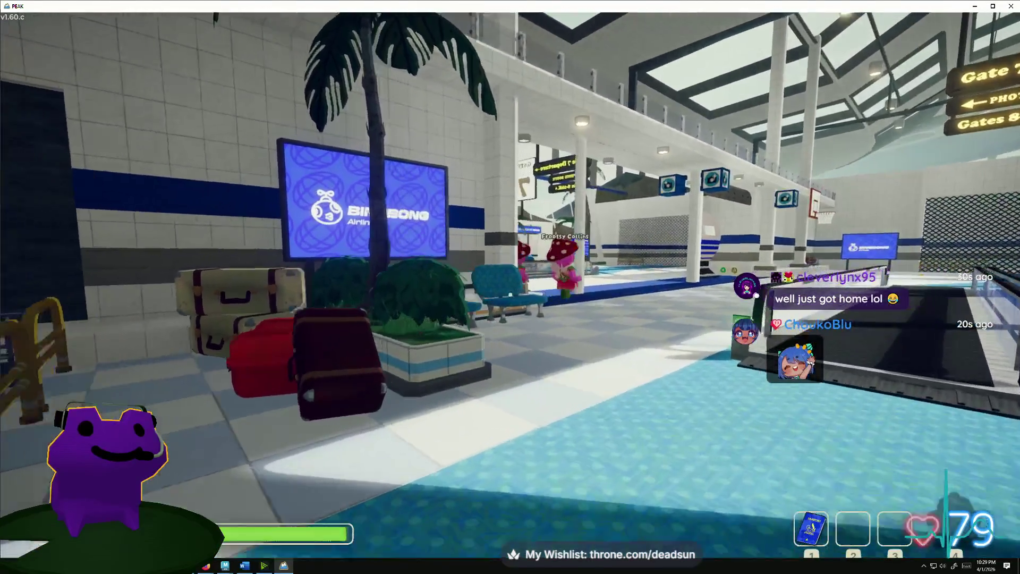
pyautogui.press('w')
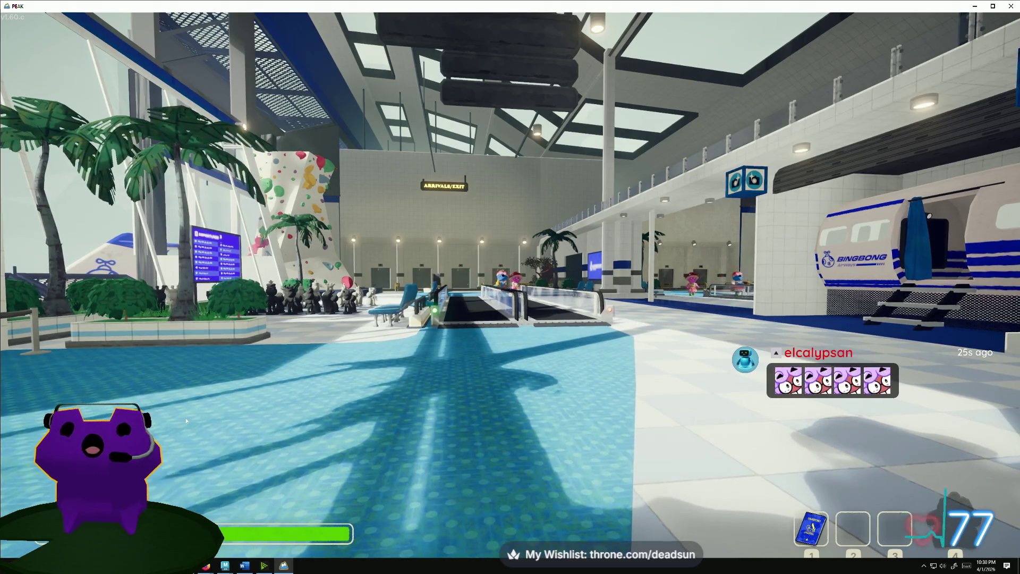
# - Jump upward and forward in the terminal before leaving the game view
pyautogui.press('space')
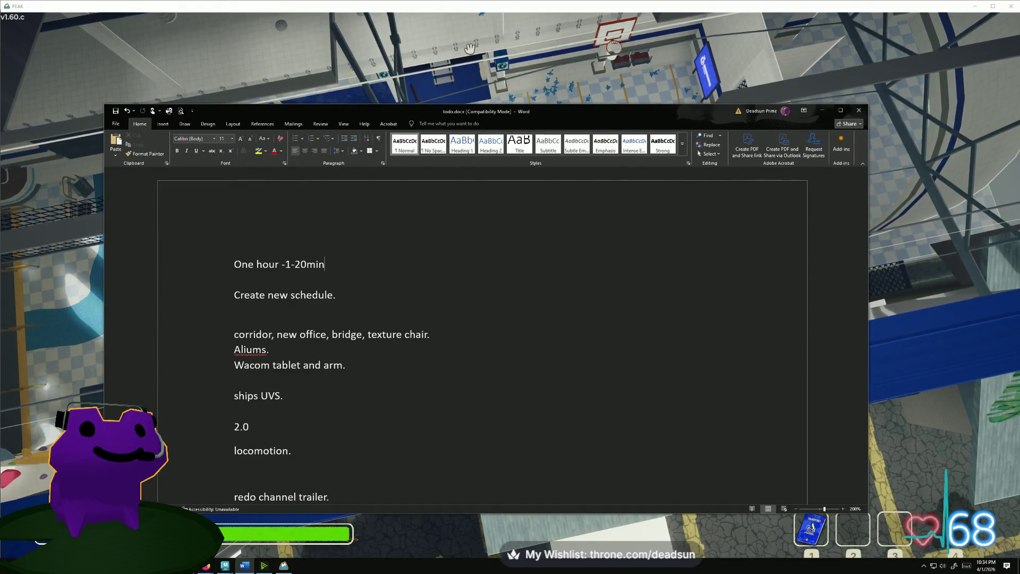
# - Minimize the Word todo.docx window so PEAK fills the screen again
pyautogui.click(823, 111)
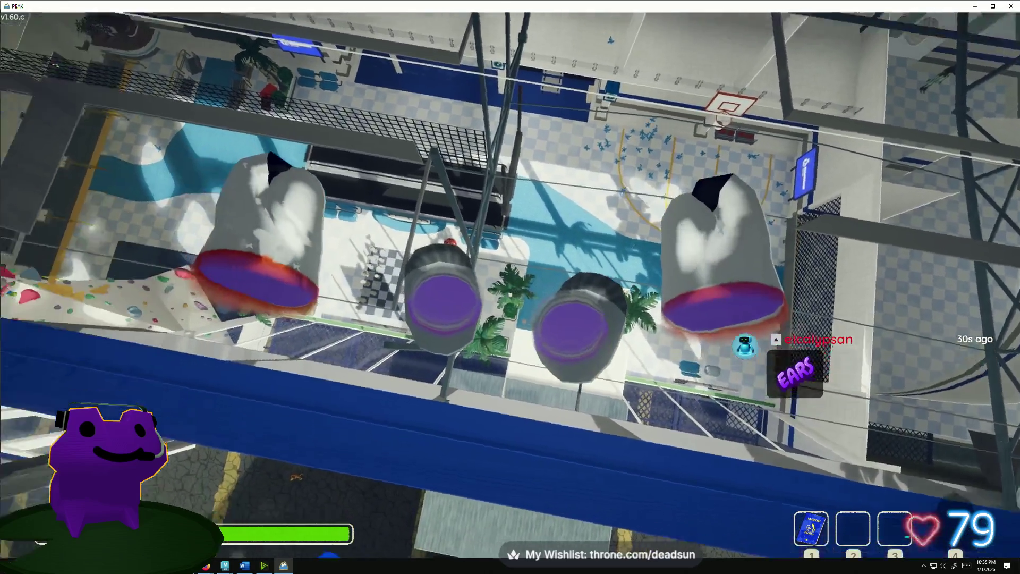
# - Equip the passport from item slot 1 while hanging from the ceiling beams
pyautogui.press('1')
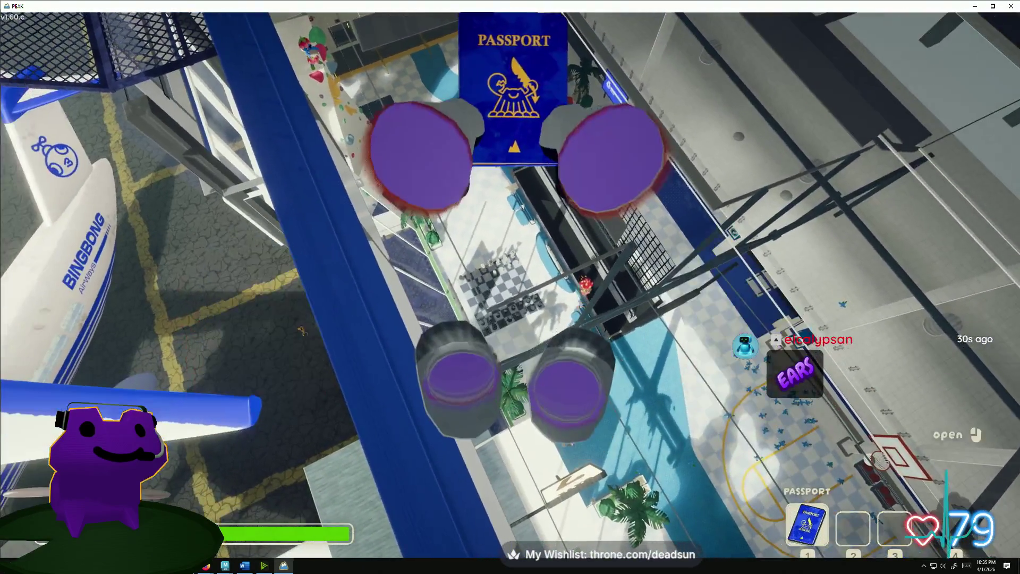
# - Put the passport away, descend to the lobby floor, and glance at the other open windows
pyautogui.press('1')
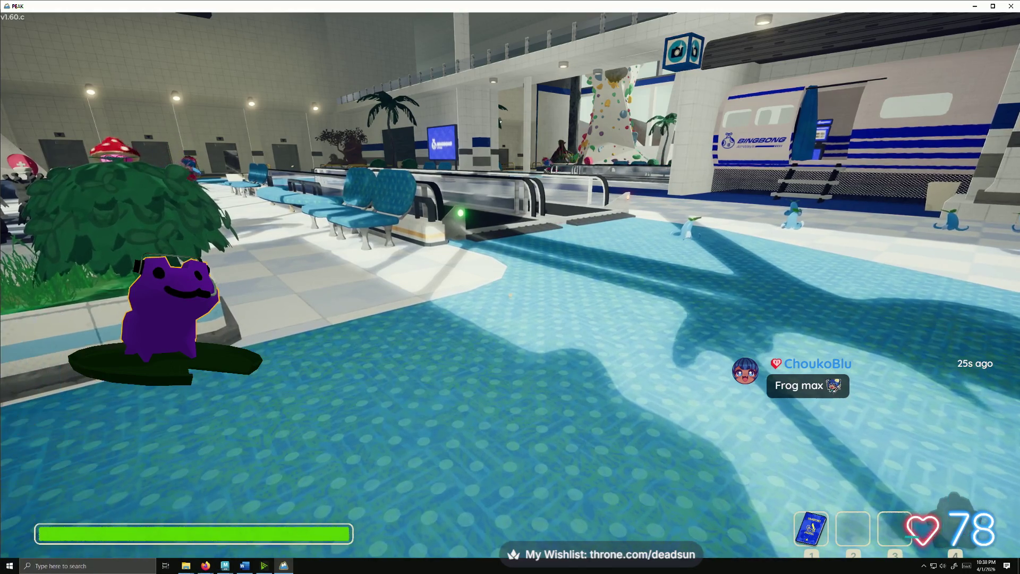
pyautogui.hotkey('alt', 'Tab')
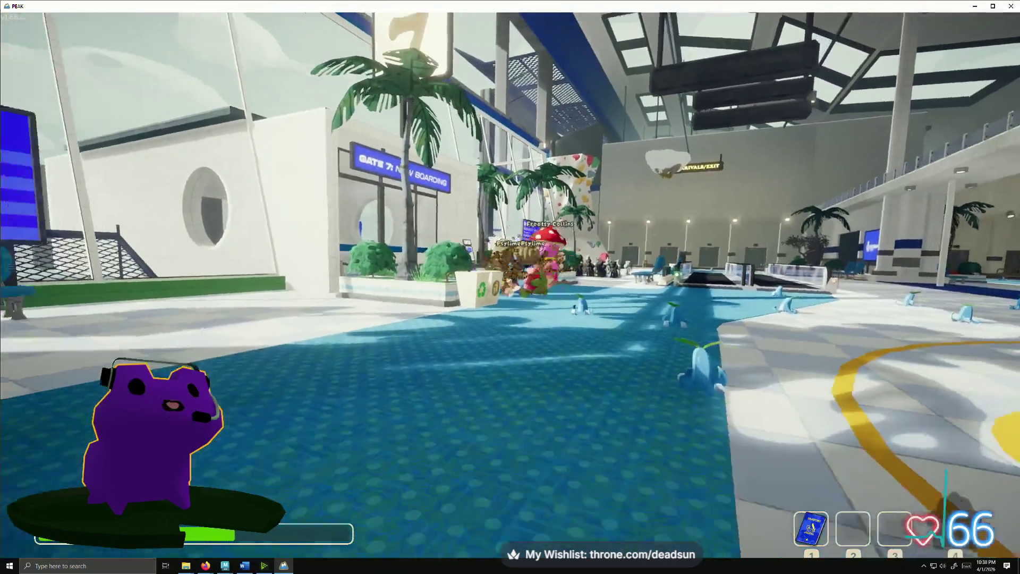
# - Switch from PEAK to the Word todo.docx window
pyautogui.hotkey('alt', 'Tab')
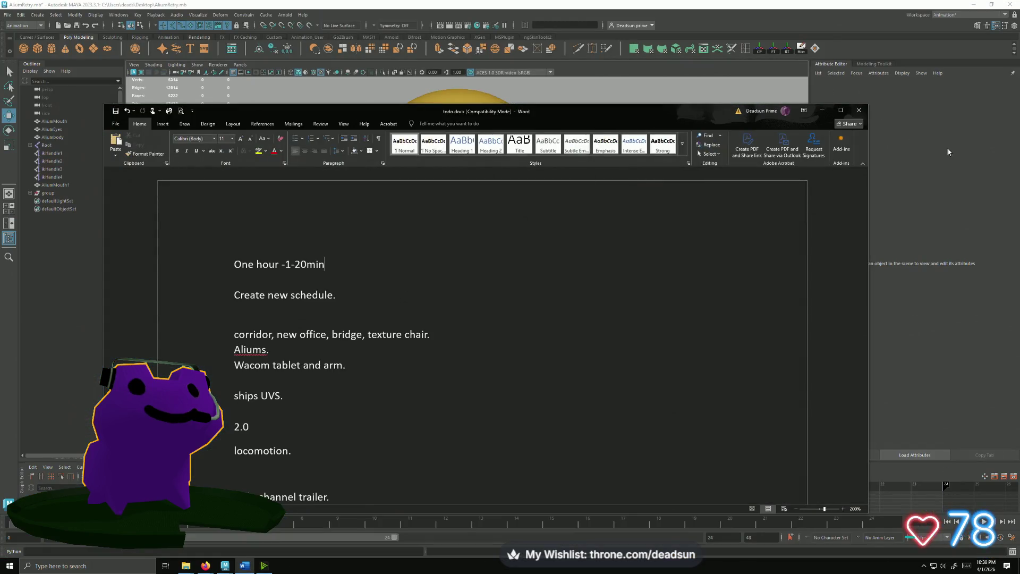
# - Bring the Maya alien scene forward, then switch to the Dusty nebula browser demo
pyautogui.click(948, 151)
pyautogui.scroll(-2, 670, 297)
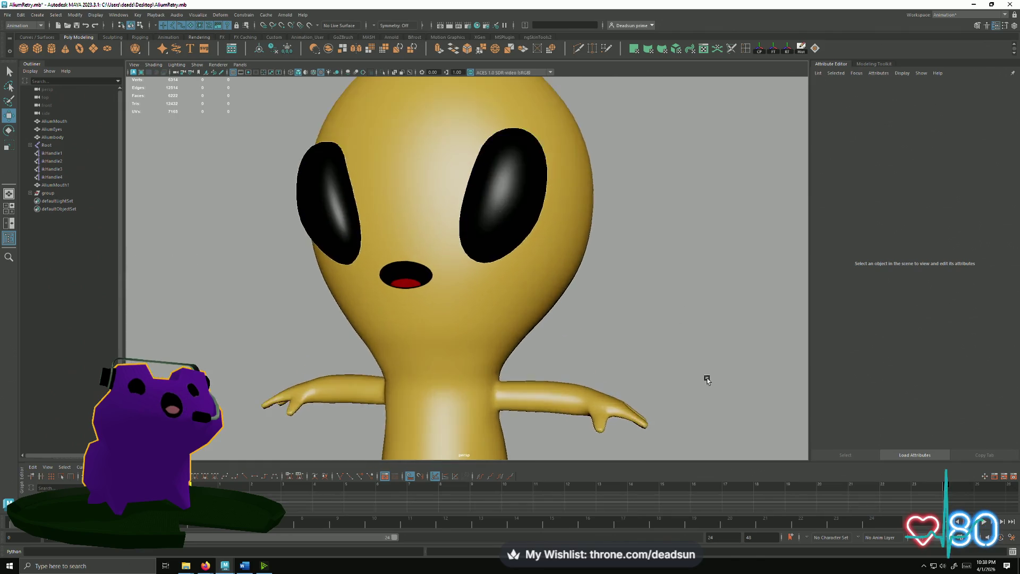
pyautogui.scroll(-2, 706, 379)
pyautogui.scroll(-2, 672, 322)
pyautogui.scroll(-2, 634, 282)
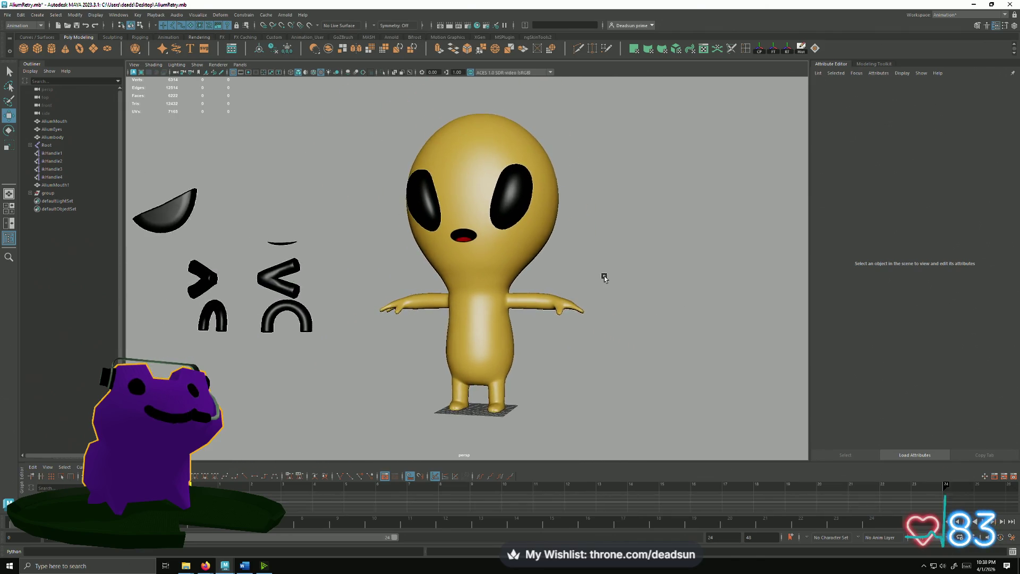
pyautogui.scroll(1, 631, 285)
pyautogui.hotkey('alt', 'Tab')
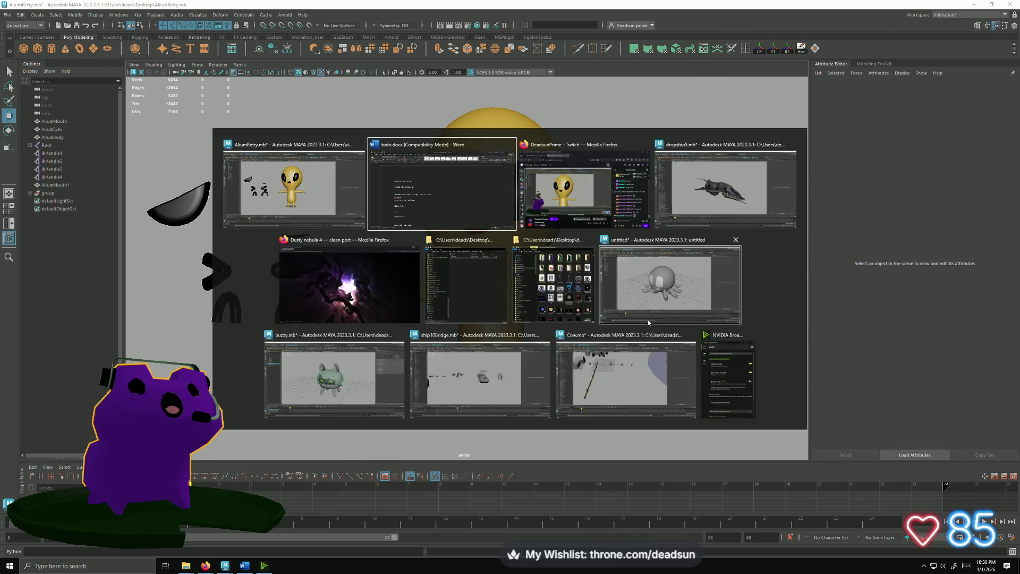
pyautogui.click(369, 285)
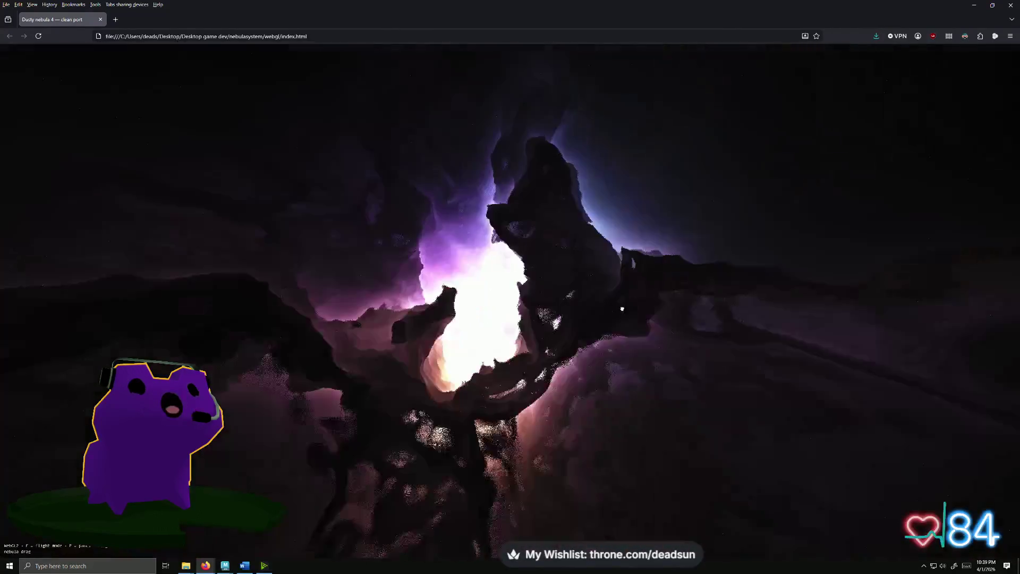
pyautogui.press('f')
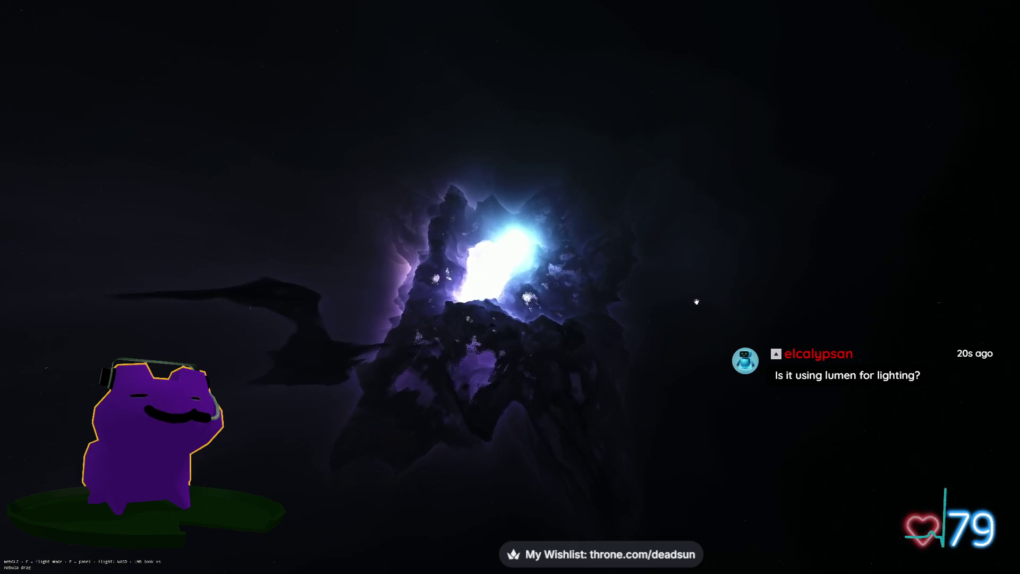
pyautogui.press('p')
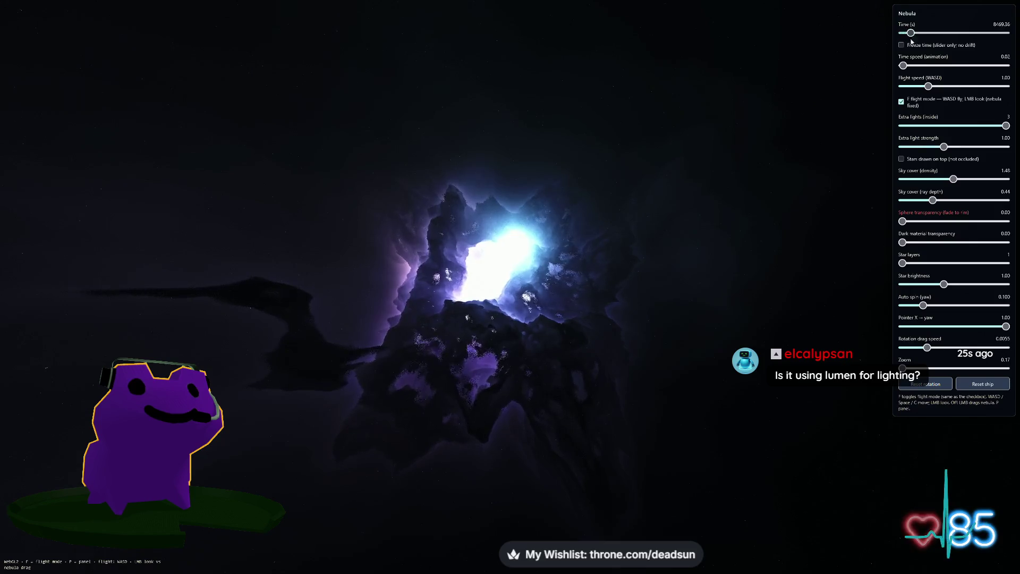
# - Raise the nebula's Time speed from 0.02 to 0.15 and hide the settings panel
pyautogui.moveTo(903, 66); pyautogui.dragTo(907, 66)
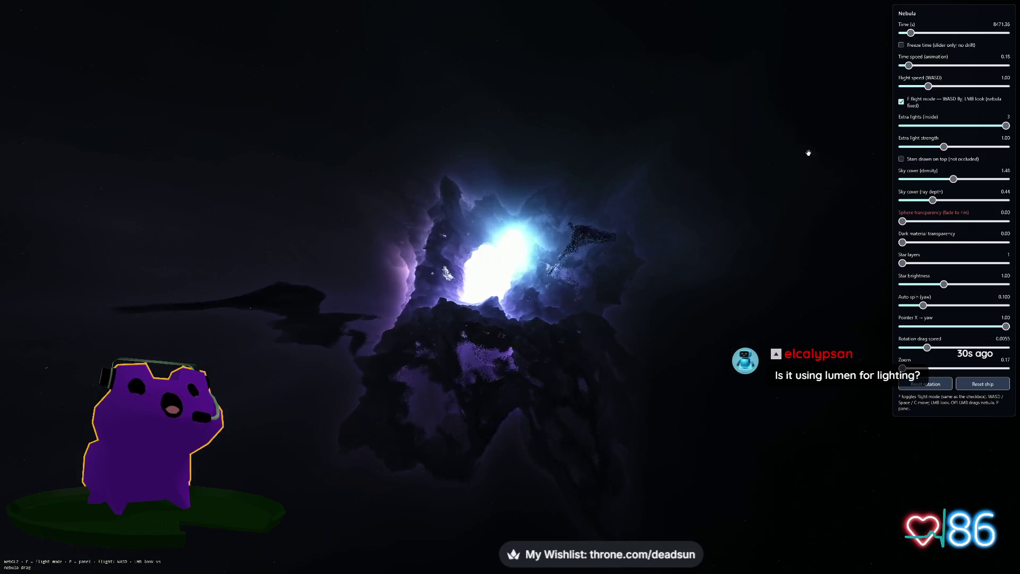
pyautogui.press('p')
pyautogui.scroll(3, 733, 410)
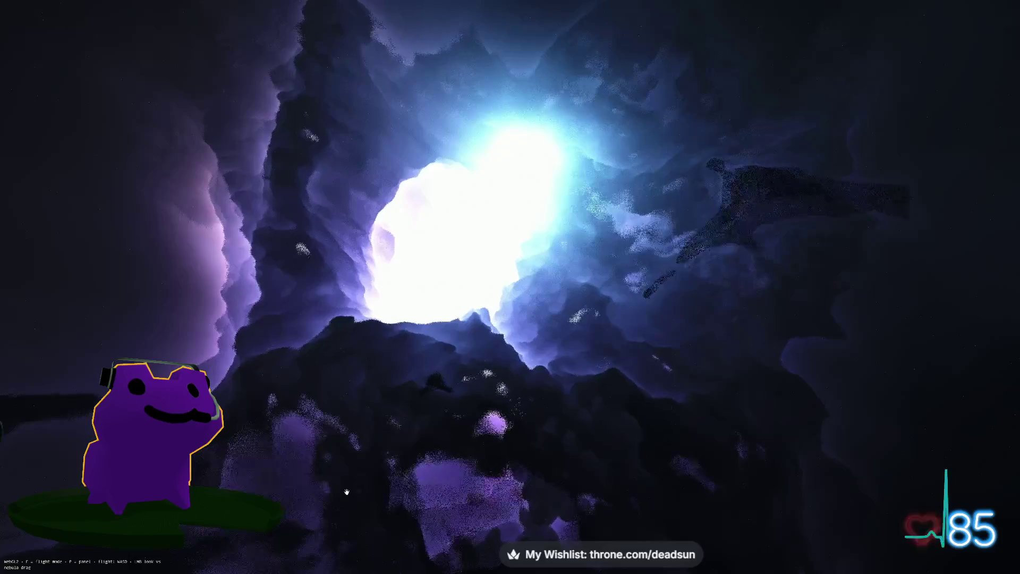
# - Fly the camera deep into the nebula, turning around the glowing core and clouds
pyautogui.moveTo(359, 346)
pyautogui.mouseDown()
pyautogui.moveTo(451, 373)
pyautogui.moveTo(387, 349)
pyautogui.mouseUp()
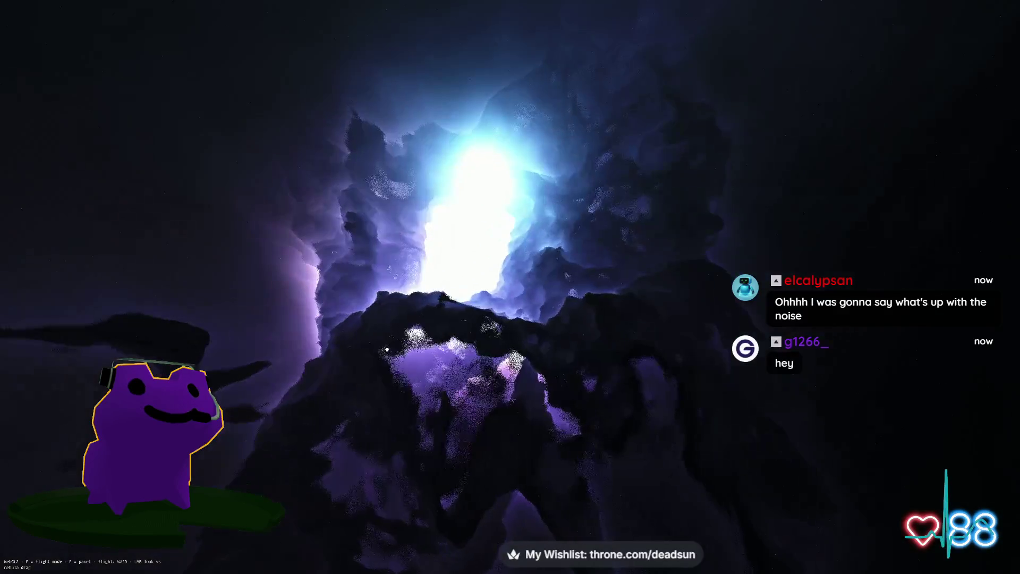
pyautogui.moveTo(416, 366); pyautogui.dragTo(424, 368)
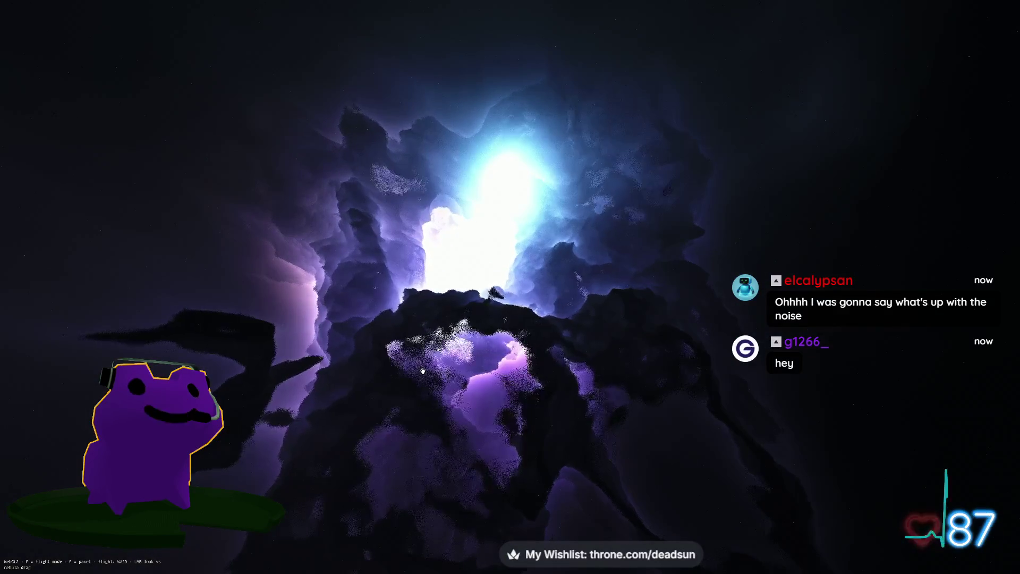
pyautogui.moveTo(453, 329); pyautogui.dragTo(438, 351)
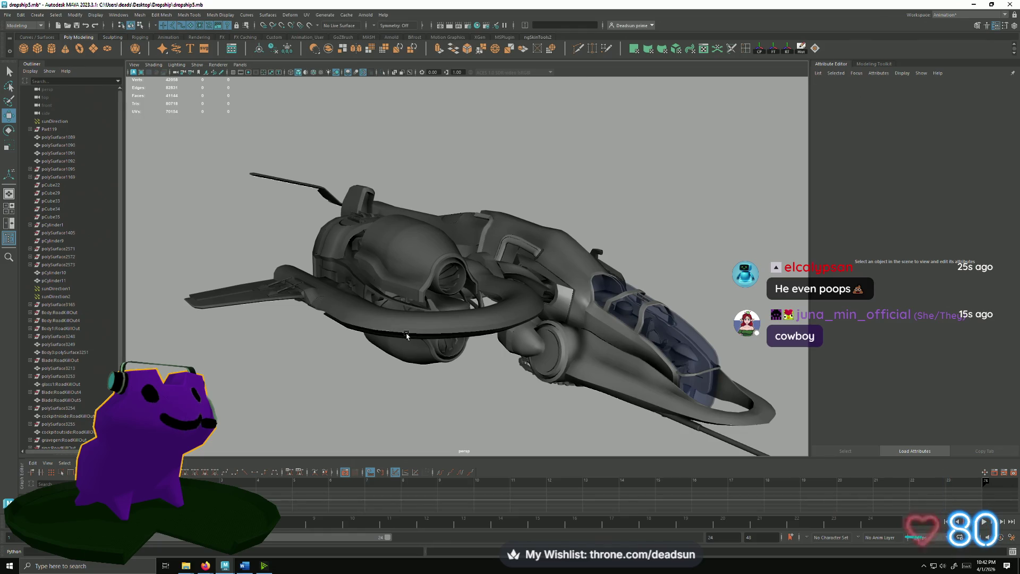
# - Select the ring band on the dropship's arm, frame it, and bring up the UV menu
pyautogui.click(468, 263)
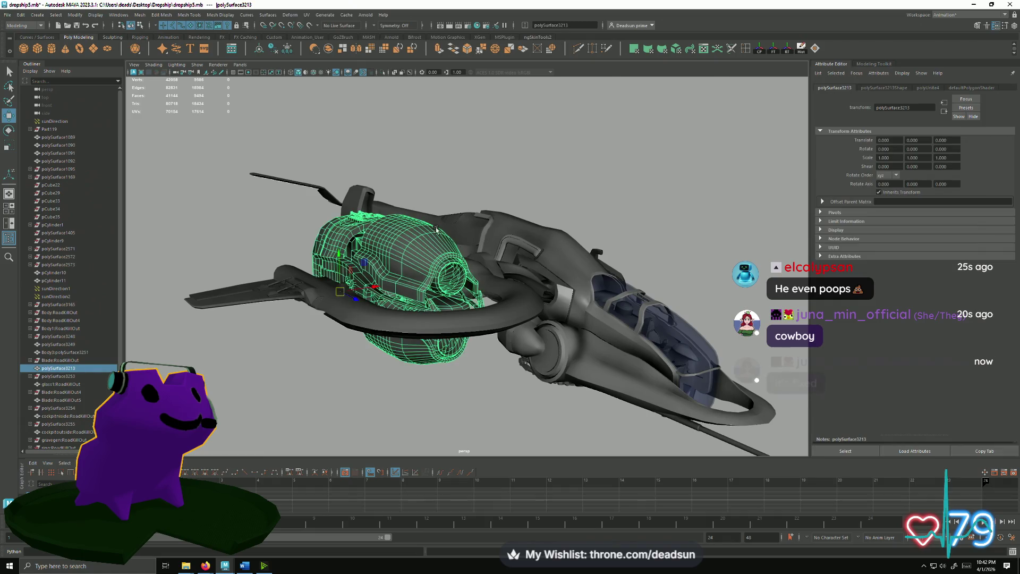
pyautogui.keyDown('alt'); pyautogui.moveTo(467, 262); pyautogui.dragTo(325, 239); pyautogui.keyUp('alt')
pyautogui.click(354, 247)
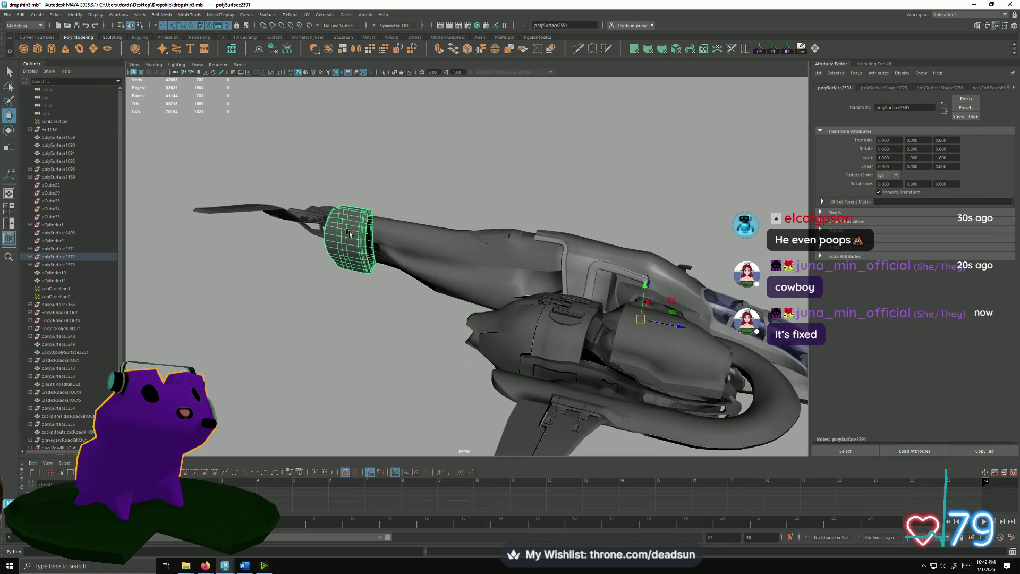
pyautogui.press('f')
pyautogui.moveTo(348, 232)
pyautogui.keyDown('alt'); pyautogui.mouseDown()
pyautogui.moveTo(395, 276)
pyautogui.moveTo(337, 266)
pyautogui.mouseUp(); pyautogui.keyUp('alt')
pyautogui.click(305, 15)
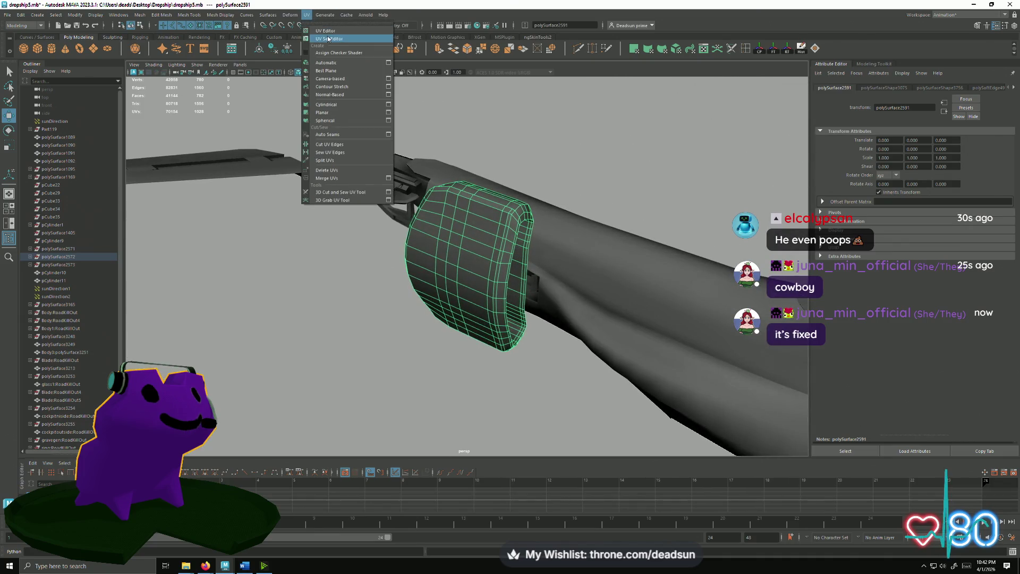
# - Show the ring band's UV shells in the UV Editor and zoom around the band
pyautogui.click(325, 31)
pyautogui.keyDown('alt'); pyautogui.moveTo(481, 267); pyautogui.dragTo(492, 181); pyautogui.keyUp('alt')
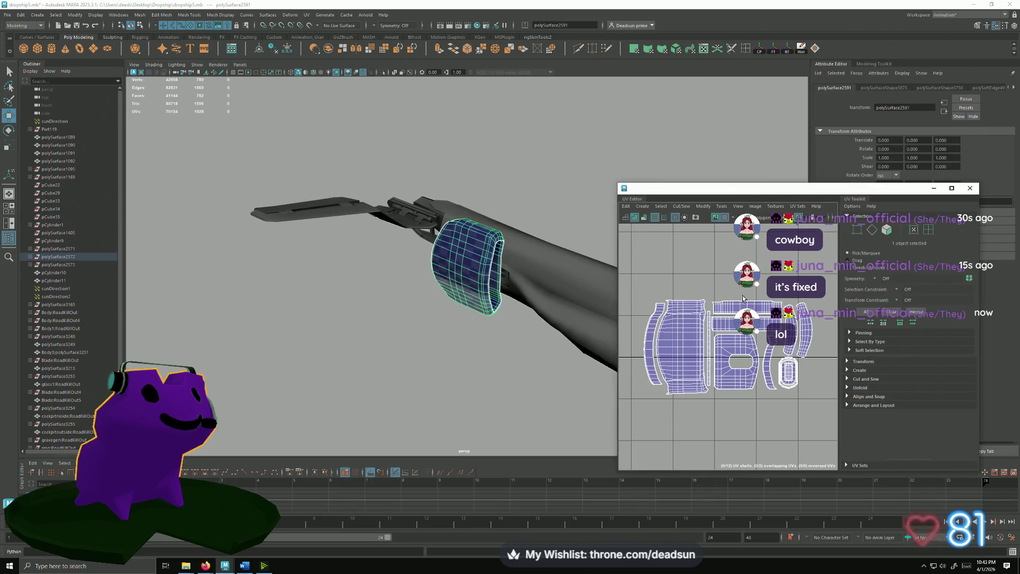
pyautogui.scroll(-5, 747, 335)
pyautogui.scroll(-5, 750, 364)
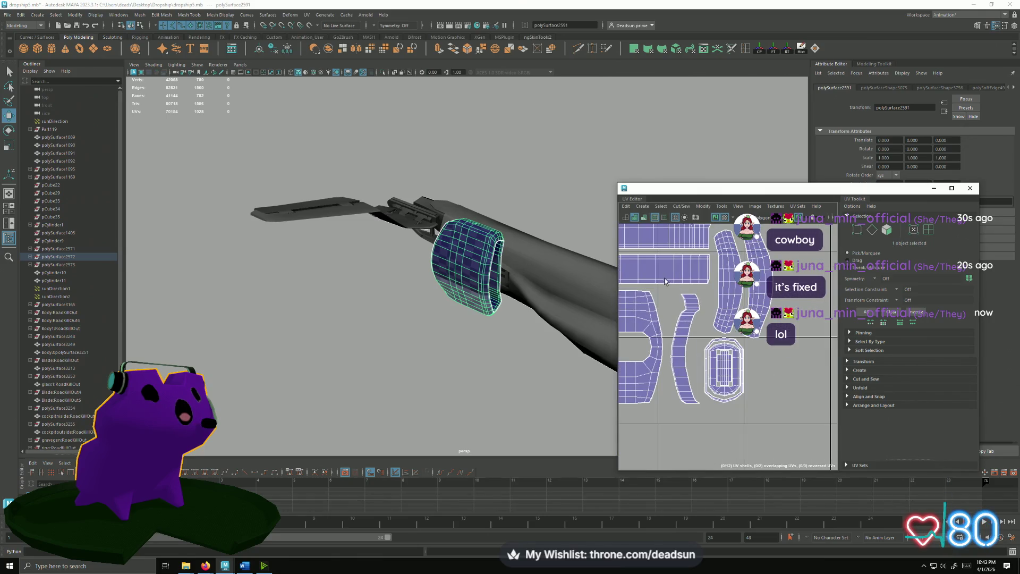
pyautogui.scroll(4, 680, 293)
pyautogui.scroll(-1, 681, 293)
pyautogui.scroll(2, 681, 314)
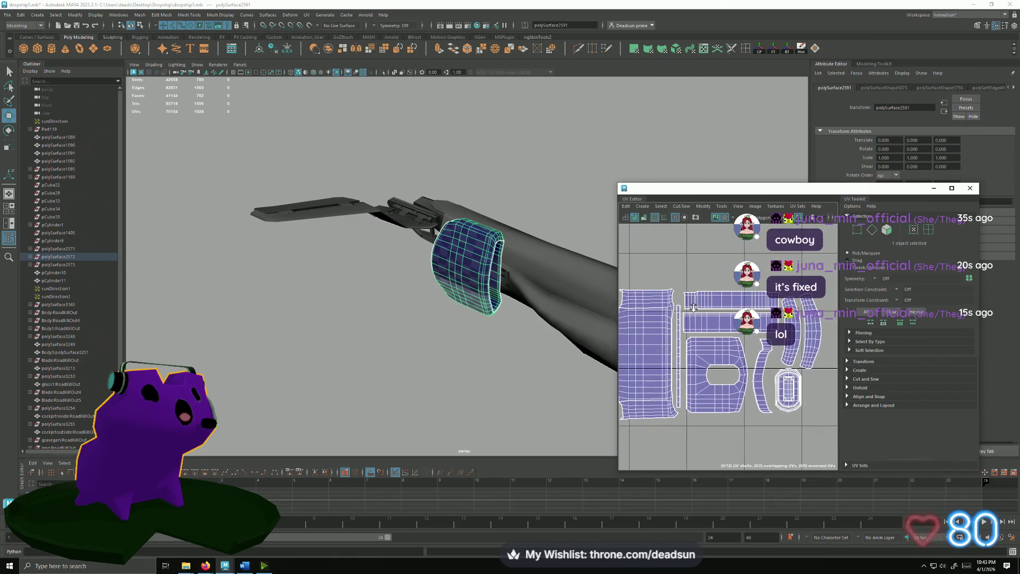
pyautogui.scroll(2, 681, 314)
pyautogui.scroll(2, 682, 315)
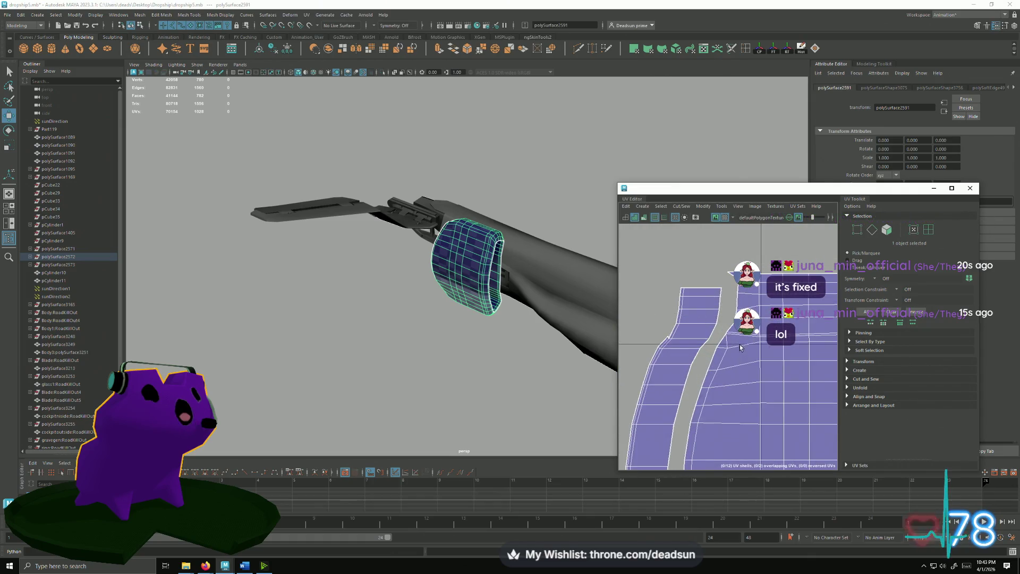
pyautogui.scroll(2, 681, 316)
pyautogui.scroll(2, 676, 317)
pyautogui.scroll(-1, 676, 316)
pyautogui.scroll(1, 468, 338)
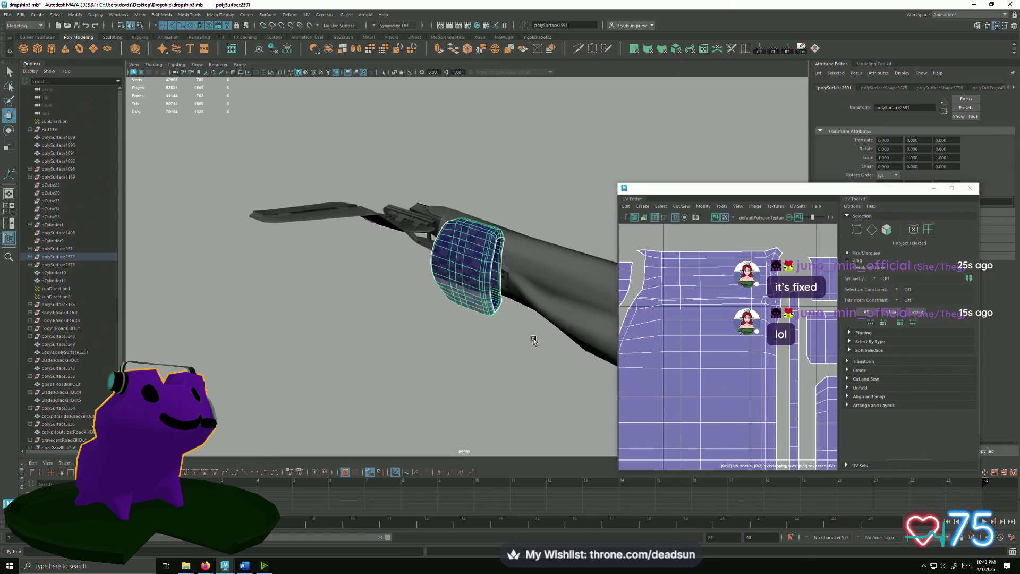
pyautogui.scroll(1, 467, 337)
pyautogui.scroll(2, 464, 353)
pyautogui.scroll(-1, 463, 354)
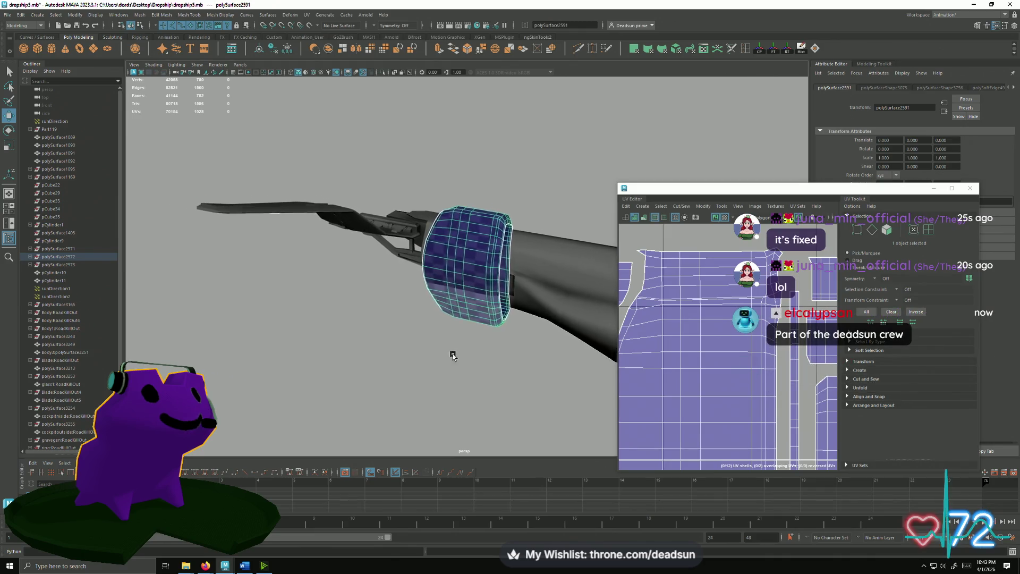
pyautogui.scroll(-1, 455, 353)
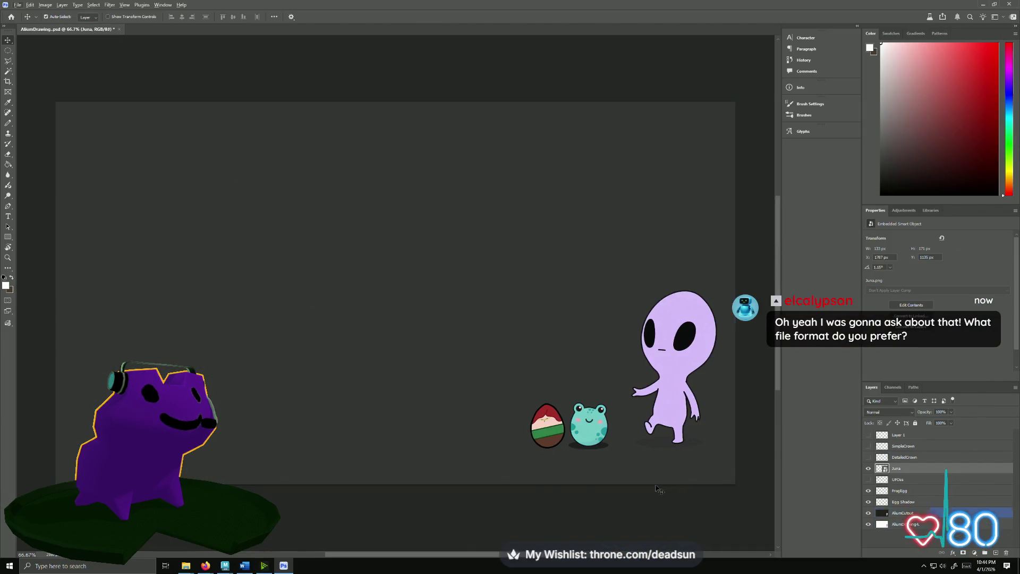
# - Select the frog character's layer in the album drawing
pyautogui.click(582, 443)
pyautogui.click(495, 270)
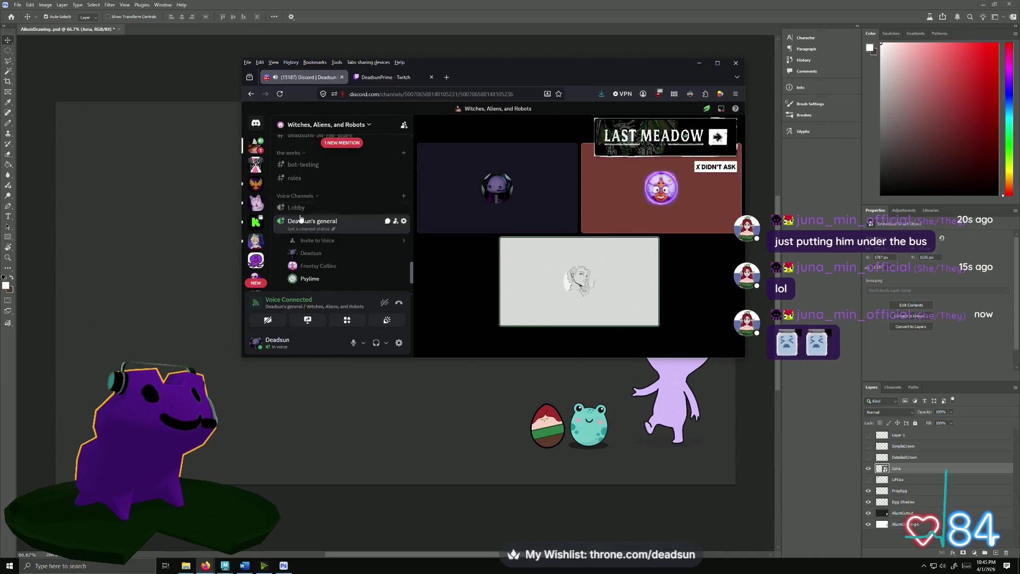
pyautogui.scroll(-2, 300, 219)
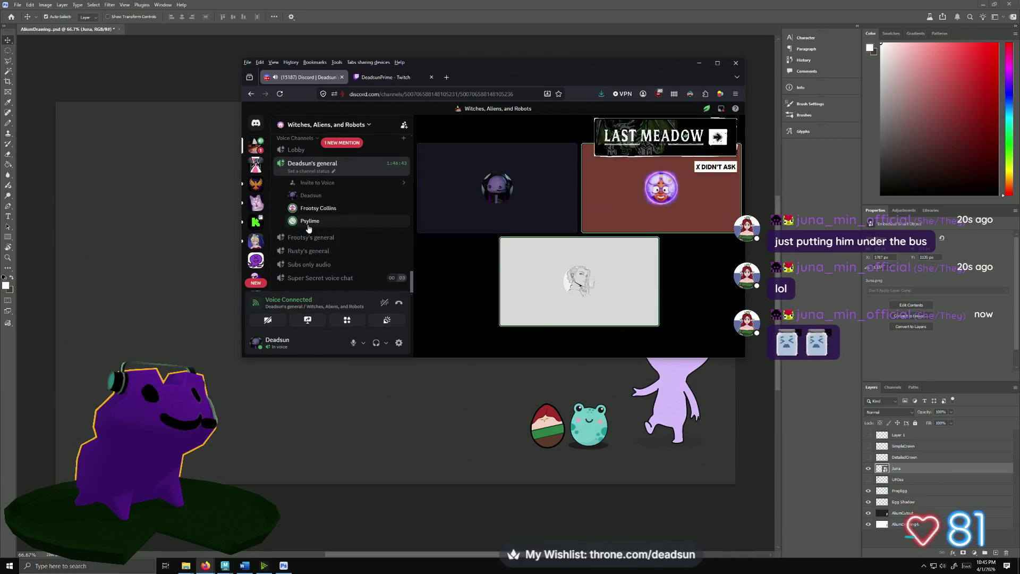
pyautogui.moveTo(335, 225)
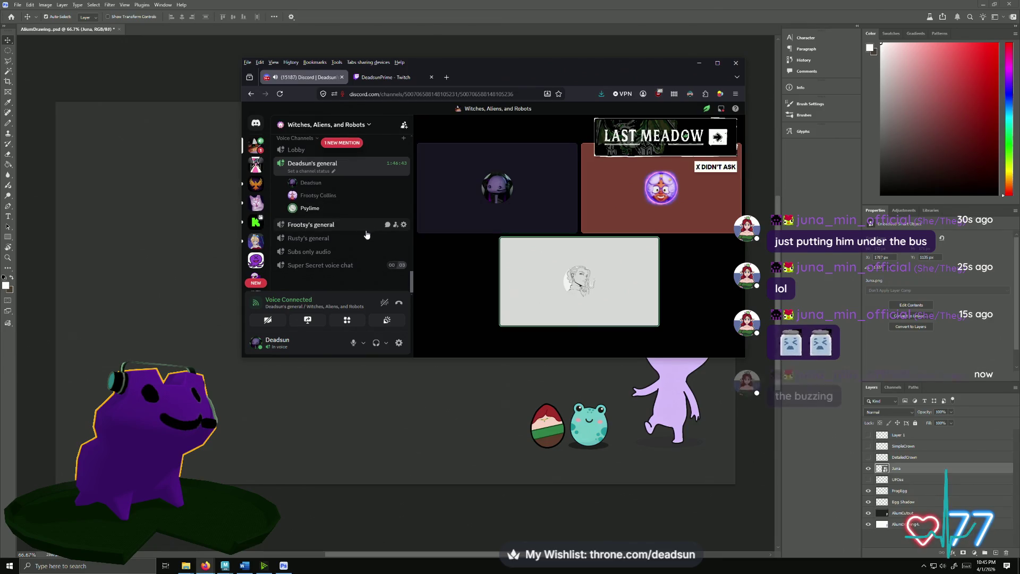
# - View a voice-channel member's profile card, close it, and nudge the Discord window aside
pyautogui.click(326, 217)
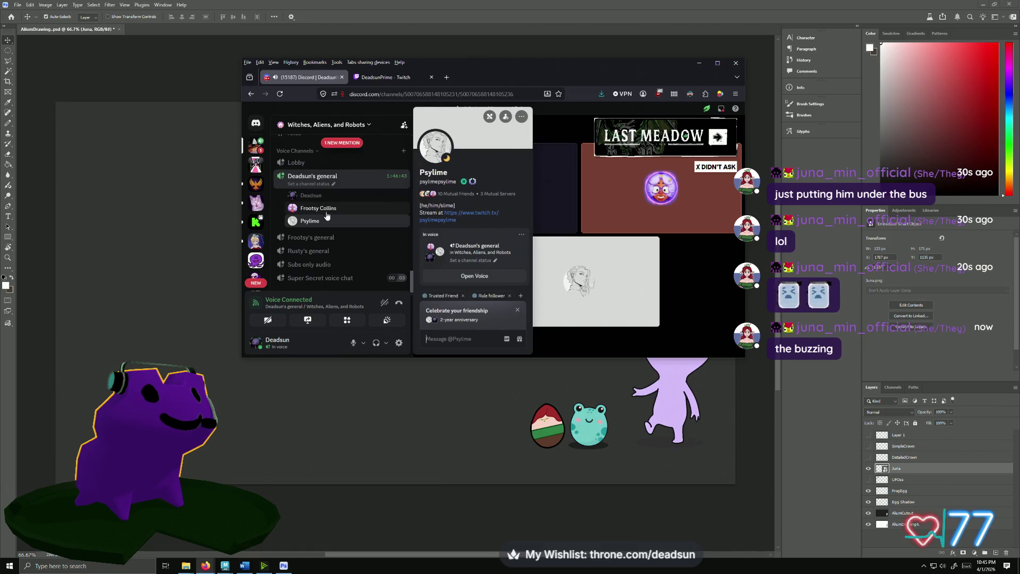
pyautogui.click(327, 220)
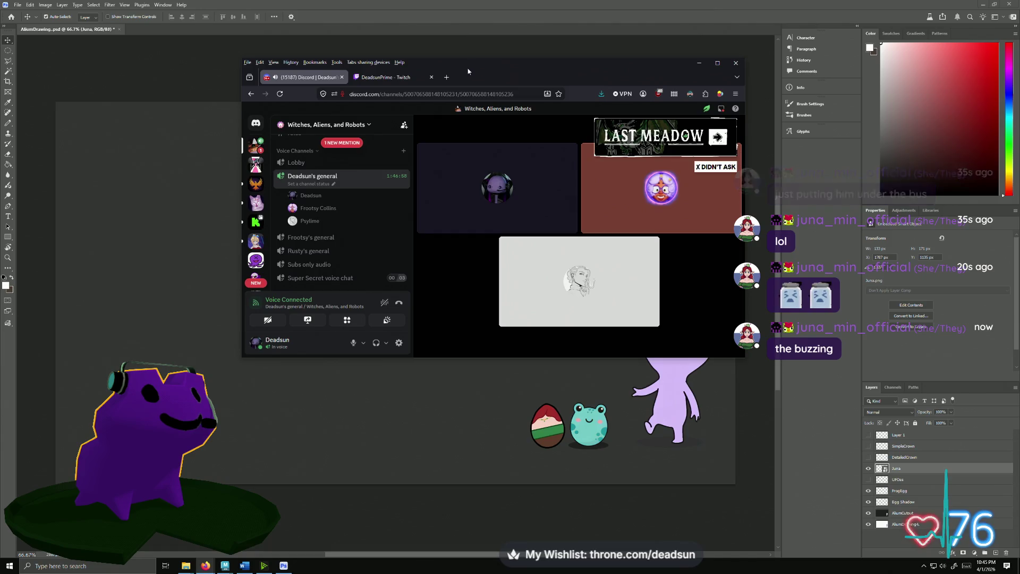
pyautogui.moveTo(469, 70)
pyautogui.mouseDown()
pyautogui.moveTo(476, 62)
pyautogui.moveTo(510, 570)
pyautogui.mouseUp()
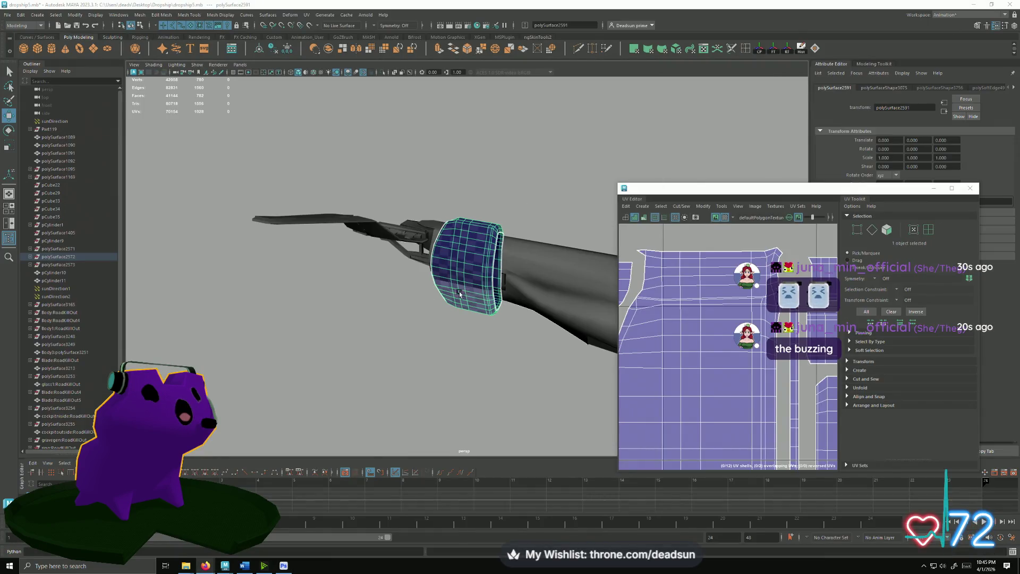
# - Select the bracket part, pan across its UV shells, and maximize the UV Editor
pyautogui.keyDown('alt'); pyautogui.moveTo(460, 294); pyautogui.dragTo(485, 345); pyautogui.keyUp('alt')
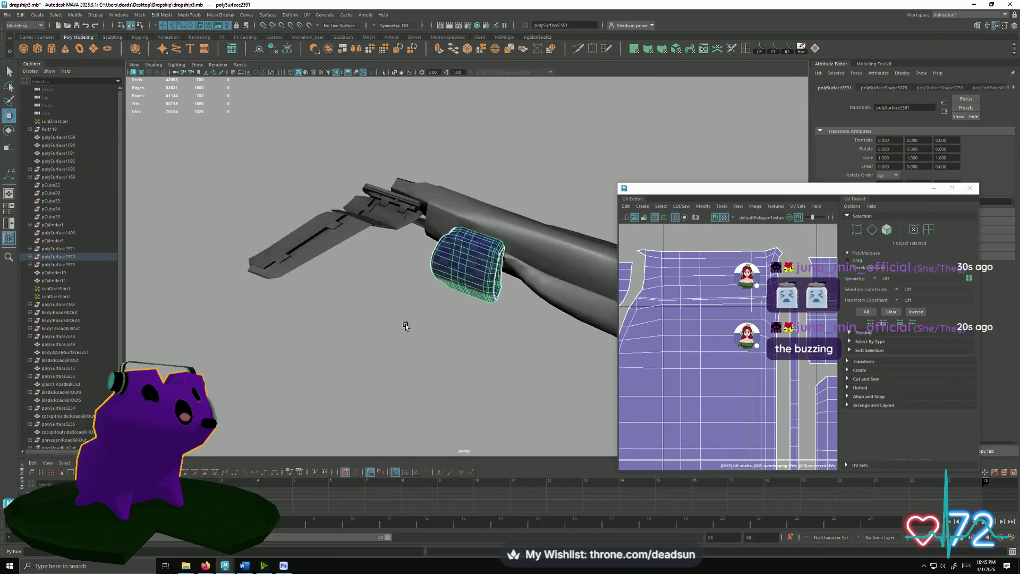
pyautogui.scroll(2, 591, 317)
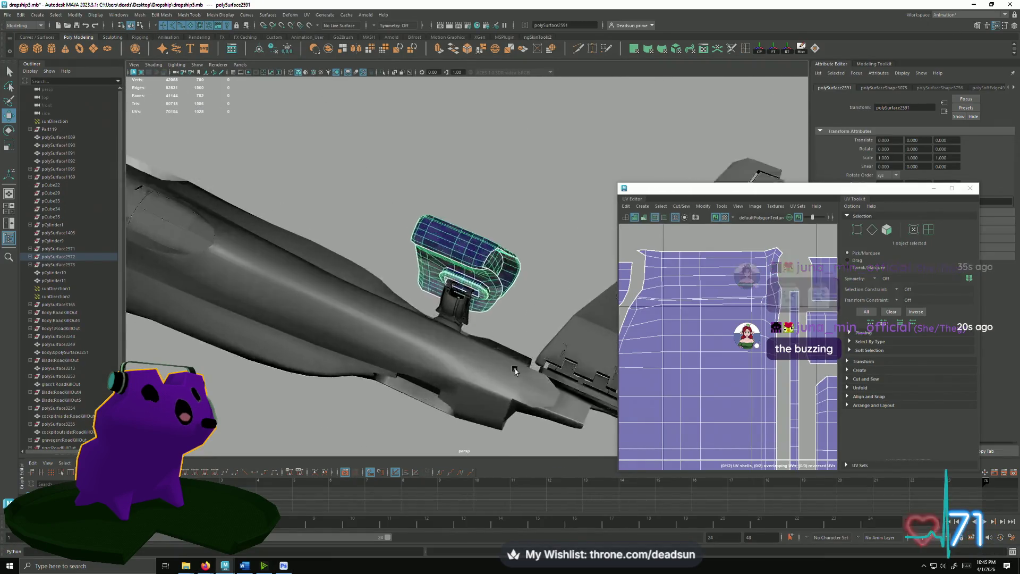
pyautogui.scroll(3, 557, 323)
pyautogui.scroll(2, 533, 327)
pyautogui.scroll(2, 512, 333)
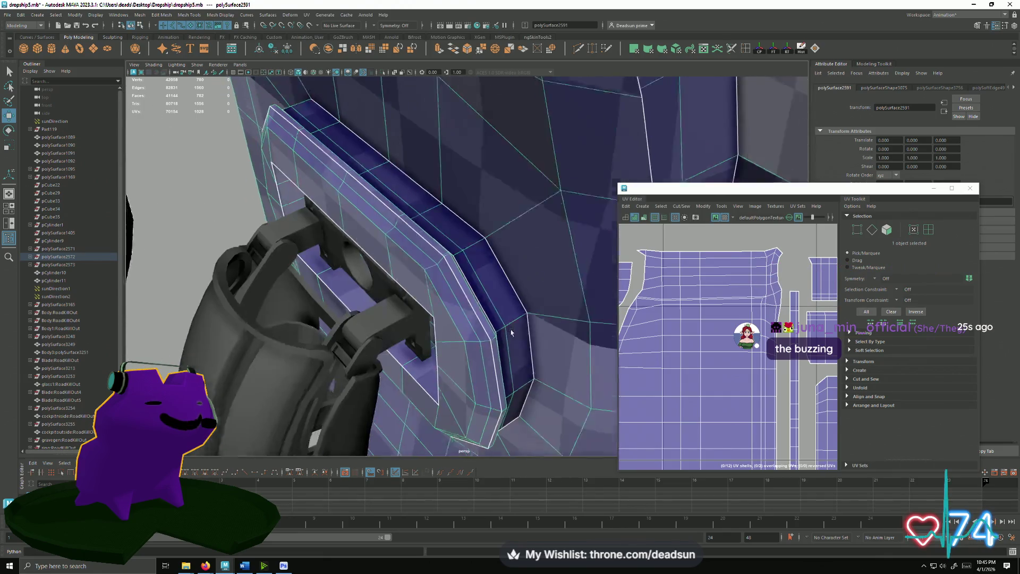
pyautogui.scroll(-2, 512, 333)
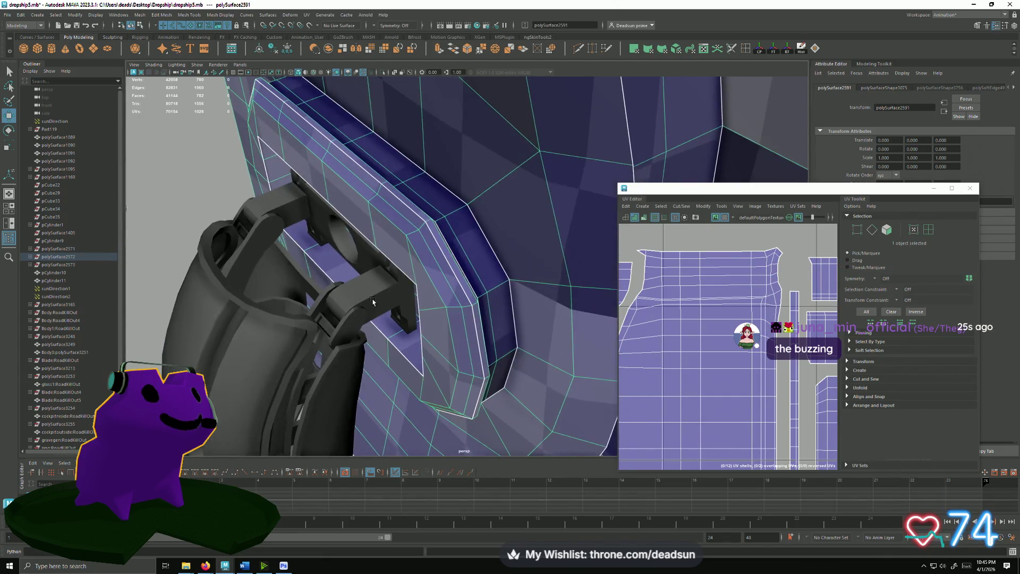
pyautogui.click(349, 296)
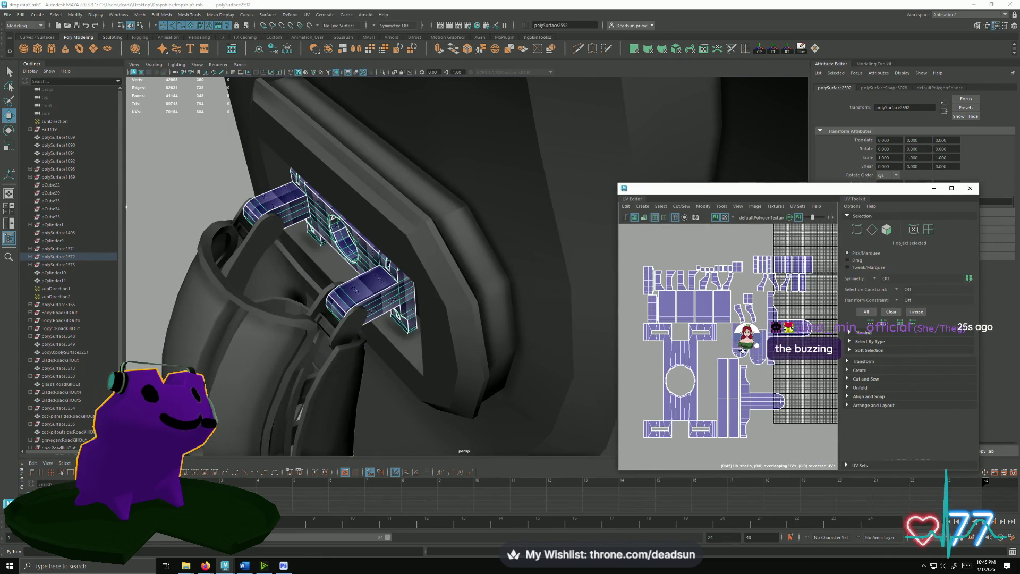
pyautogui.scroll(1, 729, 371)
pyautogui.scroll(1, 729, 371)
pyautogui.scroll(1, 728, 370)
pyautogui.scroll(1, 728, 370)
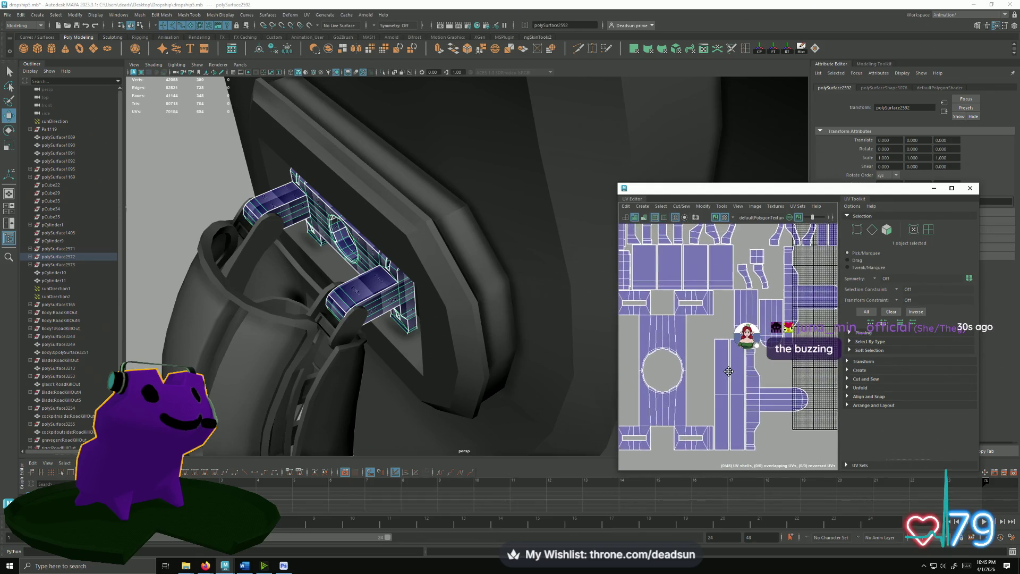
pyautogui.keyDown('alt'); pyautogui.moveTo(728, 371); pyautogui.dragTo(742, 353, button='middle'); pyautogui.keyUp('alt')
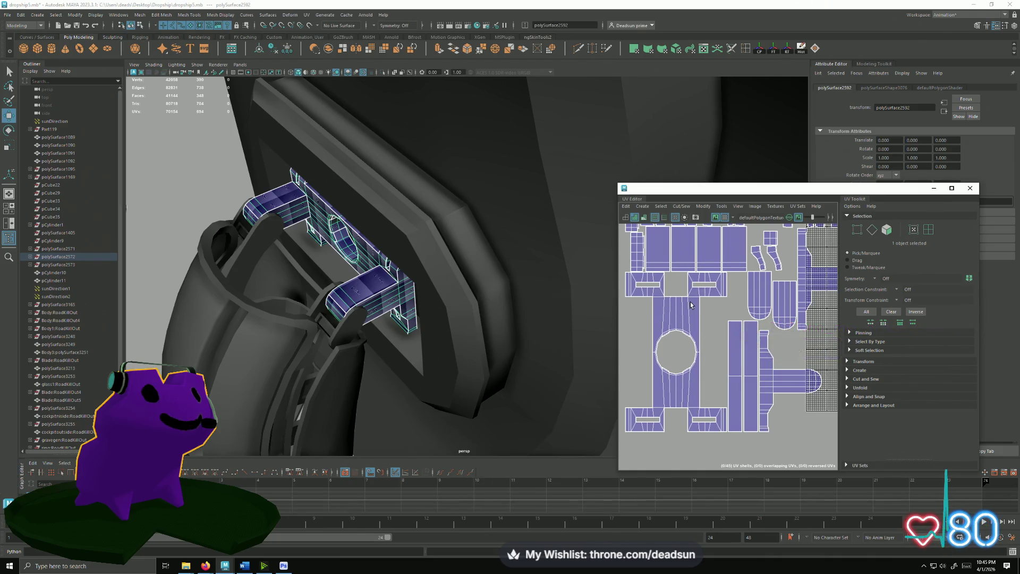
pyautogui.scroll(2, 690, 302)
pyautogui.scroll(2, 652, 296)
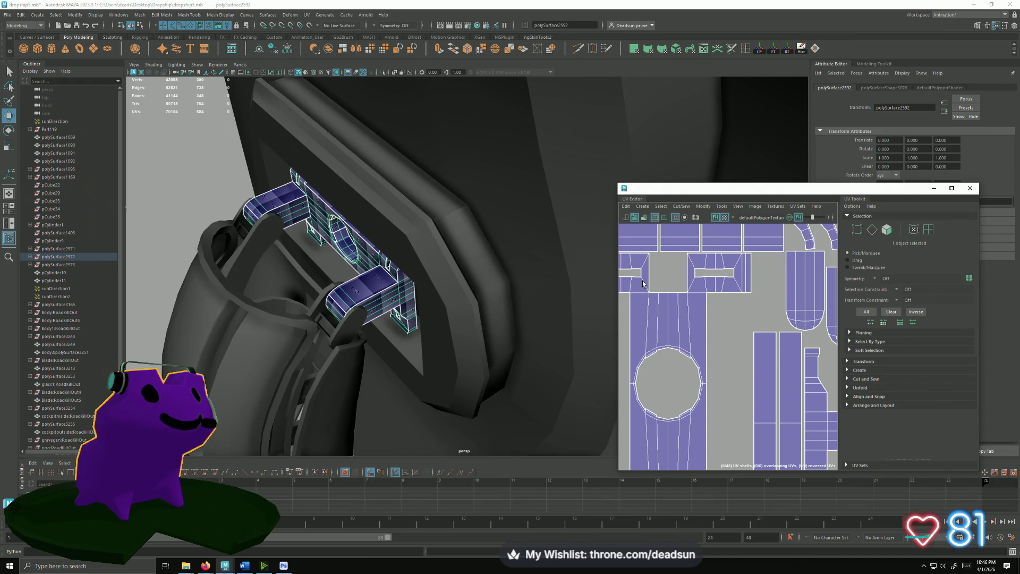
pyautogui.scroll(-3, 653, 327)
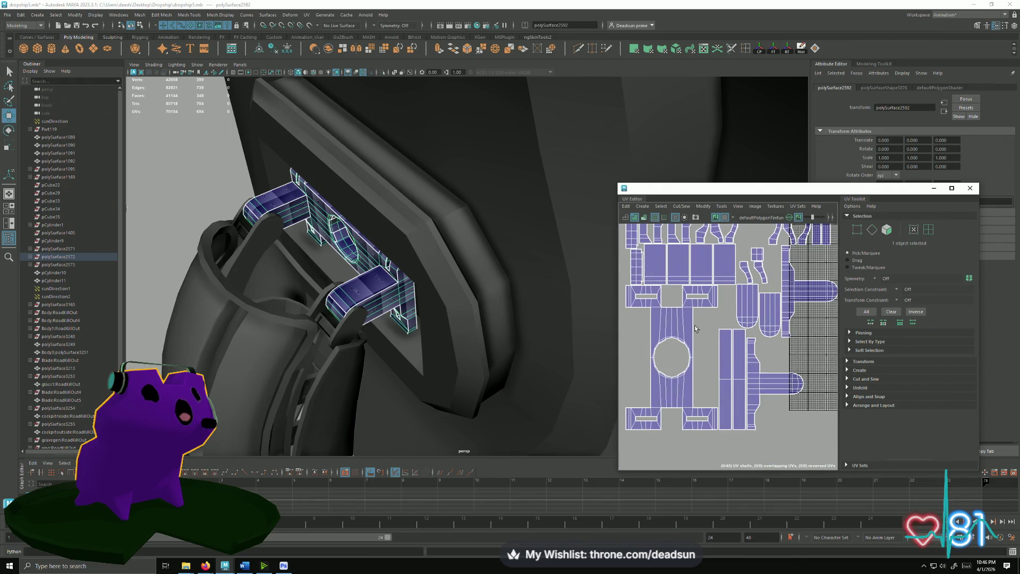
pyautogui.scroll(-2, 772, 347)
pyautogui.scroll(-2, 772, 346)
pyautogui.scroll(-1, 772, 346)
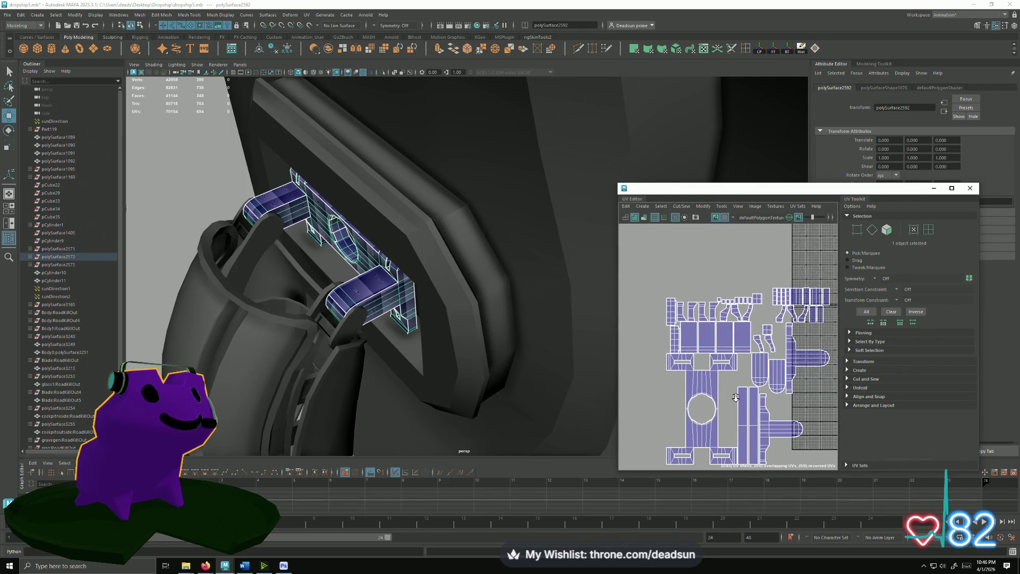
pyautogui.click(951, 188)
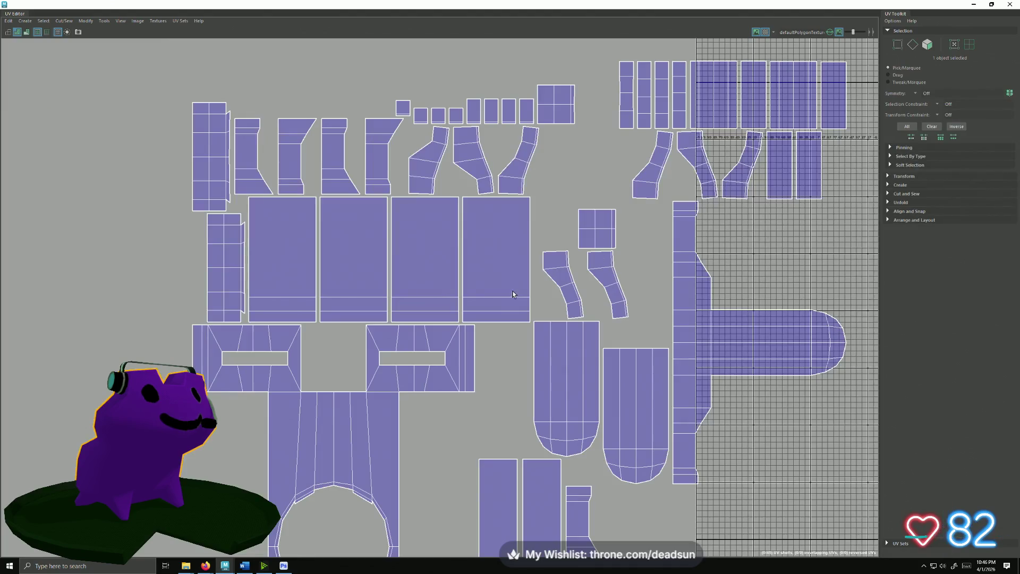
pyautogui.scroll(-2, 404, 276)
pyautogui.scroll(-1, 404, 276)
pyautogui.scroll(-1, 404, 276)
pyautogui.scroll(-1, 430, 269)
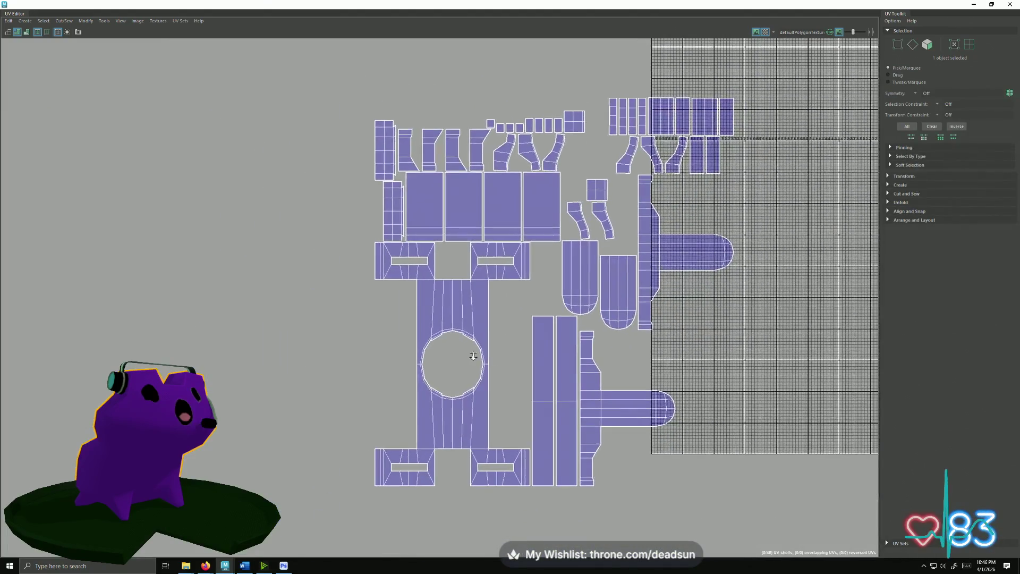
# - Cut the UVs along the selected seam edges around the circular hole
pyautogui.press('F10')
pyautogui.click(462, 280)
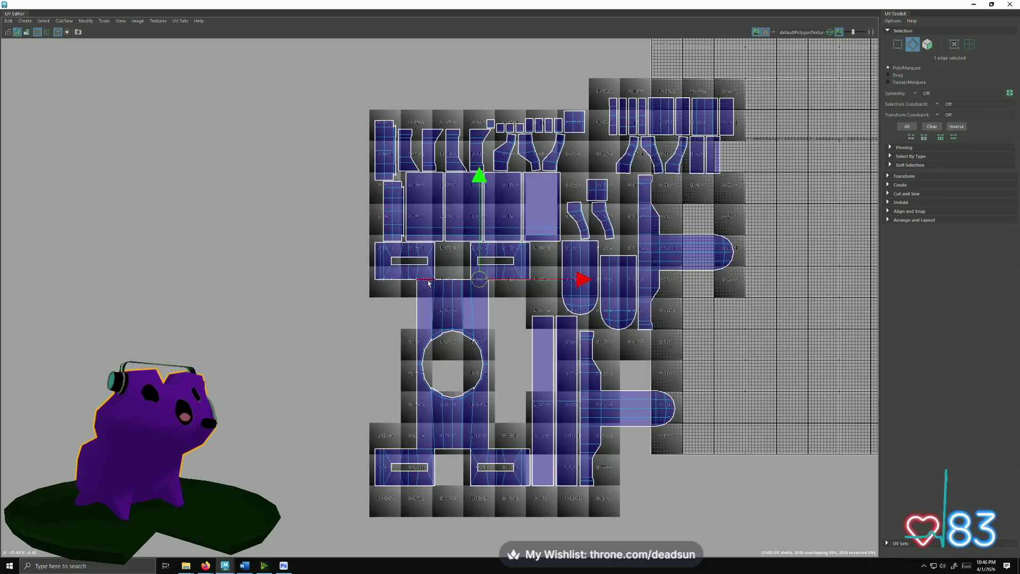
pyautogui.keyDown('shift'); pyautogui.click(425, 453); pyautogui.keyUp('shift')
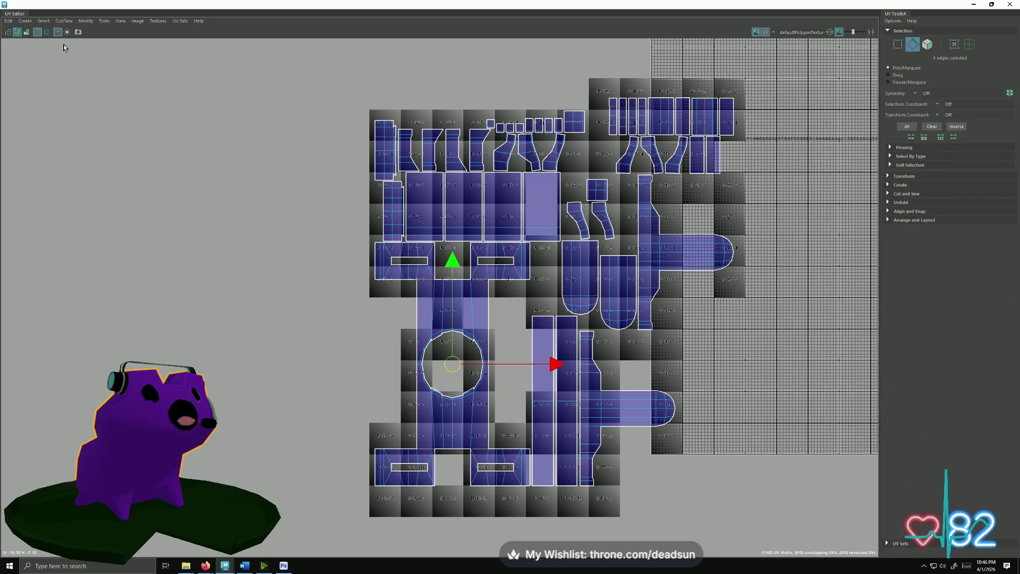
pyautogui.click(64, 21)
pyautogui.click(74, 66)
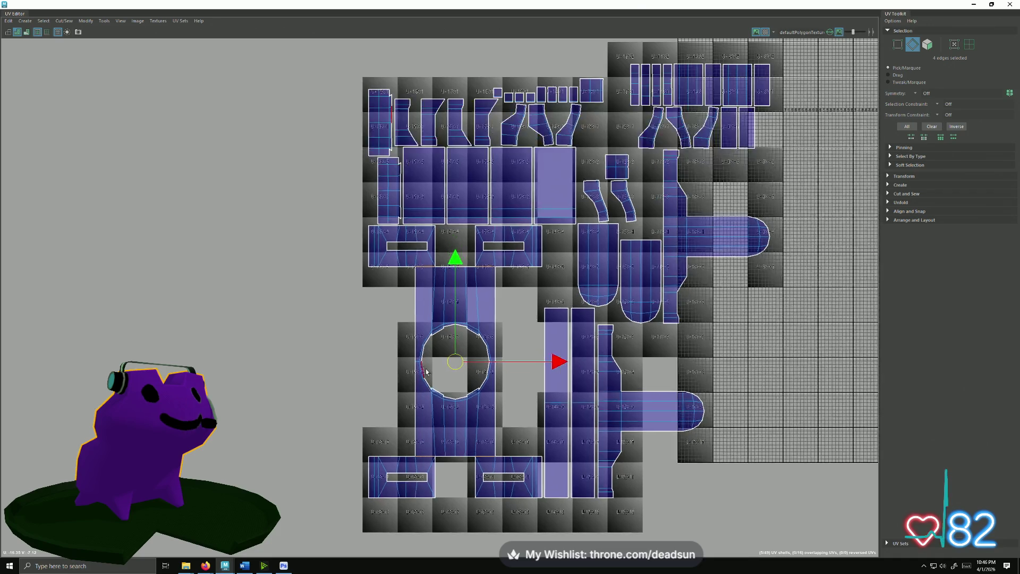
# - Move the circular-hole UV shell left, away from the other shells
pyautogui.moveTo(403, 390); pyautogui.dragTo(407, 348, button='right')
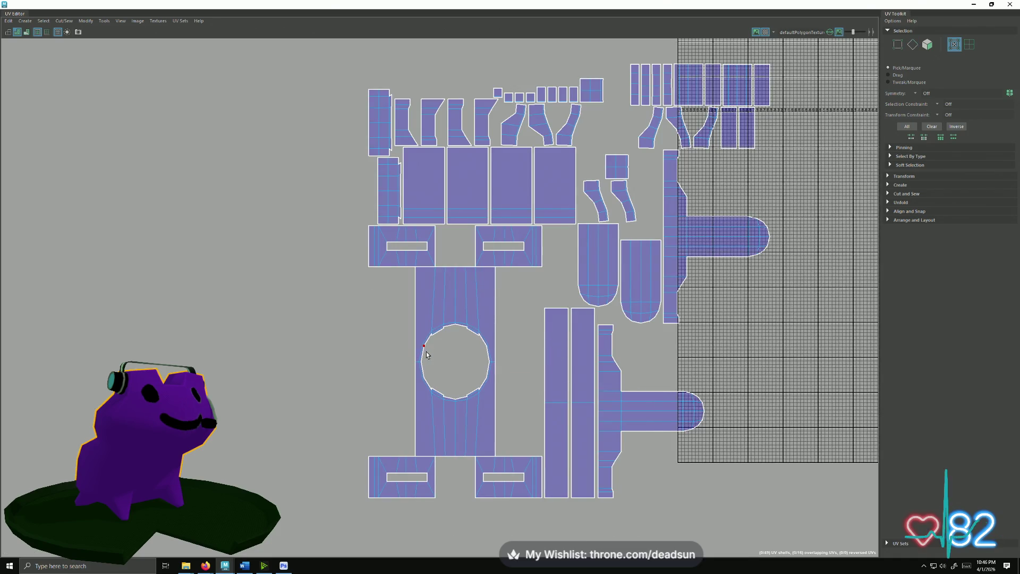
pyautogui.click(426, 355)
pyautogui.moveTo(453, 359); pyautogui.dragTo(269, 342)
pyautogui.scroll(2, 261, 351)
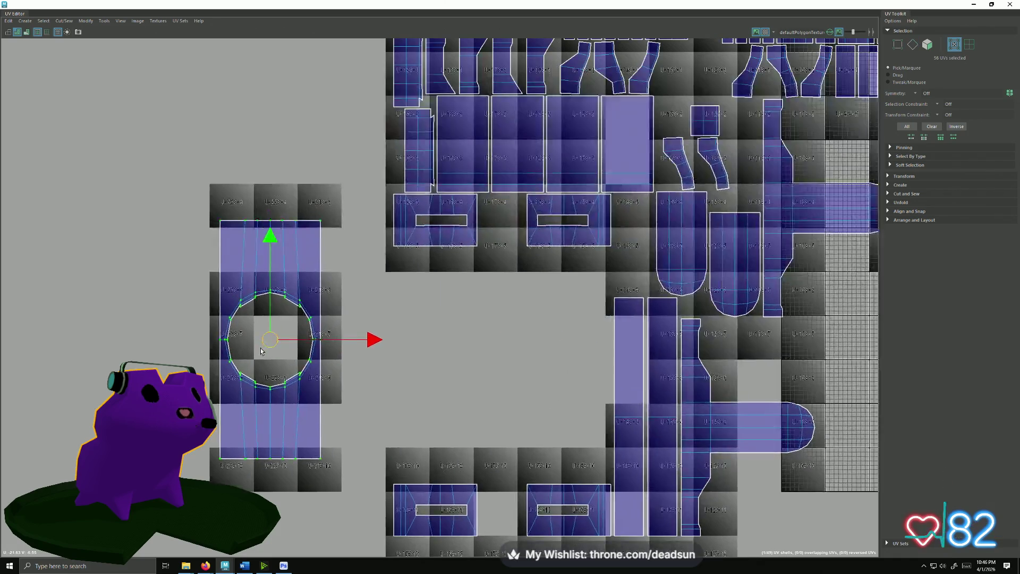
pyautogui.scroll(3, 260, 351)
# - Select edges on the circular shell and the upper shells with the Move tool active
pyautogui.press('F10')
pyautogui.click(271, 253)
pyautogui.press('w')
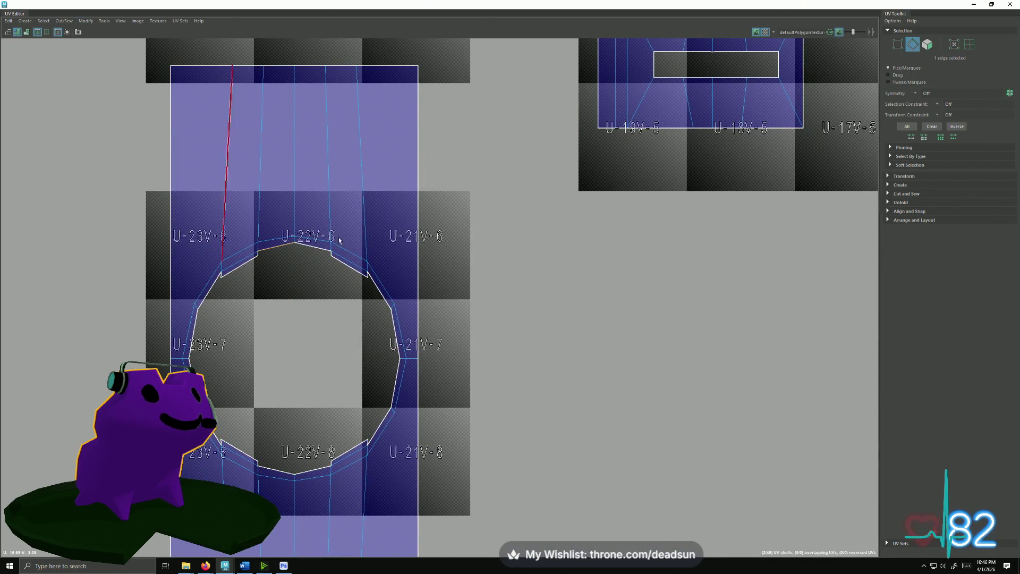
pyautogui.scroll(-2, 524, 284)
pyautogui.scroll(-2, 534, 342)
pyautogui.scroll(-2, 548, 401)
pyautogui.scroll(-1, 539, 354)
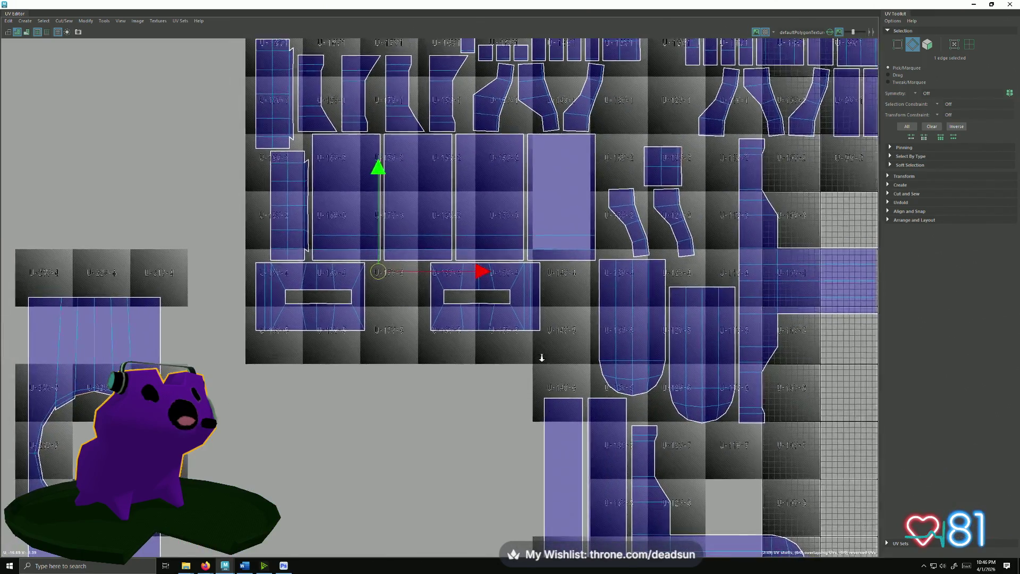
pyautogui.scroll(-3, 291, 205)
pyautogui.scroll(3, 682, 292)
pyautogui.scroll(1, 697, 162)
pyautogui.scroll(1, 697, 162)
pyautogui.moveTo(697, 162); pyautogui.dragTo(542, 246, button='middle')
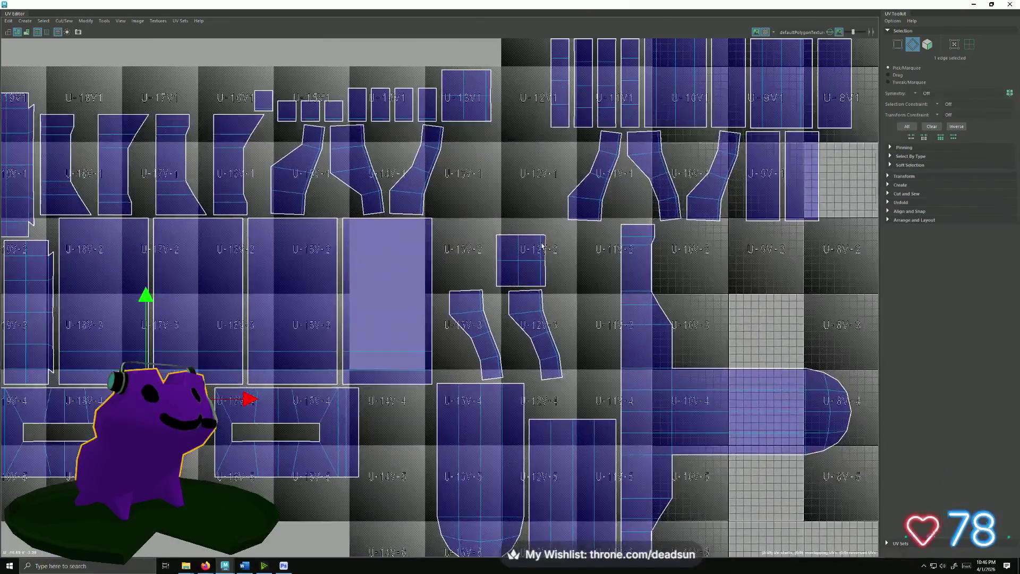
pyautogui.click(540, 250)
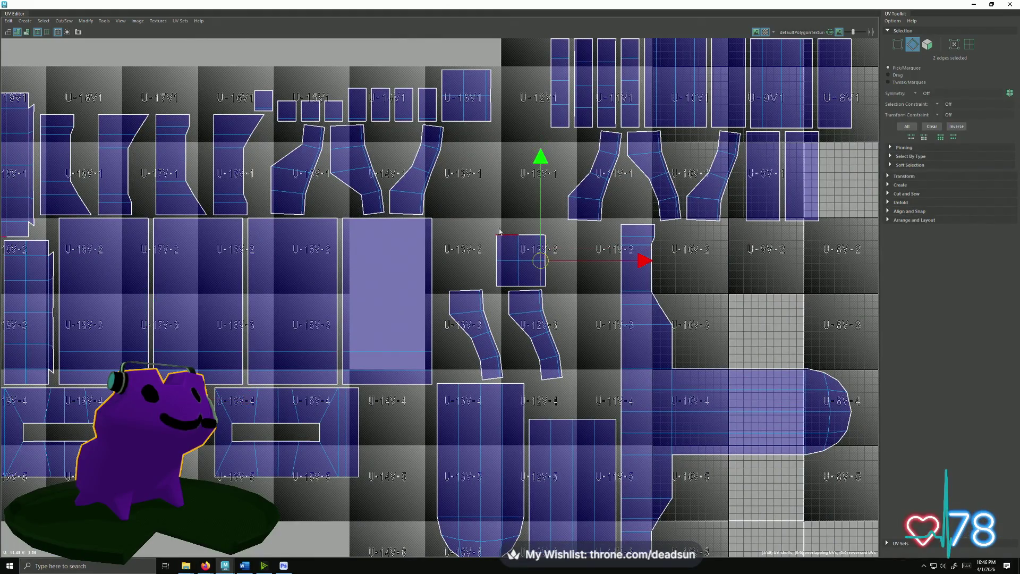
pyautogui.scroll(-2, 366, 273)
pyautogui.scroll(-2, 367, 273)
# - Restore the UV Editor to a floating window and select the arch's edge loop in 3D
pyautogui.moveTo(510, 4)
pyautogui.mouseDown()
pyautogui.moveTo(794, 114)
pyautogui.moveTo(670, 73)
pyautogui.mouseUp()
pyautogui.scroll(3, 387, 320)
pyautogui.moveTo(343, 303)
pyautogui.keyDown('alt'); pyautogui.mouseDown()
pyautogui.moveTo(388, 320)
pyautogui.moveTo(381, 278)
pyautogui.mouseUp(); pyautogui.keyUp('alt')
pyautogui.doubleClick(379, 261)
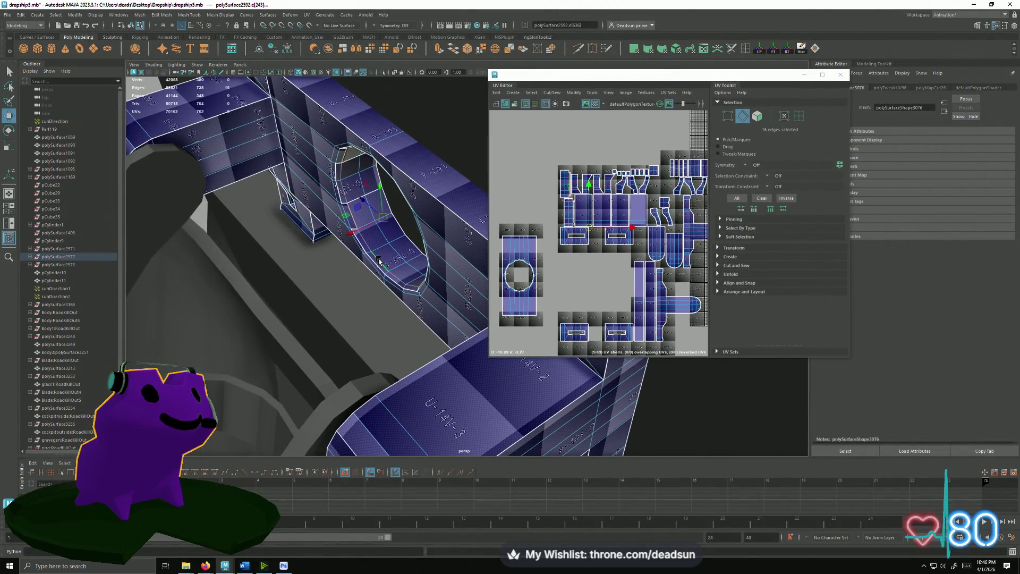
# - Add a second arch edge loop, cut the UVs along both, and frame the result
pyautogui.keyDown('shift'); pyautogui.doubleClick(345, 209); pyautogui.keyUp('shift')
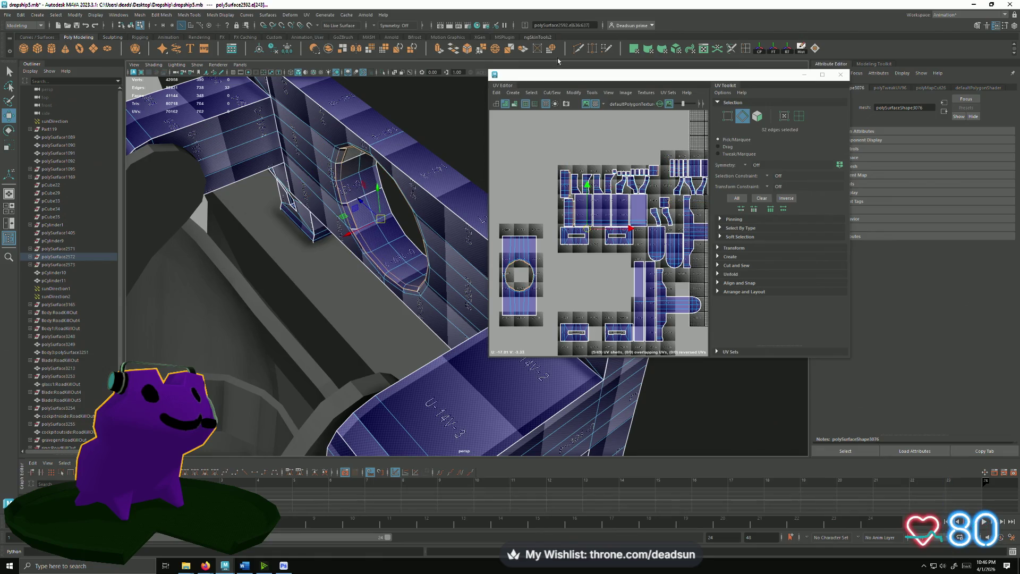
pyautogui.click(552, 95)
pyautogui.click(566, 138)
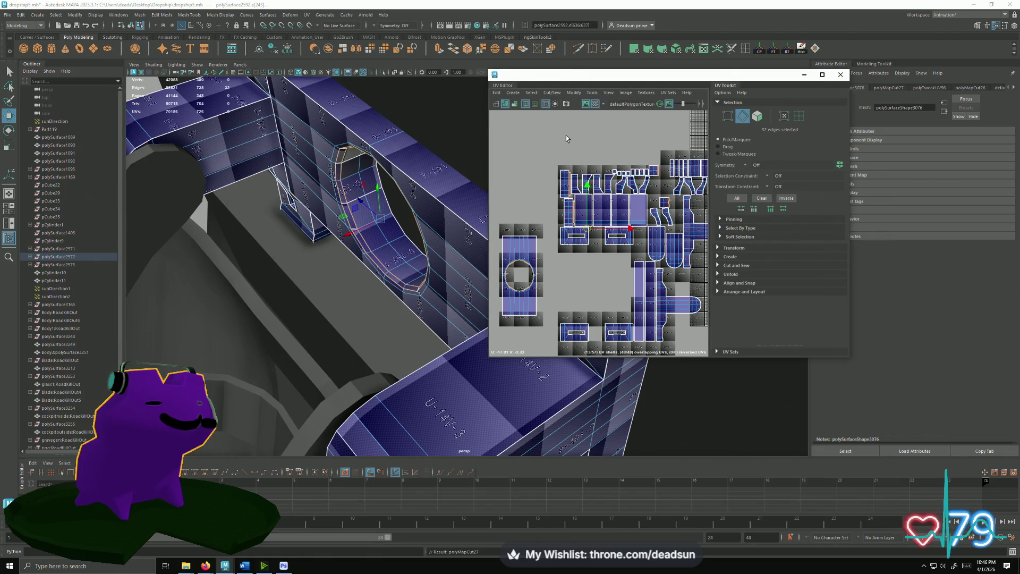
pyautogui.press('f')
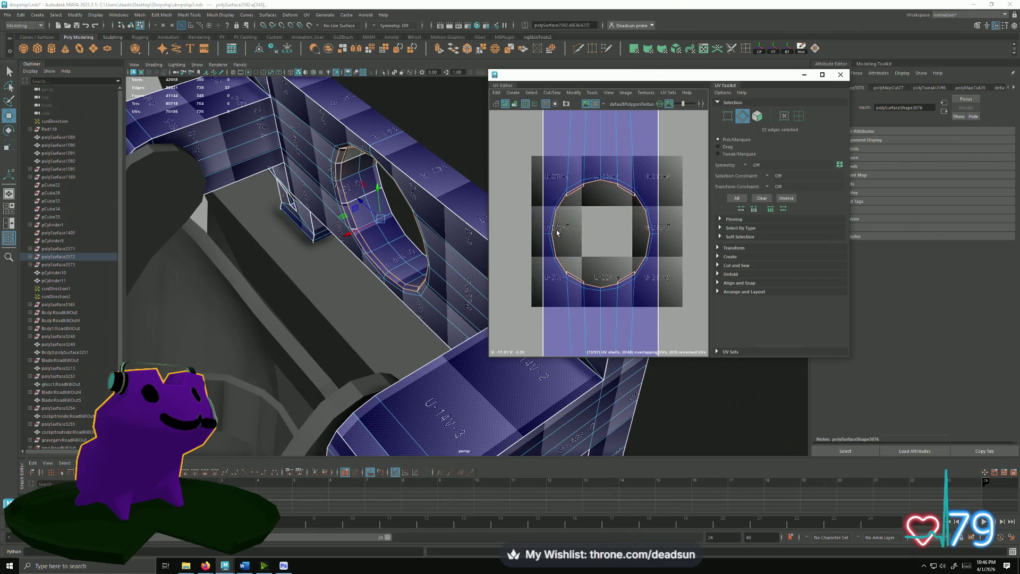
# - Orbit and frame the 3D view on the round hole's edges
pyautogui.keyDown('alt'); pyautogui.moveTo(368, 256); pyautogui.dragTo(413, 243); pyautogui.keyUp('alt')
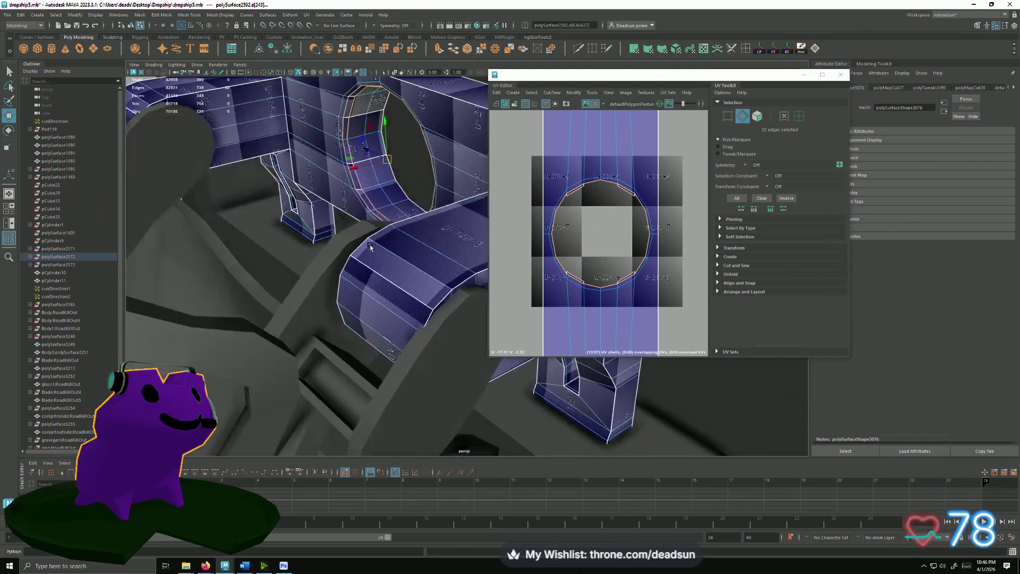
pyautogui.press('f')
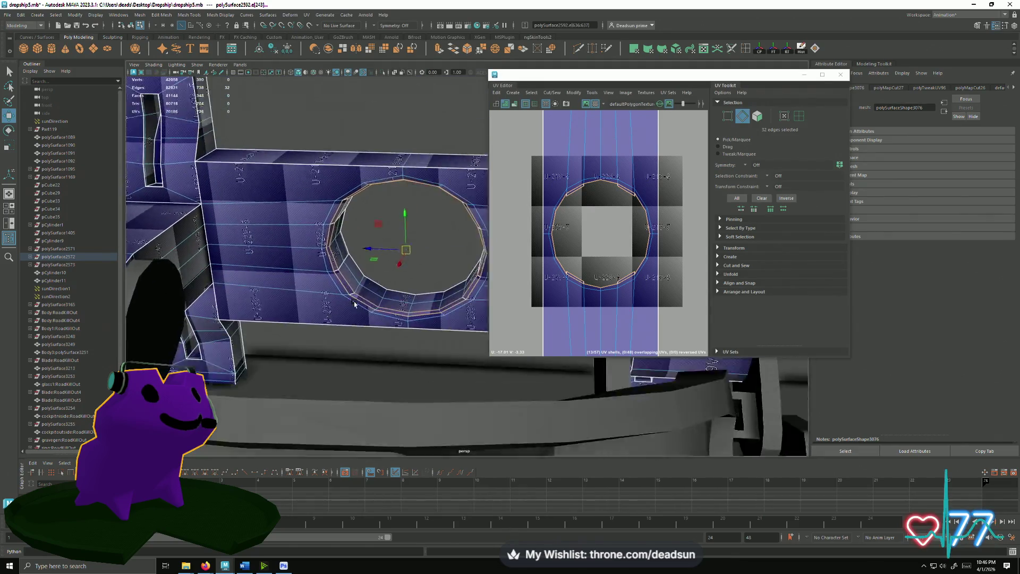
pyautogui.keyDown('alt'); pyautogui.moveTo(413, 243); pyautogui.dragTo(347, 316); pyautogui.keyUp('alt')
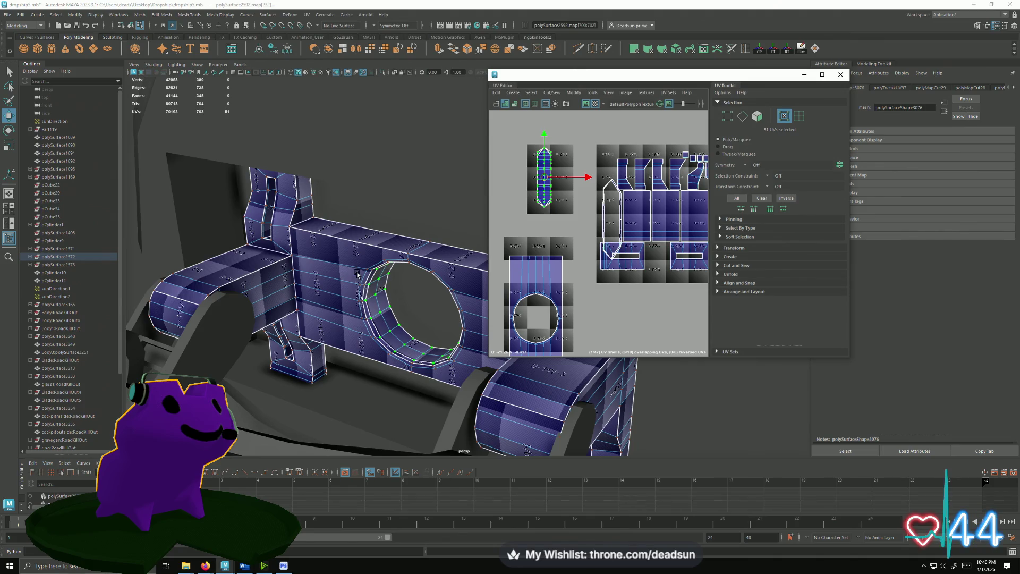
# - Move and Sew the UV shells along an edge picked on the model's side
pyautogui.moveTo(175, 285); pyautogui.dragTo(155, 296, button='right')
pyautogui.click(176, 297)
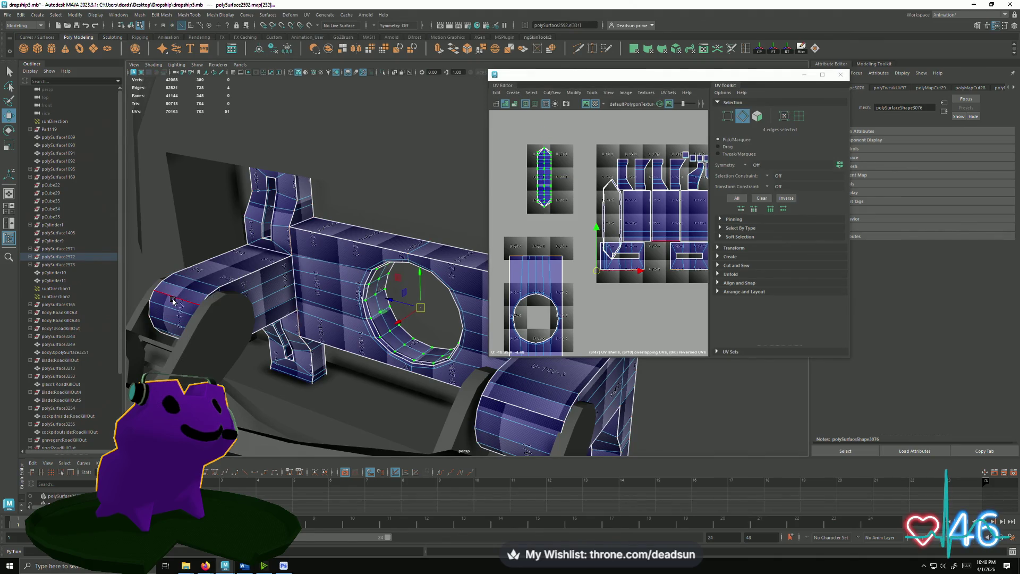
pyautogui.keyDown('alt'); pyautogui.moveTo(657, 248); pyautogui.dragTo(607, 248, button='middle'); pyautogui.keyUp('alt')
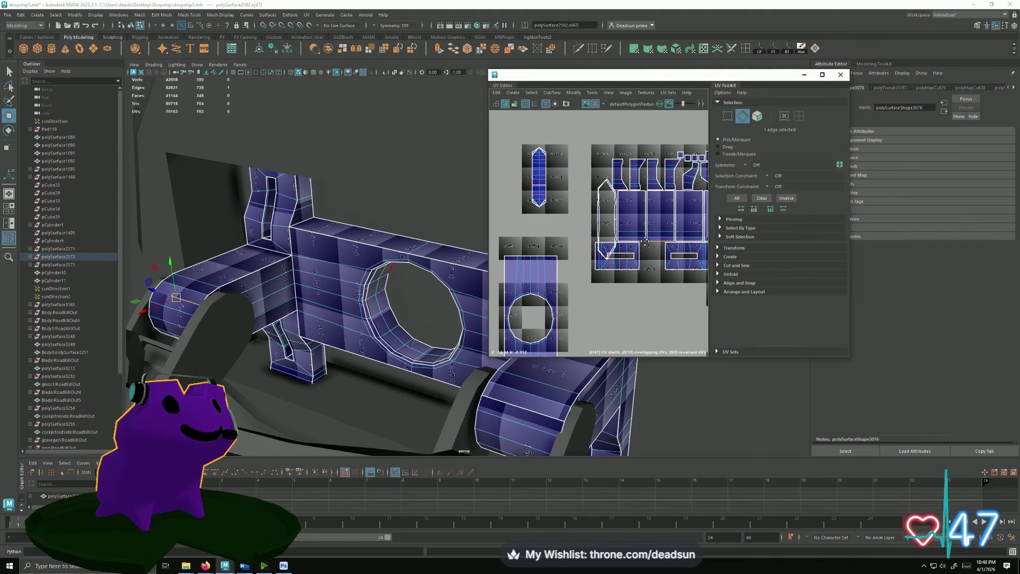
pyautogui.click(533, 93)
pyautogui.moveTo(552, 93)
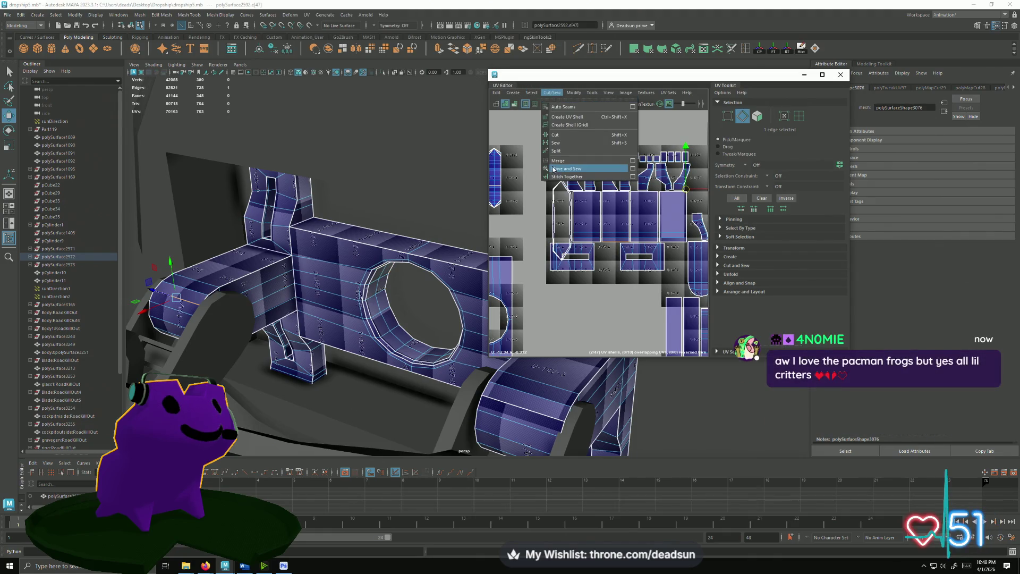
pyautogui.click(553, 168)
# - Pick a lower-curve edge, switch to UV mode, and move the long strip shell upward
pyautogui.keyDown('alt'); pyautogui.moveTo(387, 296); pyautogui.dragTo(429, 341); pyautogui.keyUp('alt')
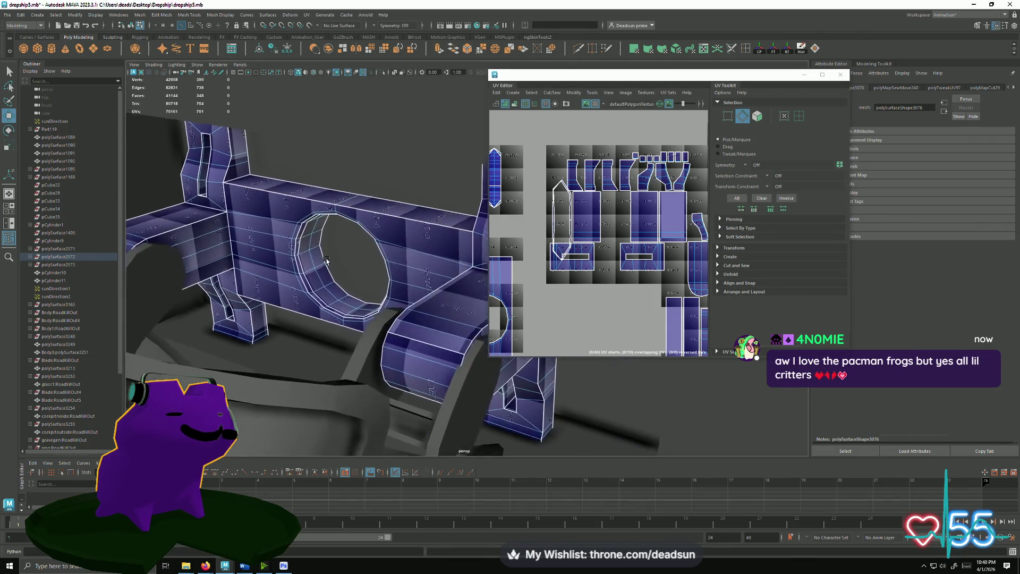
pyautogui.click(403, 386)
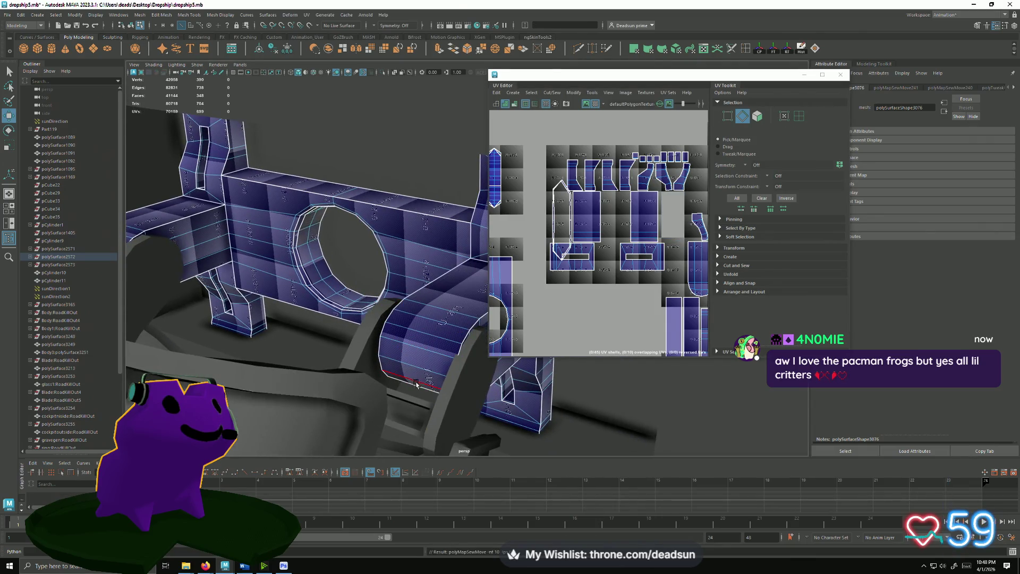
pyautogui.moveTo(269, 316)
pyautogui.keyDown('alt'); pyautogui.mouseDown()
pyautogui.moveTo(288, 320)
pyautogui.moveTo(333, 300)
pyautogui.moveTo(434, 322)
pyautogui.moveTo(462, 311)
pyautogui.mouseUp(); pyautogui.keyUp('alt')
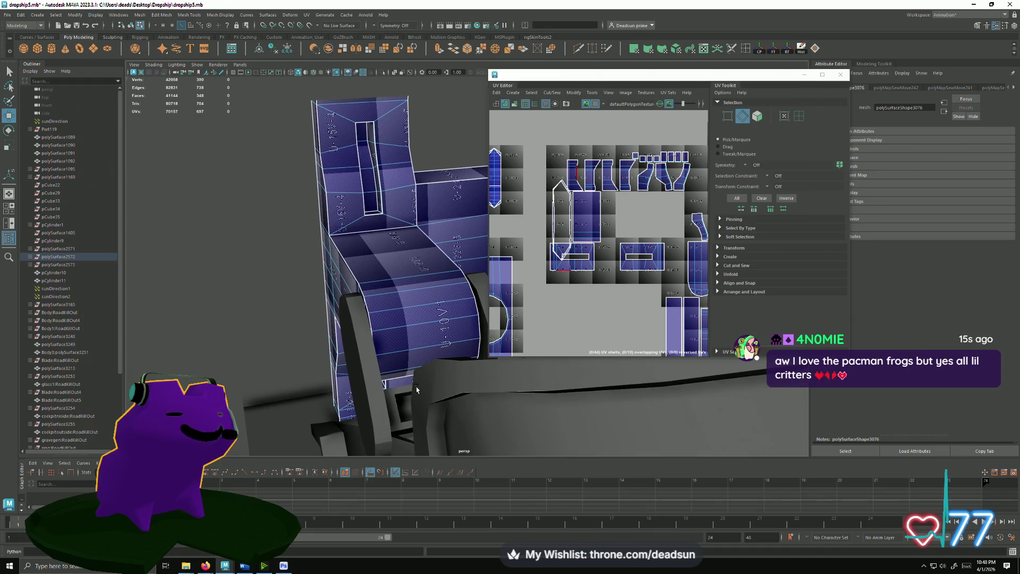
pyautogui.scroll(-1, 647, 198)
pyautogui.scroll(2, 647, 198)
pyautogui.scroll(1, 621, 207)
pyautogui.scroll(1, 574, 211)
pyautogui.rightClick(518, 215)
pyautogui.moveTo(531, 215); pyautogui.dragTo(534, 216, button='right')
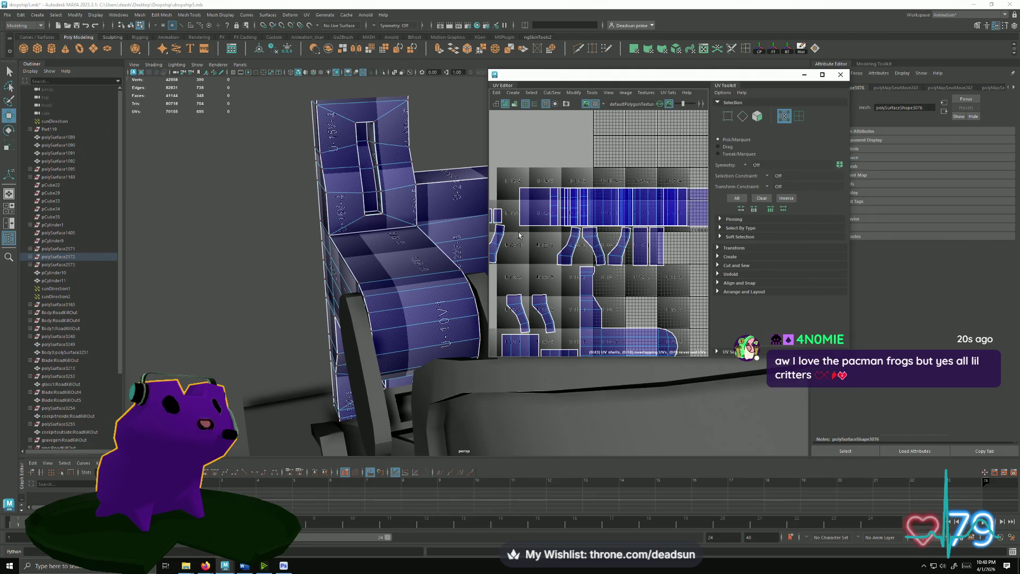
pyautogui.moveTo(527, 227); pyautogui.dragTo(638, 132)
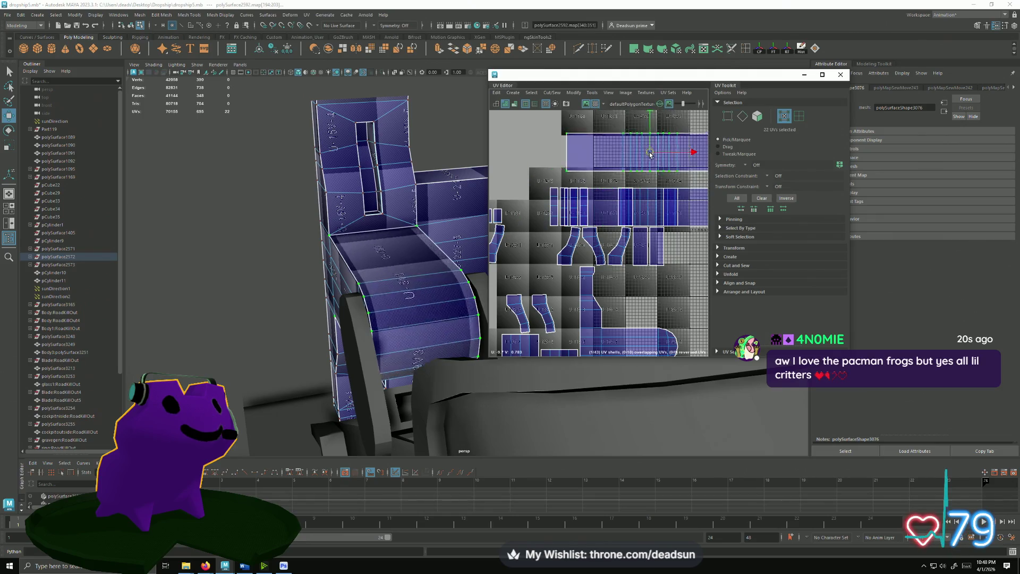
pyautogui.scroll(-3, 681, 231)
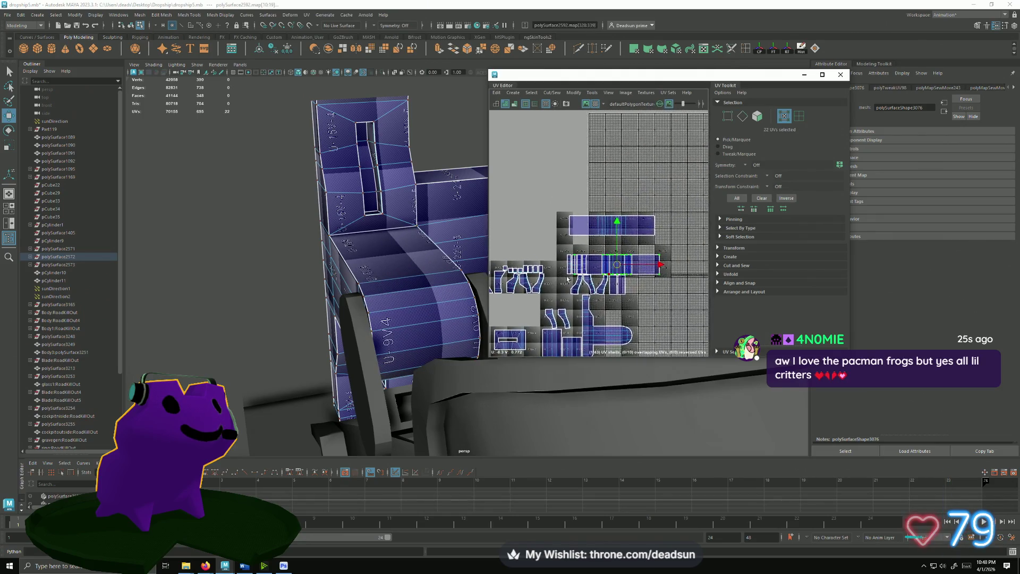
pyautogui.moveTo(610, 226); pyautogui.dragTo(609, 197)
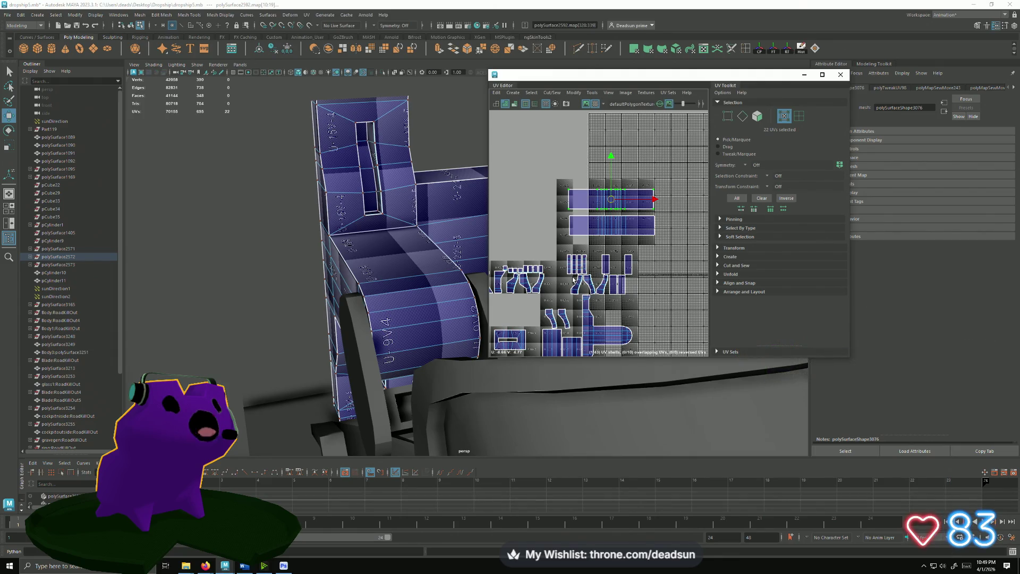
pyautogui.keyDown('alt'); pyautogui.moveTo(447, 374); pyautogui.dragTo(348, 362); pyautogui.keyUp('alt')
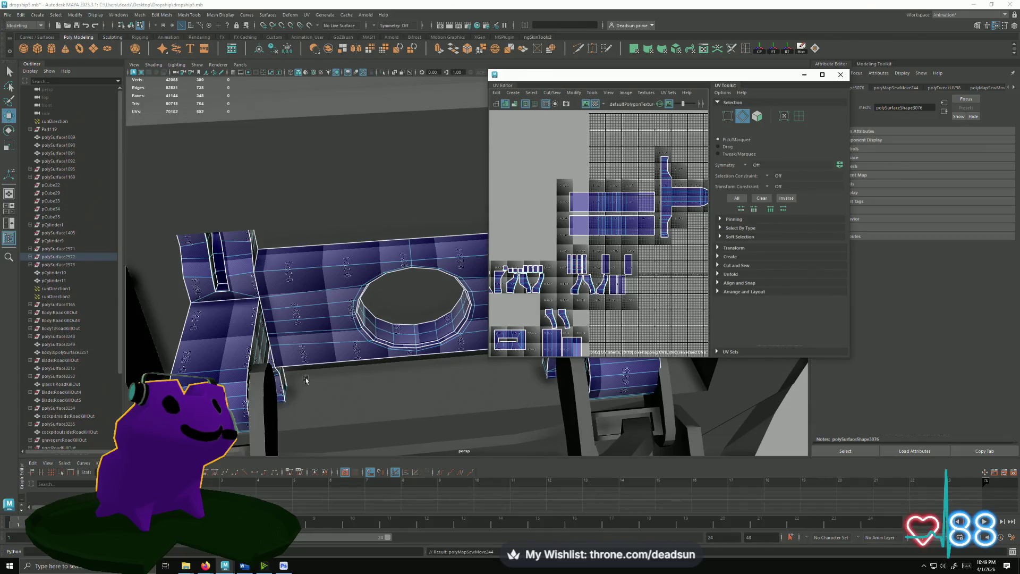
# - Move and Sew the shells along the plate's lower edges
pyautogui.click(348, 362)
pyautogui.keyDown('shift'); pyautogui.click(415, 354); pyautogui.keyUp('shift')
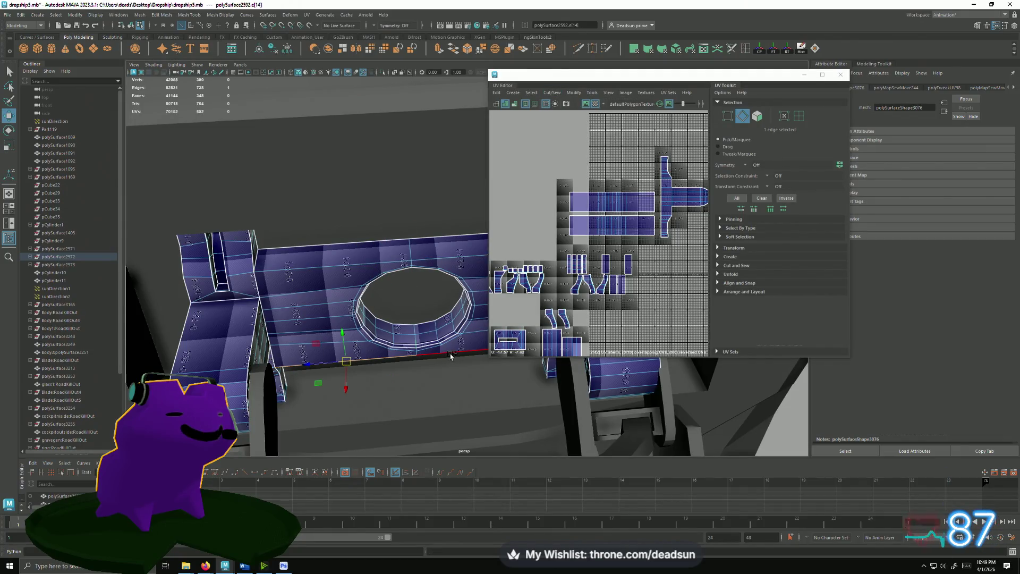
pyautogui.click(551, 93)
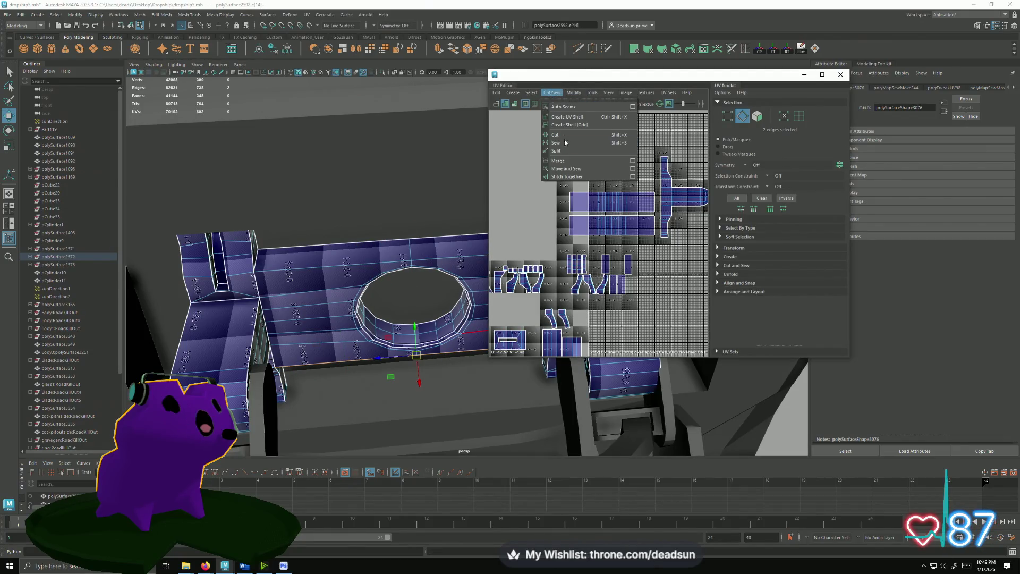
pyautogui.click(565, 168)
pyautogui.scroll(-2, 597, 231)
pyautogui.scroll(-1, 534, 225)
pyautogui.scroll(-1, 534, 225)
pyautogui.scroll(1, 535, 225)
pyautogui.scroll(1, 534, 226)
pyautogui.scroll(1, 535, 225)
pyautogui.scroll(-1, 535, 224)
# - In UV Shell mode, move the sewn shell up and right in the layout
pyautogui.keyDown('alt'); pyautogui.moveTo(535, 225); pyautogui.dragTo(582, 244, button='middle'); pyautogui.keyUp('alt')
pyautogui.moveTo(582, 244); pyautogui.dragTo(608, 240, button='right')
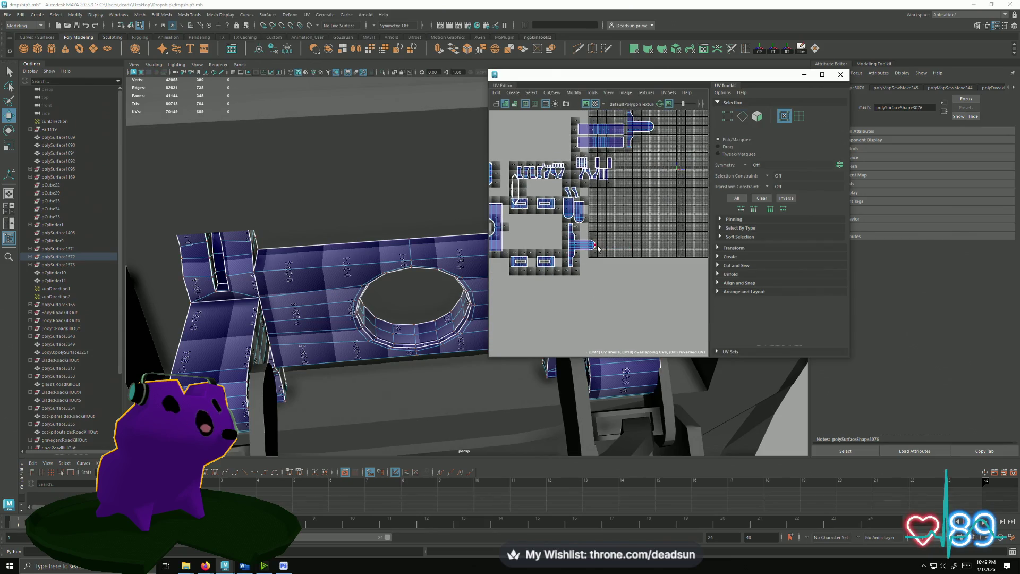
pyautogui.moveTo(568, 224)
pyautogui.mouseDown()
pyautogui.moveTo(599, 271)
pyautogui.moveTo(654, 175)
pyautogui.moveTo(642, 173)
pyautogui.mouseUp()
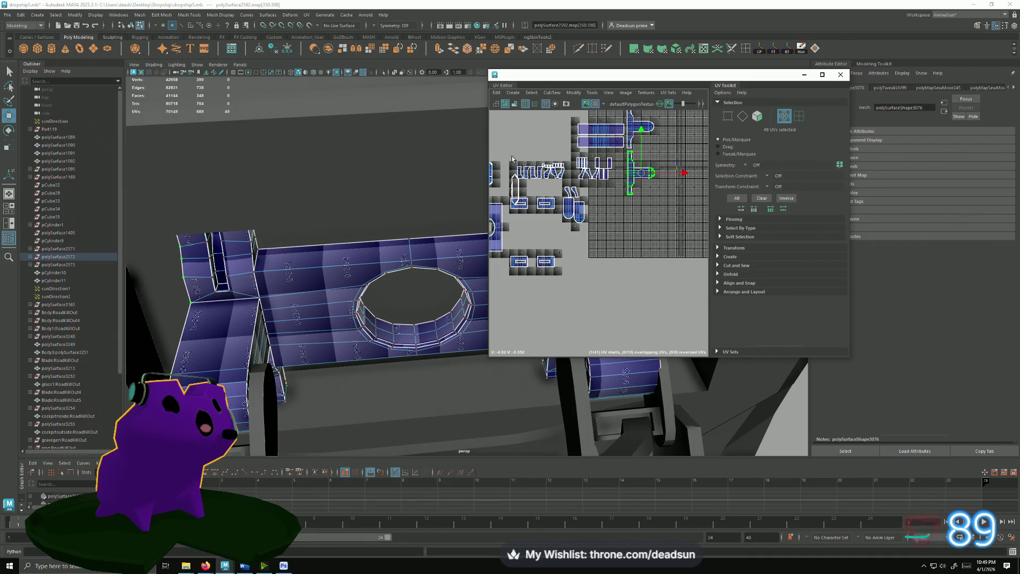
pyautogui.scroll(1, 351, 303)
# - Select the whole edge loop around the collar hole and orbit closer to it
pyautogui.moveTo(465, 292)
pyautogui.mouseDown(button='right')
pyautogui.moveTo(472, 261)
pyautogui.moveTo(433, 278)
pyautogui.mouseUp(button='right')
pyautogui.doubleClick(432, 281)
pyautogui.moveTo(433, 281)
pyautogui.keyDown('alt'); pyautogui.mouseDown()
pyautogui.moveTo(398, 304)
pyautogui.moveTo(379, 340)
pyautogui.moveTo(356, 319)
pyautogui.mouseUp(); pyautogui.keyUp('alt')
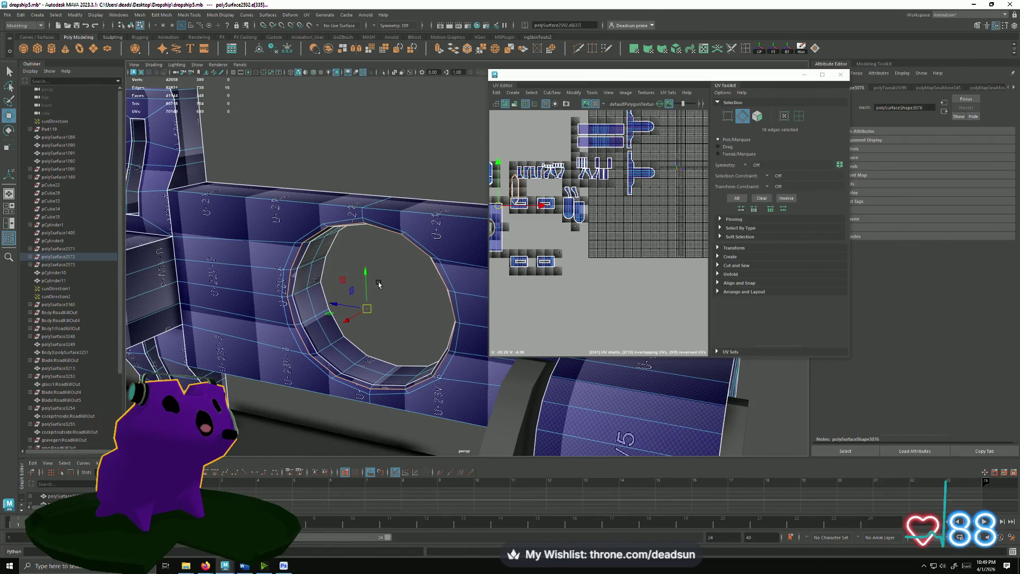
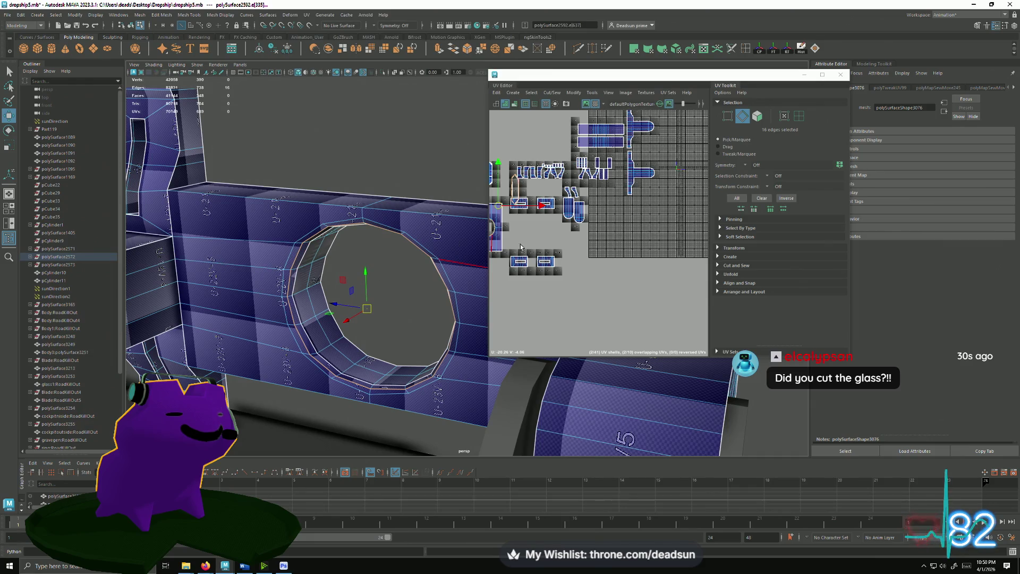
# - Try Move and Sew on the hole shell's selected edges, then undo it
pyautogui.keyDown('alt'); pyautogui.moveTo(528, 223); pyautogui.dragTo(530, 215, button='middle'); pyautogui.keyUp('alt')
pyautogui.scroll(3, 530, 214)
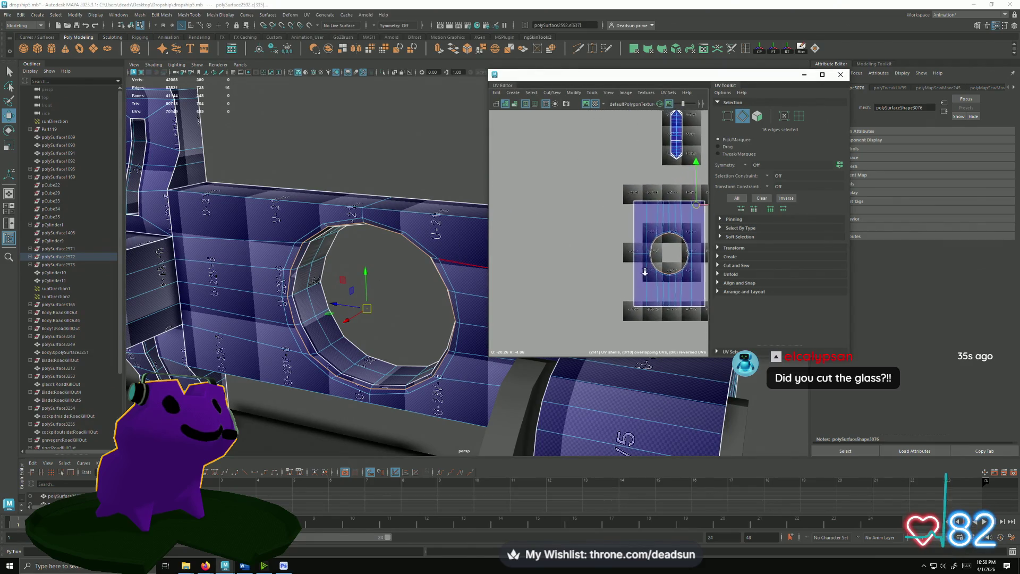
pyautogui.scroll(3, 530, 214)
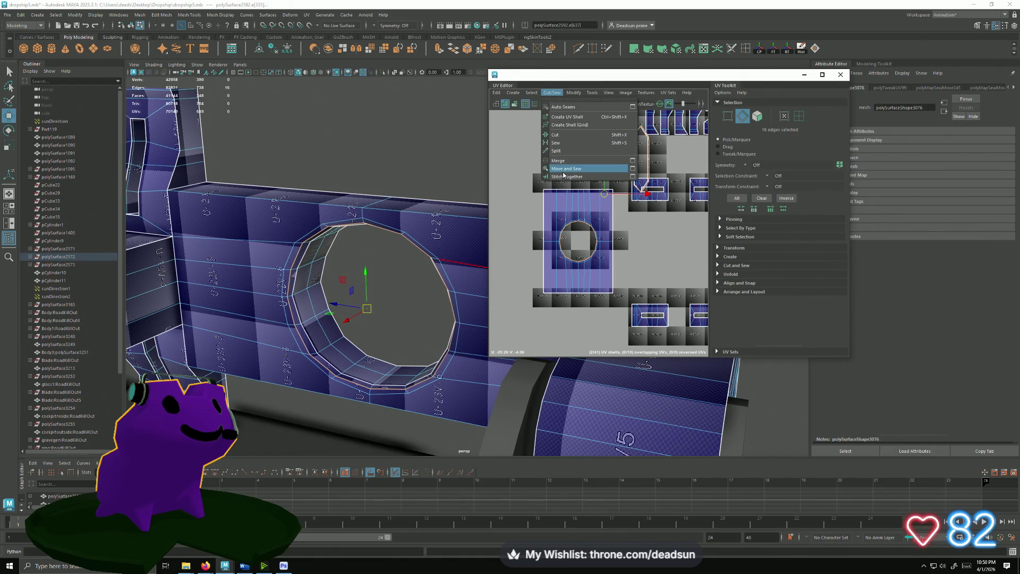
pyautogui.click(566, 168)
pyautogui.scroll(3, 629, 266)
pyautogui.scroll(2, 628, 265)
pyautogui.hotkey('ctrl', 'z')
pyautogui.hotkey('ctrl', 'z')
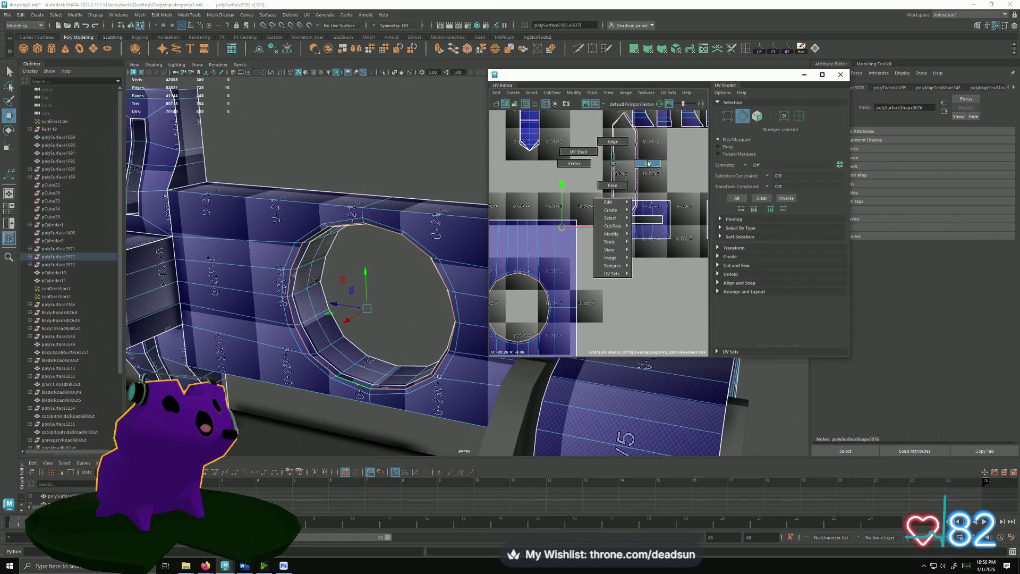
# - Move the strip UV shell left, select the whole strip shell by its end edge for cutting
pyautogui.keyDown('ctrl'); pyautogui.moveTo(613, 165); pyautogui.dragTo(591, 177, button='right'); pyautogui.keyUp('ctrl')
pyautogui.scroll(-1, 626, 186)
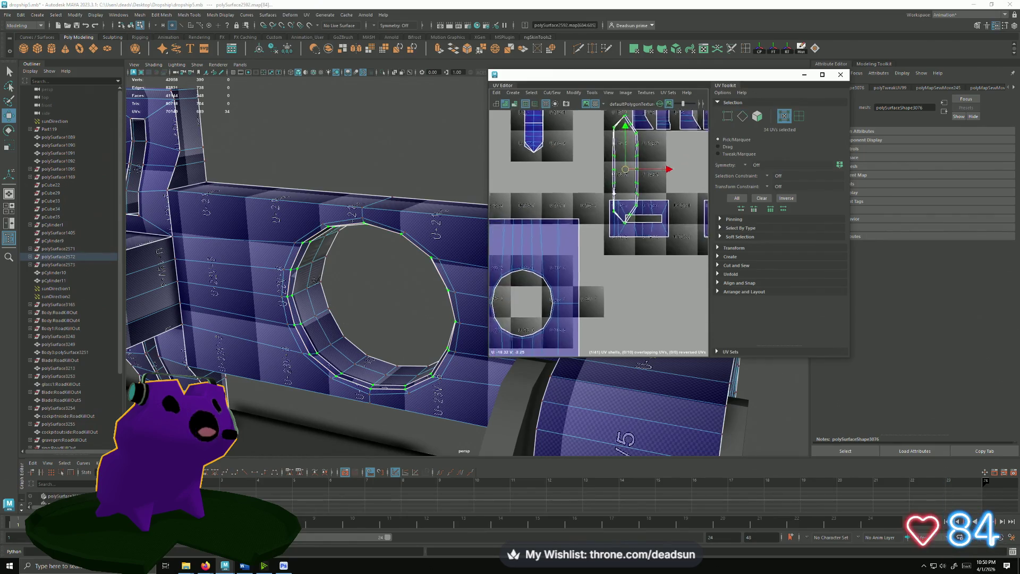
pyautogui.scroll(-2, 626, 185)
pyautogui.moveTo(625, 179); pyautogui.dragTo(507, 166)
pyautogui.scroll(2, 507, 165)
pyautogui.scroll(1, 558, 160)
pyautogui.scroll(2, 568, 152)
pyautogui.scroll(-1, 568, 151)
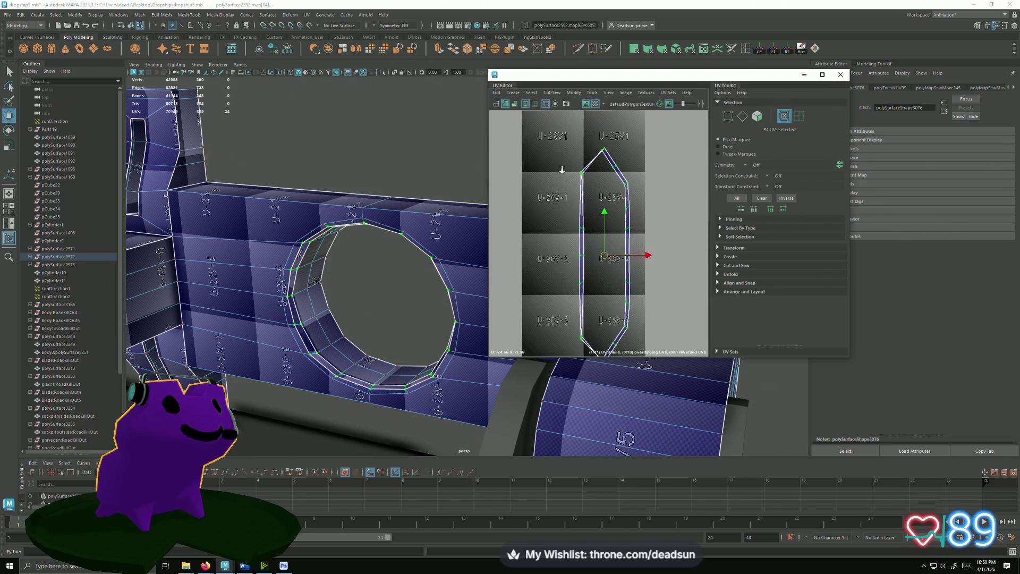
pyautogui.moveTo(607, 151); pyautogui.dragTo(608, 154, button='right')
pyautogui.click(608, 153)
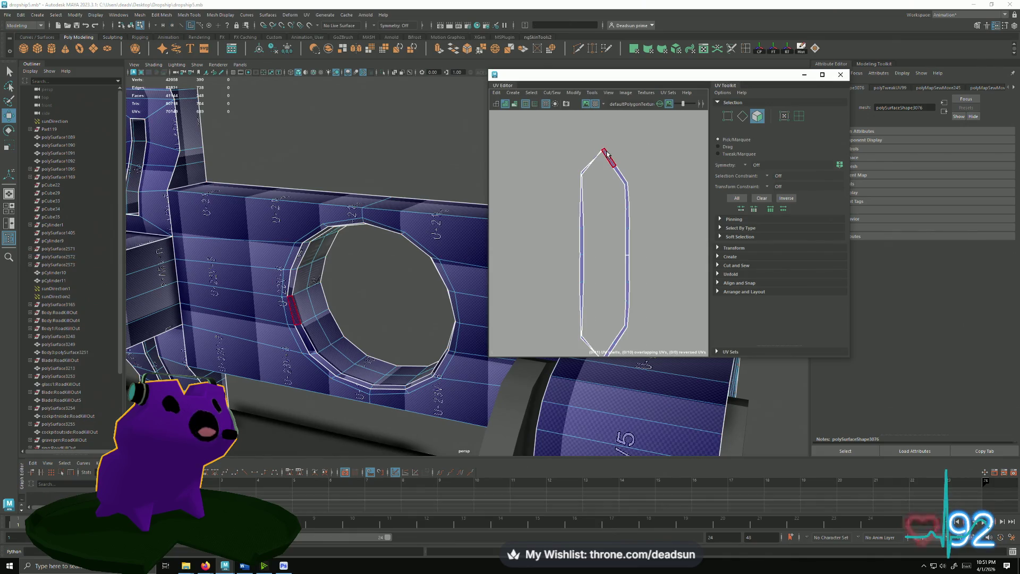
pyautogui.doubleClick(608, 154)
pyautogui.click(544, 95)
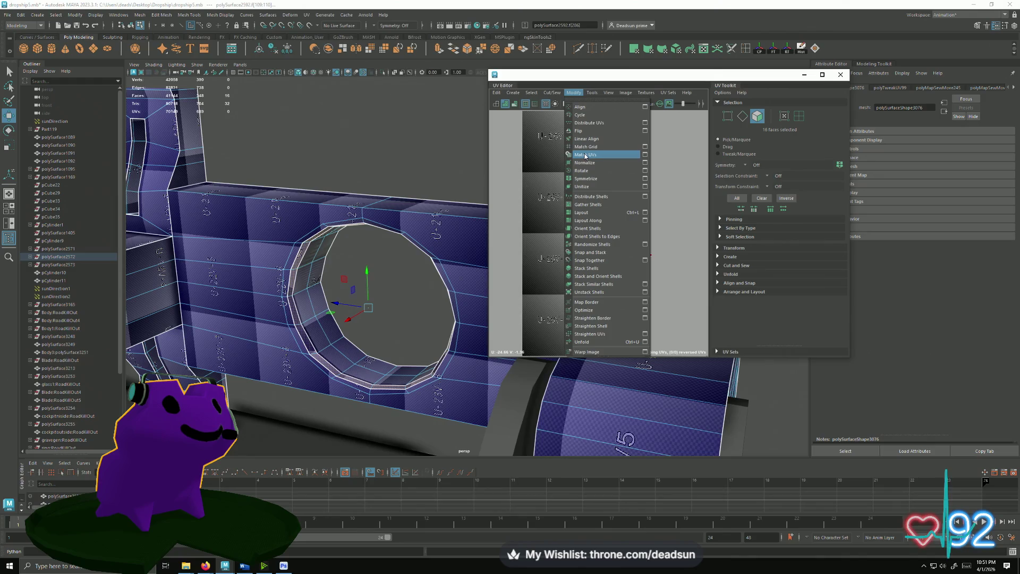
# - Orient the strip shell upright along its edges and bring up the main UV menu
pyautogui.click(594, 236)
pyautogui.scroll(-2, 540, 156)
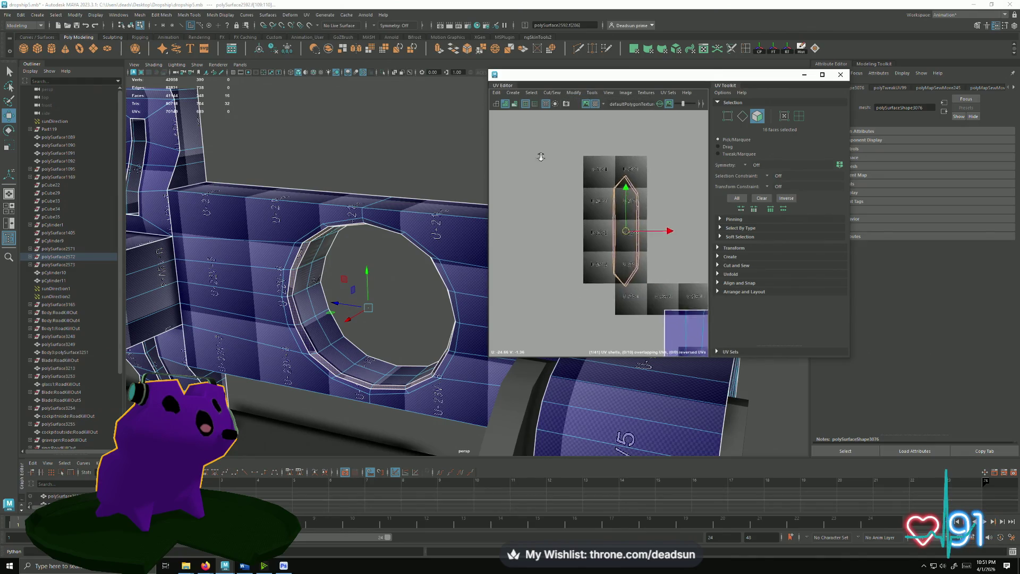
pyautogui.moveTo(446, 239)
pyautogui.keyDown('alt'); pyautogui.mouseDown()
pyautogui.moveTo(398, 269)
pyautogui.moveTo(347, 227)
pyautogui.mouseUp(); pyautogui.keyUp('alt')
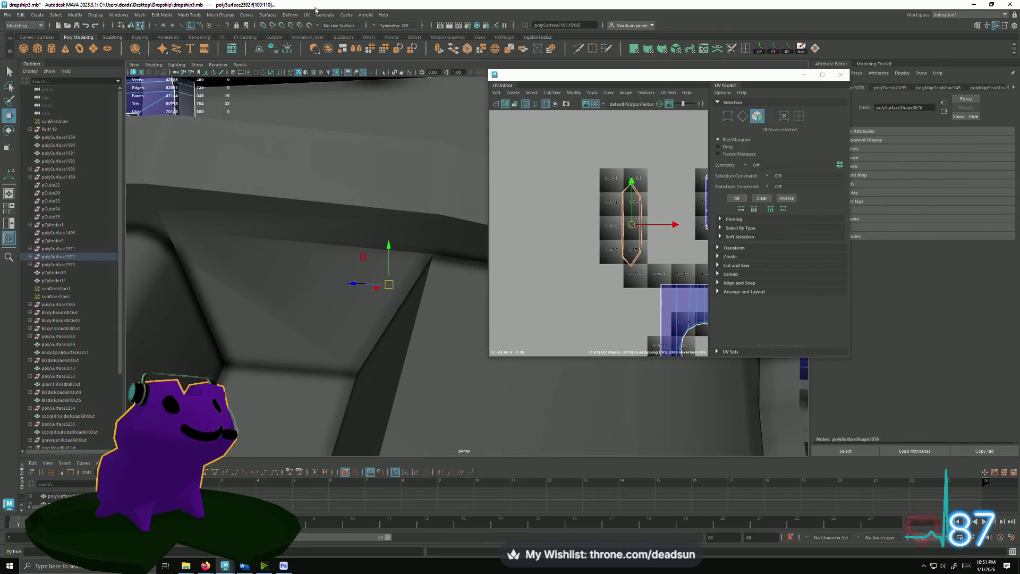
pyautogui.click(307, 15)
pyautogui.click(299, 94)
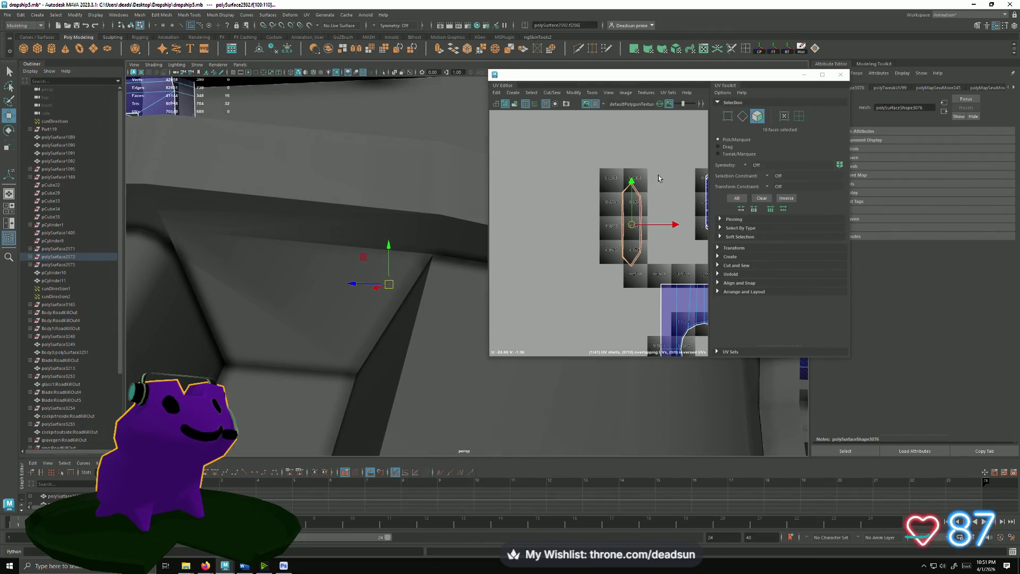
pyautogui.click(325, 14)
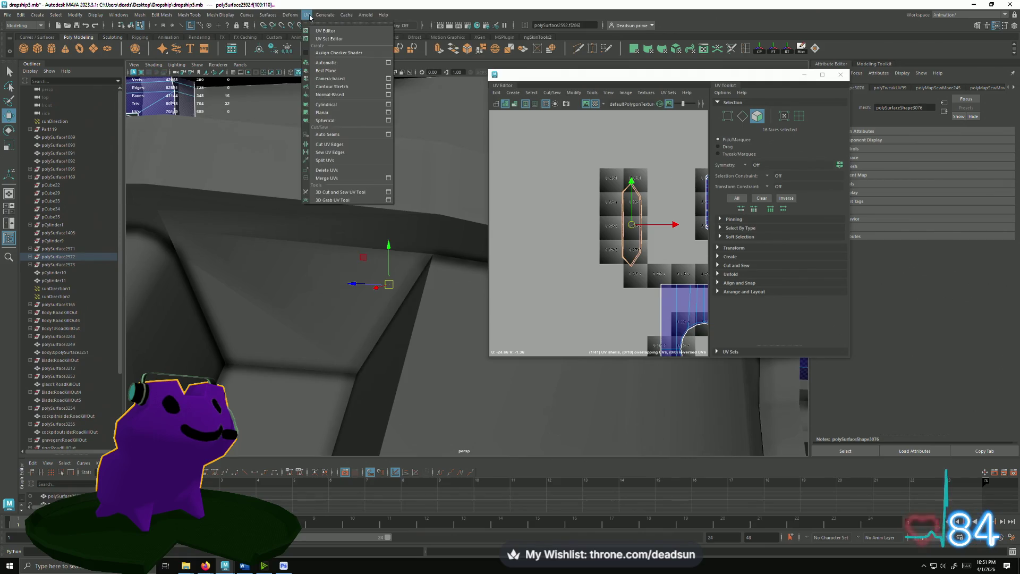
# - Apply a planar projection along the Y axis to the selected ring faces
pyautogui.click(389, 112)
pyautogui.scroll(-3, 413, 188)
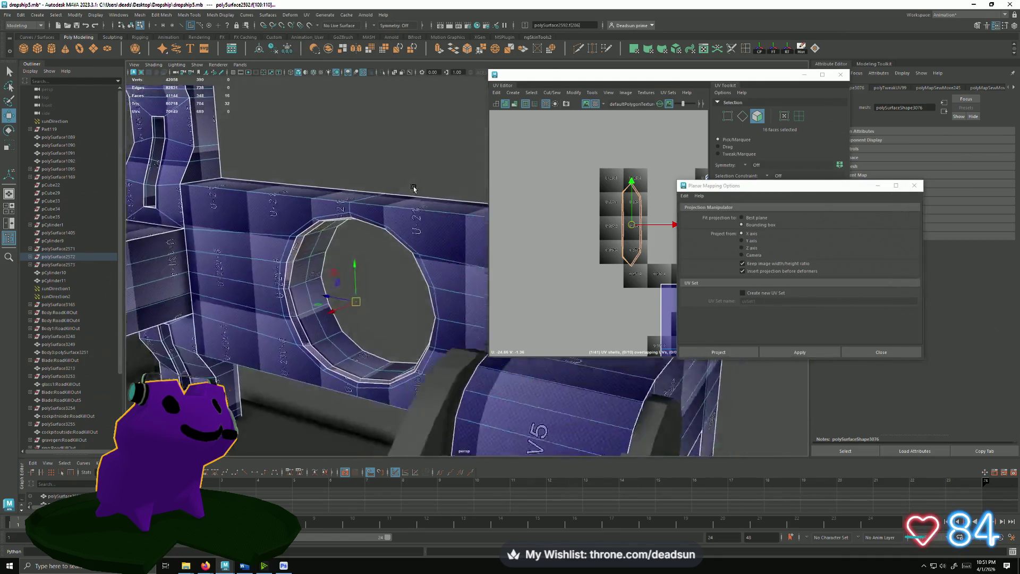
pyautogui.scroll(-2, 413, 189)
pyautogui.click(742, 247)
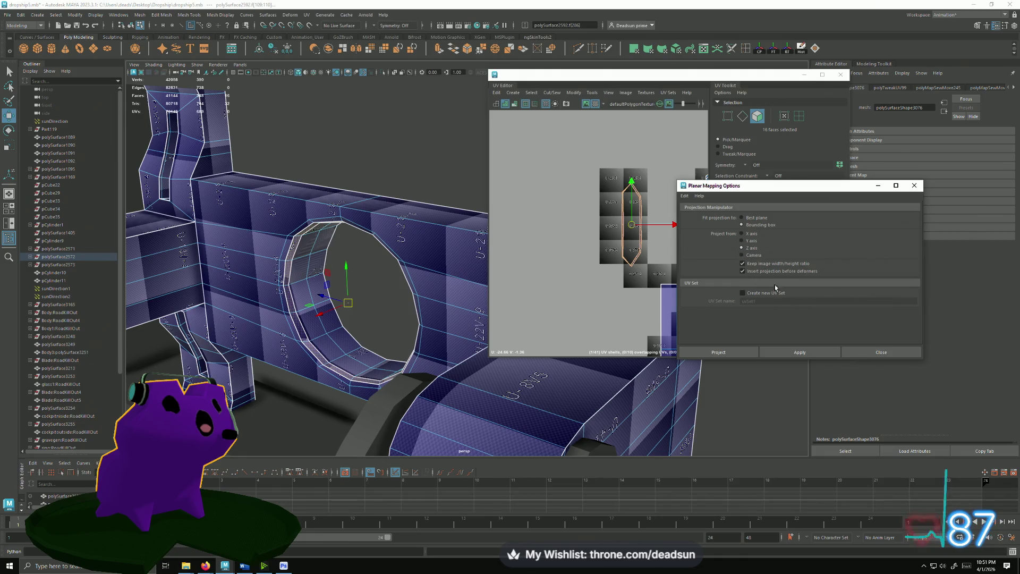
pyautogui.click(790, 349)
pyautogui.click(537, 230)
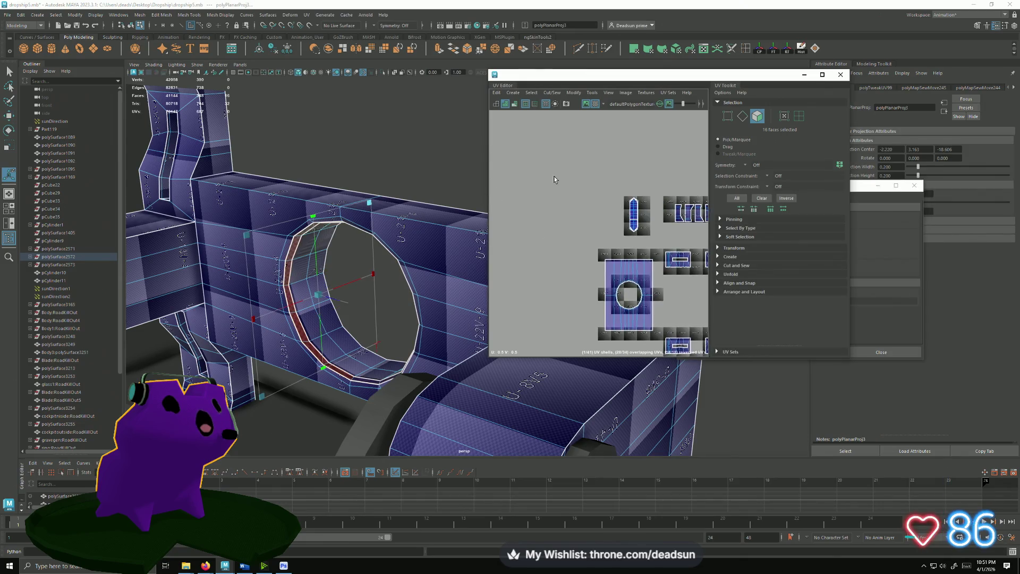
pyautogui.keyDown('alt'); pyautogui.moveTo(555, 178); pyautogui.dragTo(529, 182, button='middle'); pyautogui.keyUp('alt')
pyautogui.click(869, 220)
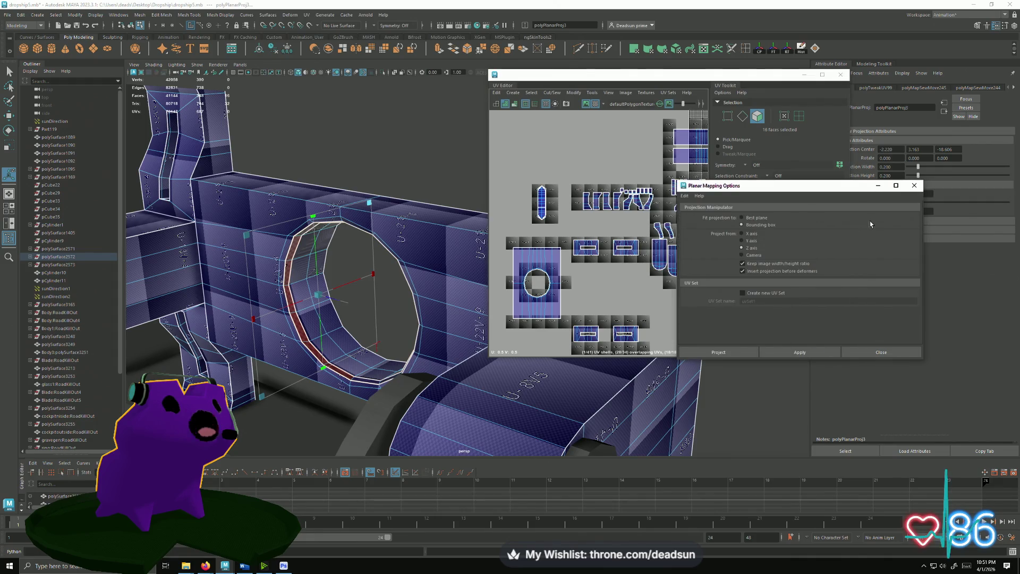
pyautogui.click(799, 352)
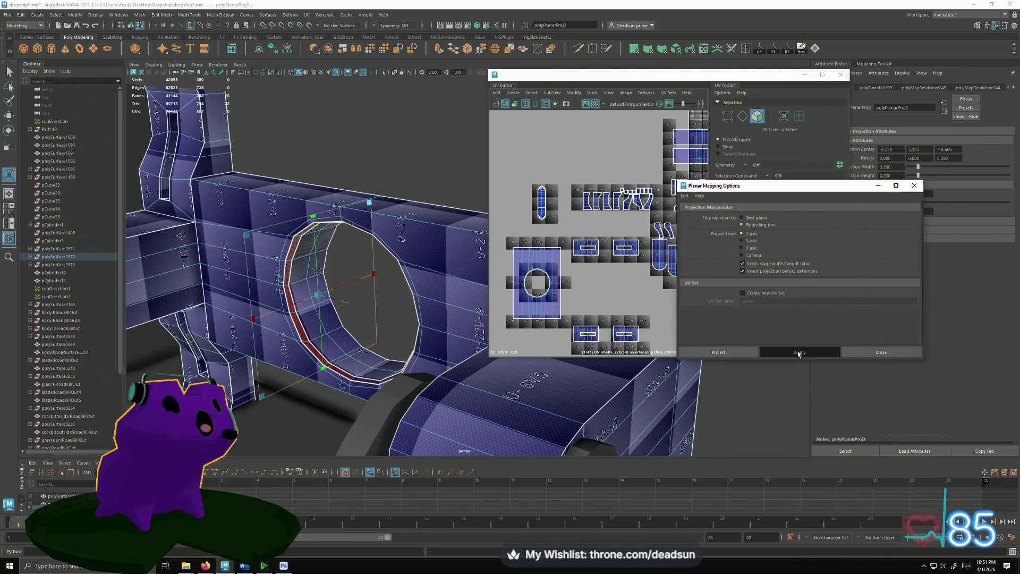
# - Zoom into the UV layout to inspect the new planar shell, ready to move it
pyautogui.keyDown('alt'); pyautogui.moveTo(446, 263); pyautogui.dragTo(382, 239); pyautogui.keyUp('alt')
pyautogui.click(513, 205)
pyautogui.keyDown('alt'); pyautogui.moveTo(512, 204); pyautogui.dragTo(649, 250, button='right'); pyautogui.keyUp('alt')
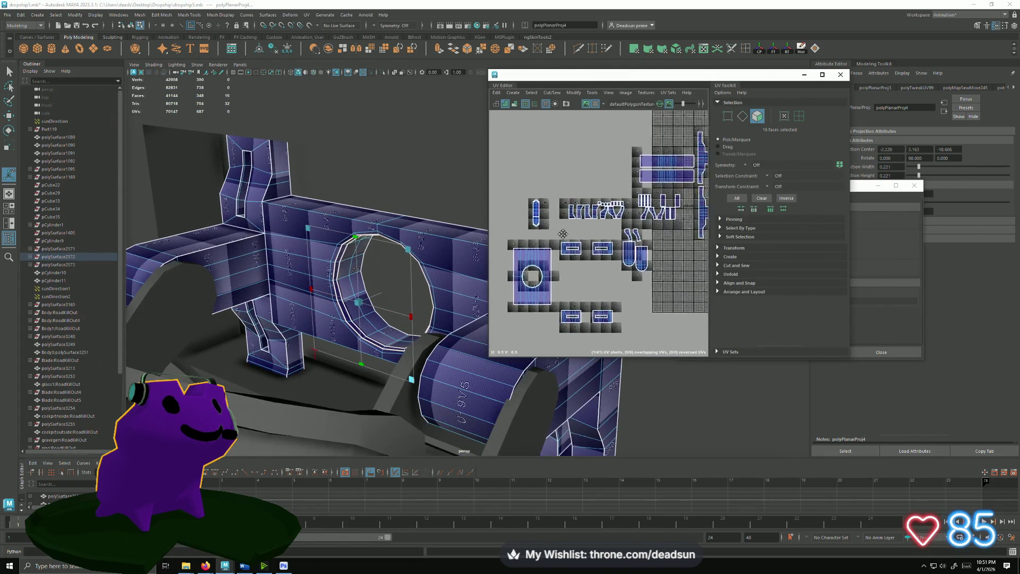
pyautogui.scroll(-3, 649, 249)
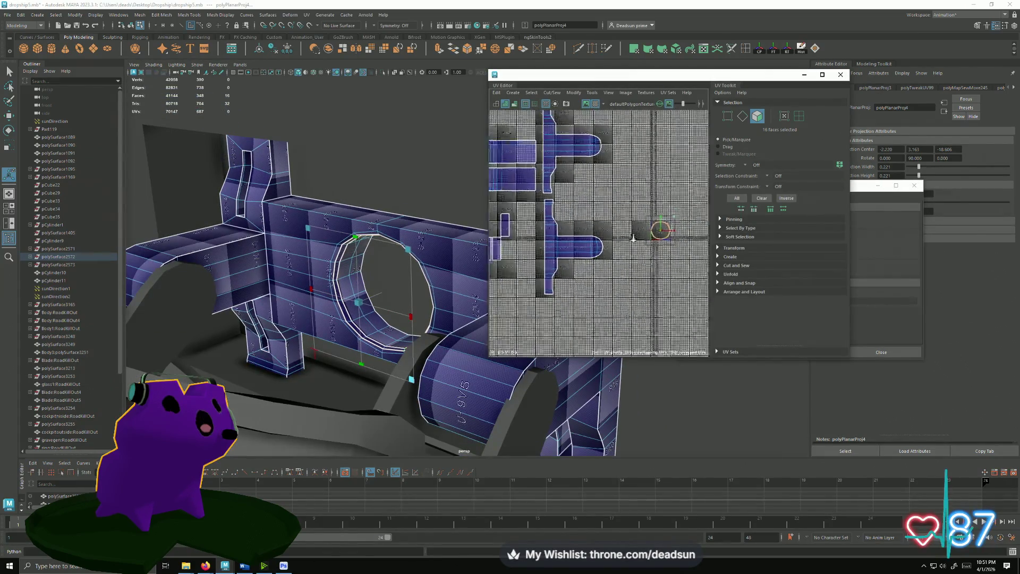
pyautogui.scroll(-3, 661, 234)
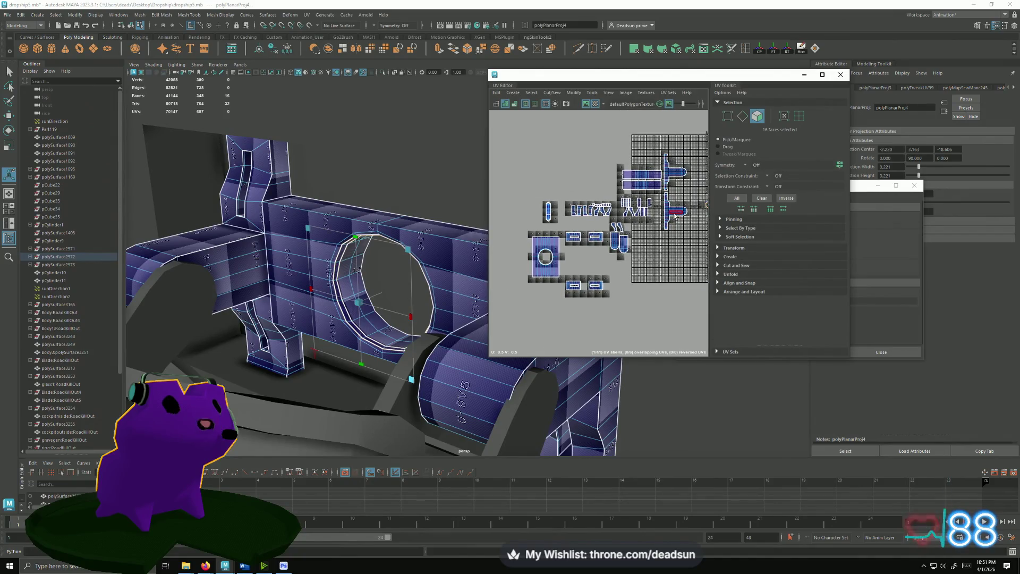
pyautogui.keyDown('alt'); pyautogui.moveTo(672, 220); pyautogui.dragTo(656, 222, button='middle'); pyautogui.keyUp('alt')
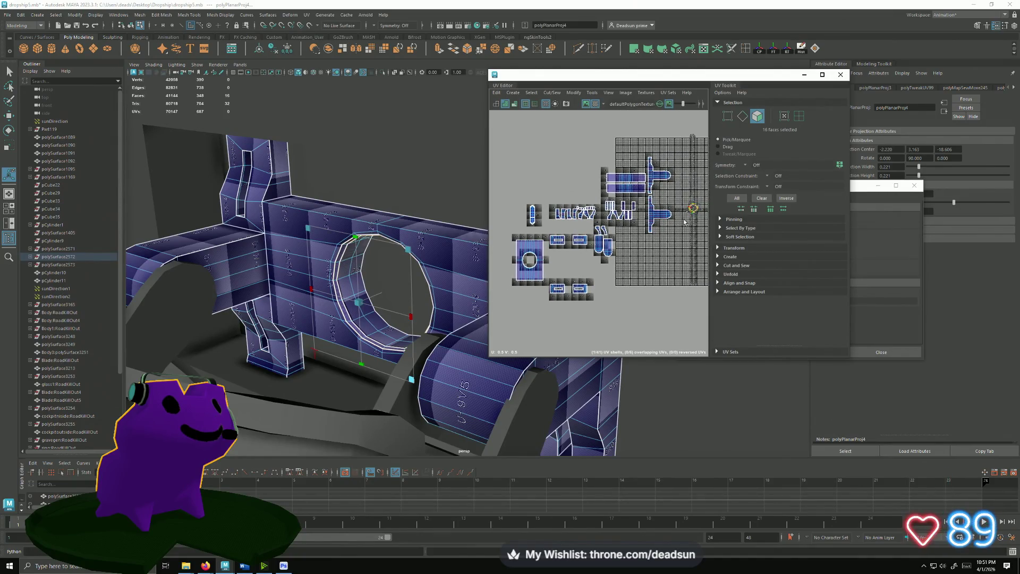
pyautogui.press('w')
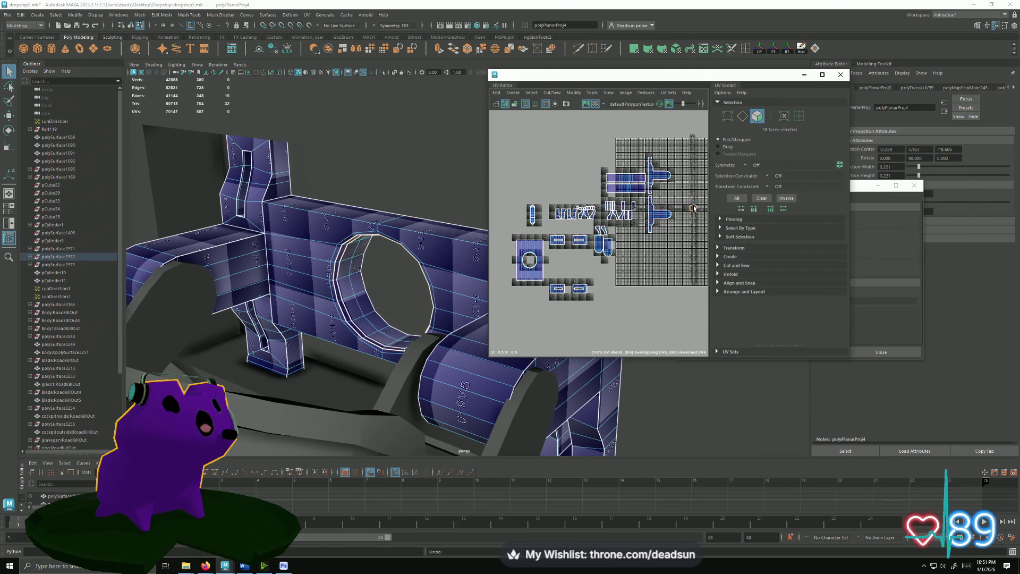
# - Enlarge the circular projected shell and stretch it vertically to match the hole outline
pyautogui.click(530, 260)
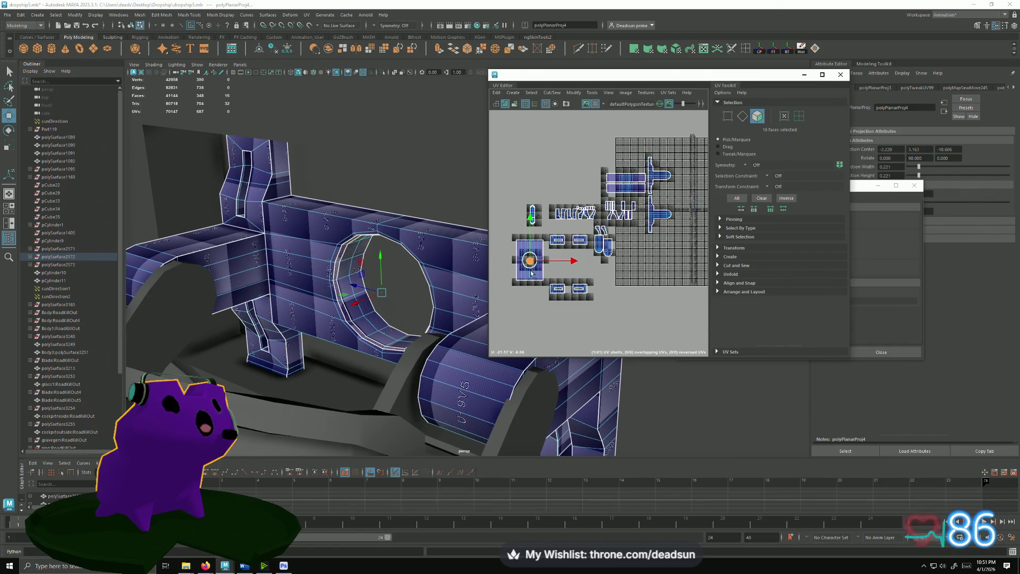
pyautogui.scroll(5, 598, 245)
pyautogui.press('e')
pyautogui.press('w')
pyautogui.press('e')
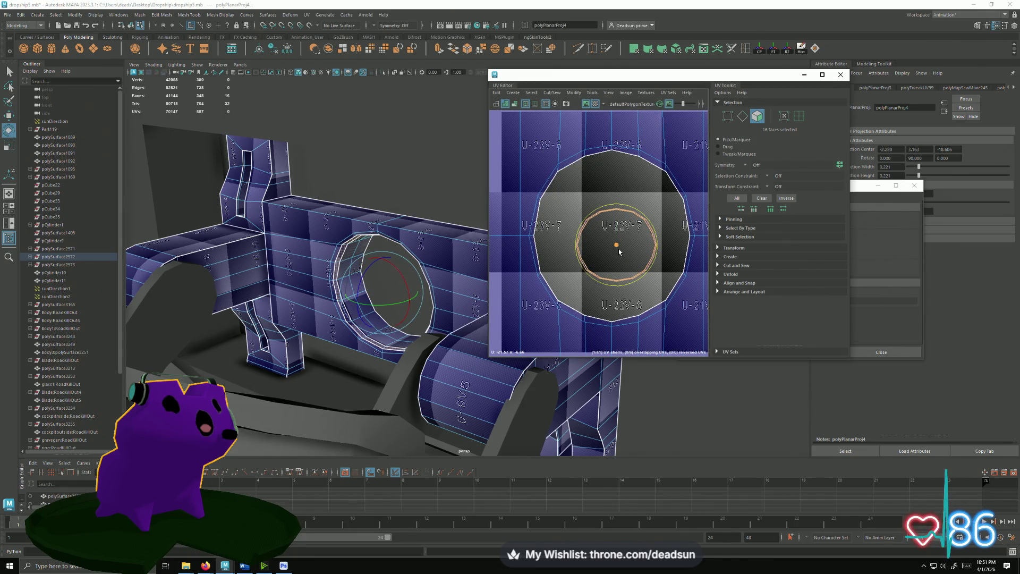
pyautogui.press('r')
pyautogui.moveTo(620, 252)
pyautogui.mouseDown()
pyautogui.moveTo(653, 240)
pyautogui.moveTo(607, 243)
pyautogui.mouseUp()
pyautogui.press('q')
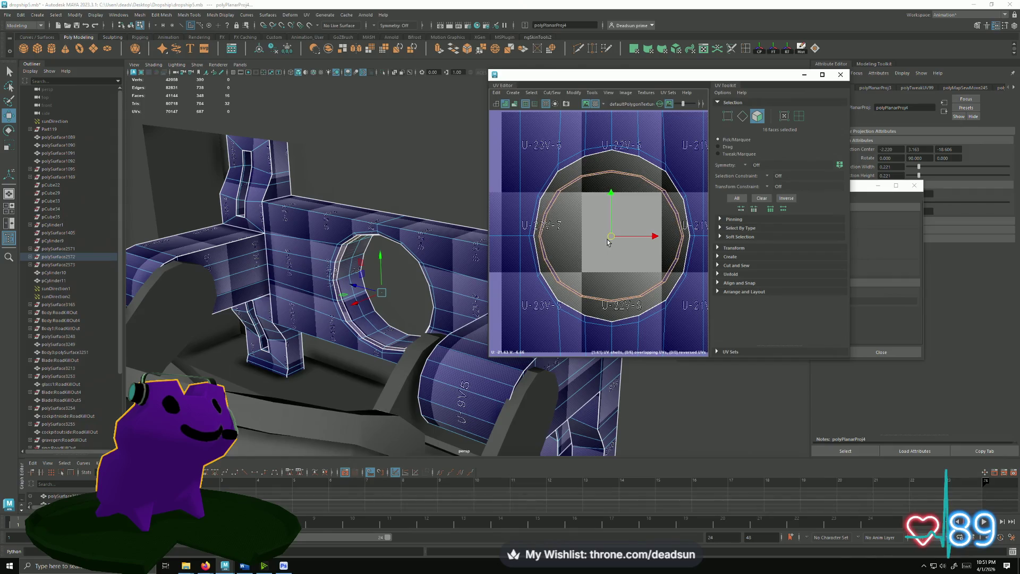
pyautogui.press('e')
pyautogui.press('r')
pyautogui.moveTo(610, 197); pyautogui.dragTo(619, 188)
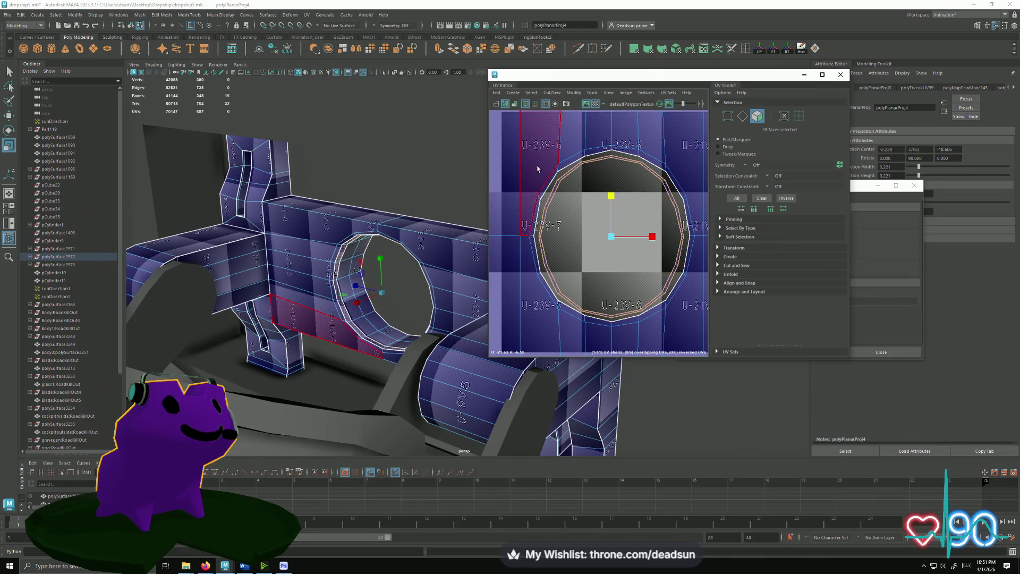
pyautogui.scroll(2, 558, 172)
# - Select the ring's full edge loop, undo the selection change and return to UV picking
pyautogui.press('F10')
pyautogui.click(579, 177)
pyautogui.doubleClick(578, 177)
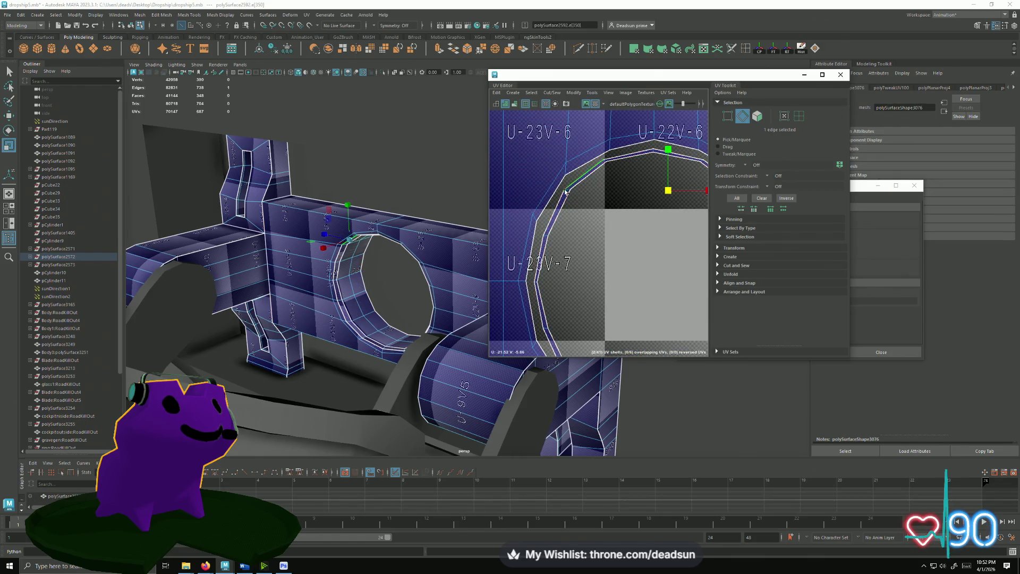
pyautogui.scroll(-2, 566, 216)
pyautogui.scroll(-1, 566, 215)
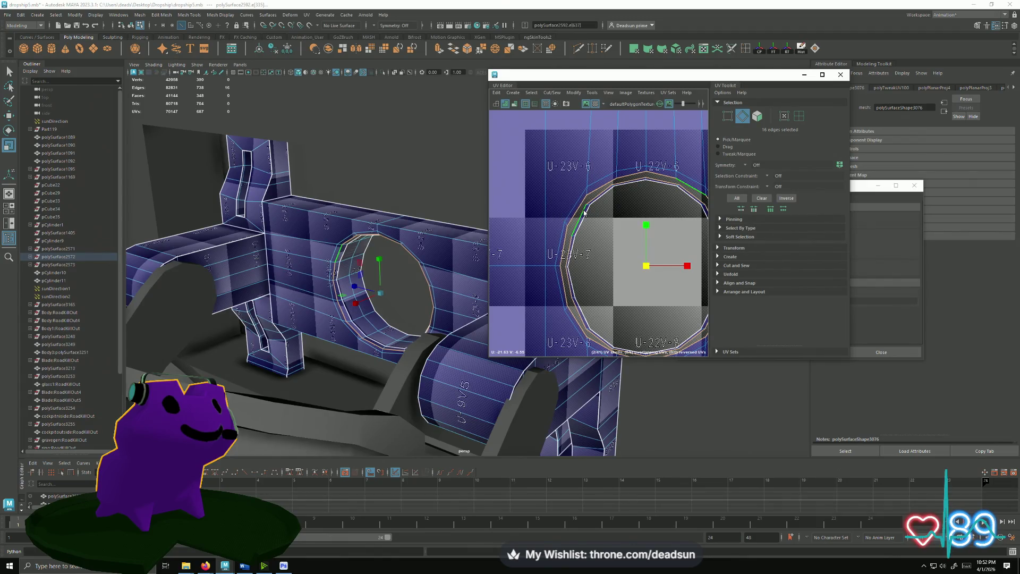
pyautogui.hotkey('ctrl', 'z')
pyautogui.hotkey('ctrl', 'z')
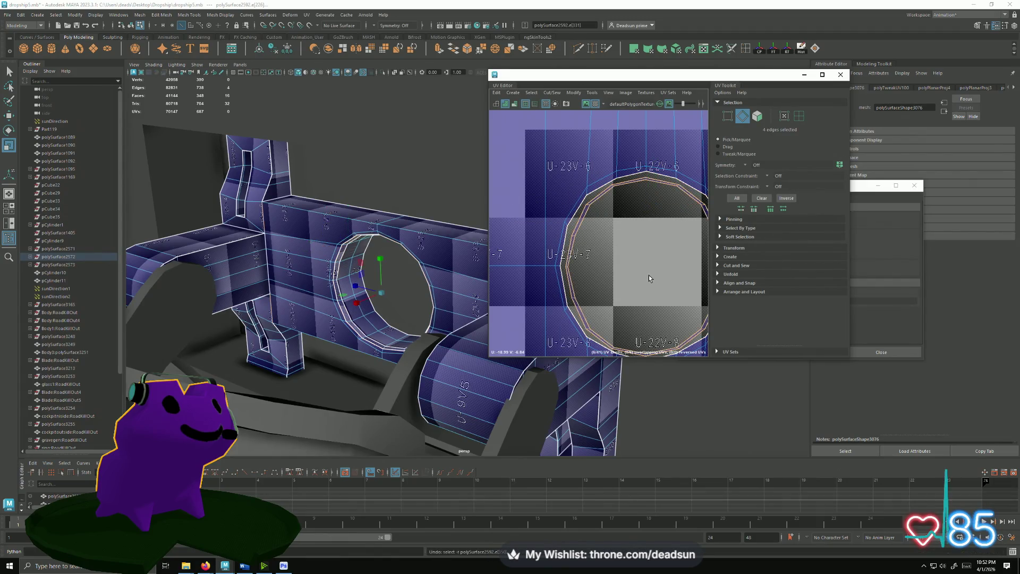
pyautogui.hotkey('ctrl', 'z')
pyautogui.scroll(-3, 647, 275)
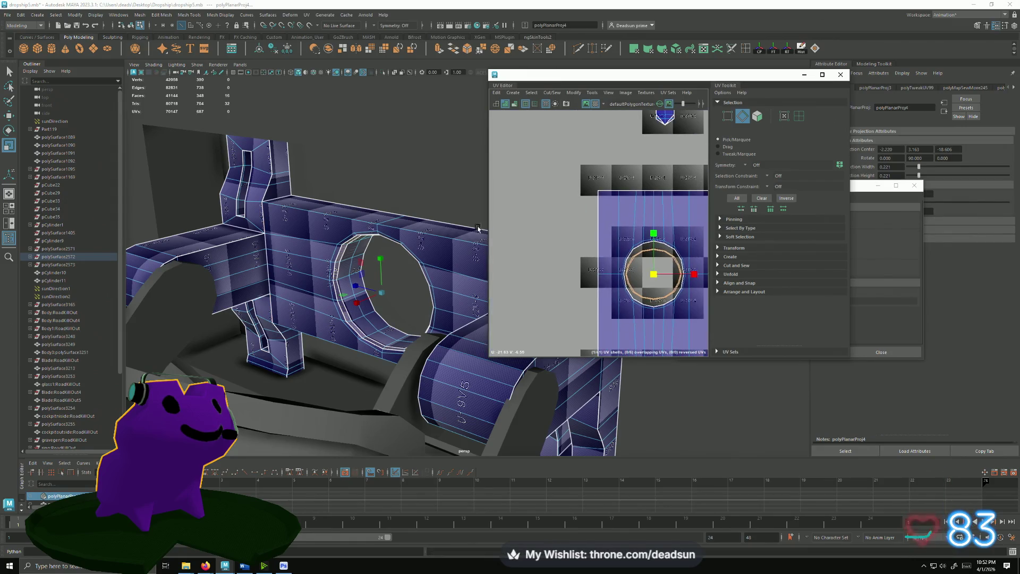
pyautogui.scroll(3, 689, 277)
pyautogui.moveTo(551, 177); pyautogui.dragTo(571, 179, button='right')
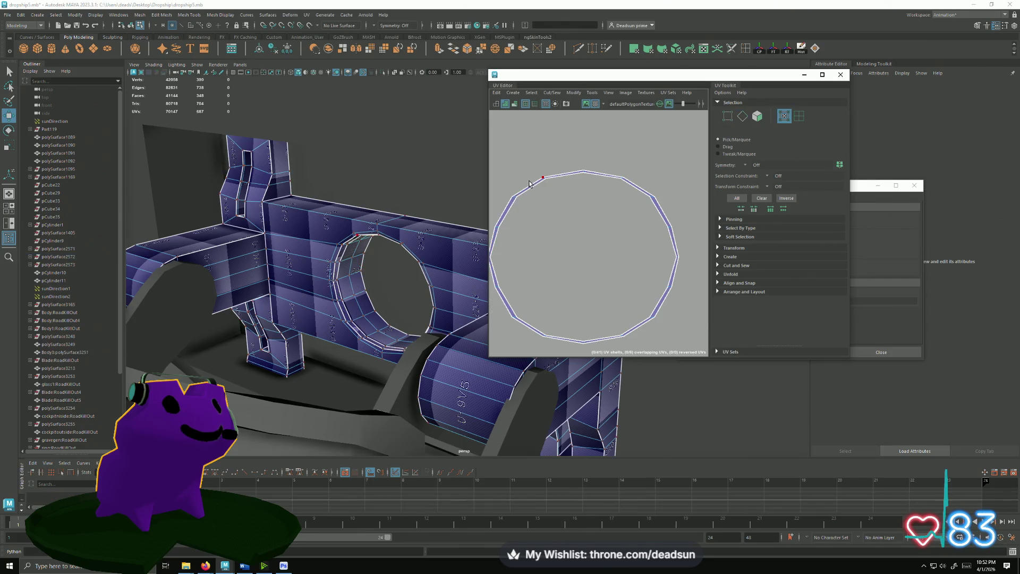
# - Try picking individual UVs around the ring and centre the ring in the UV view
pyautogui.click(507, 197)
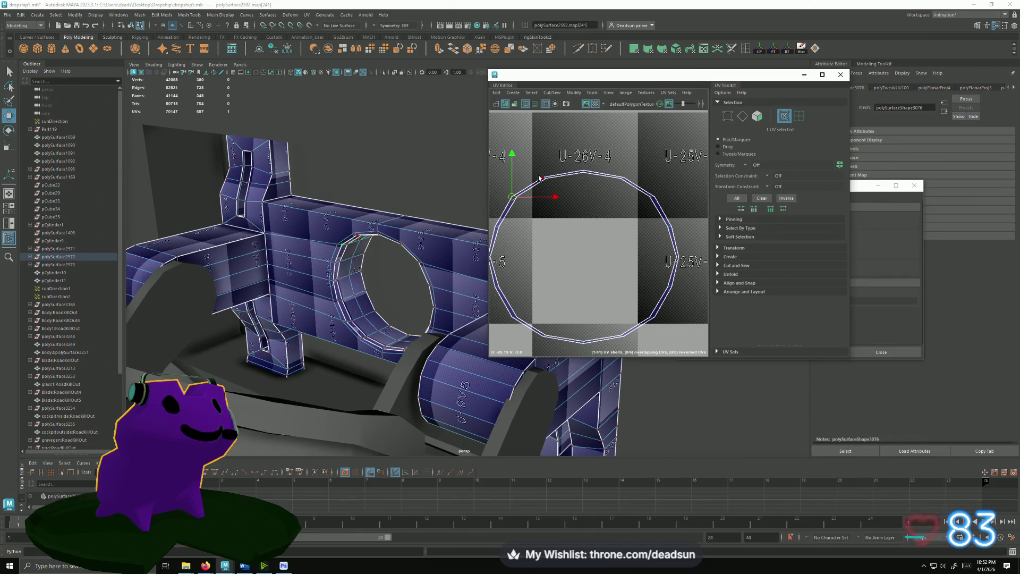
pyautogui.press('e')
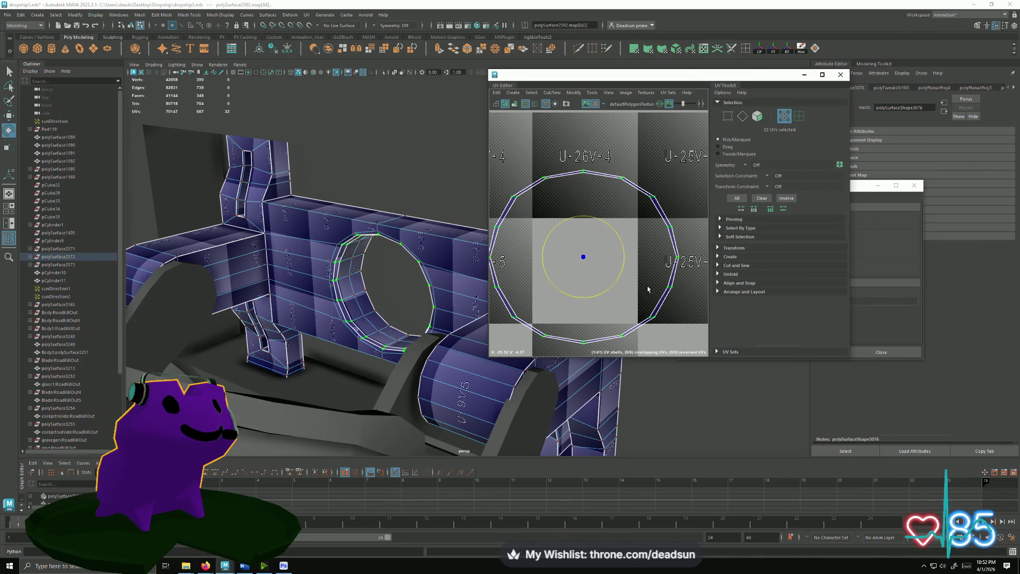
pyautogui.scroll(-3, 648, 289)
pyautogui.scroll(3, 496, 178)
pyautogui.scroll(-3, 586, 200)
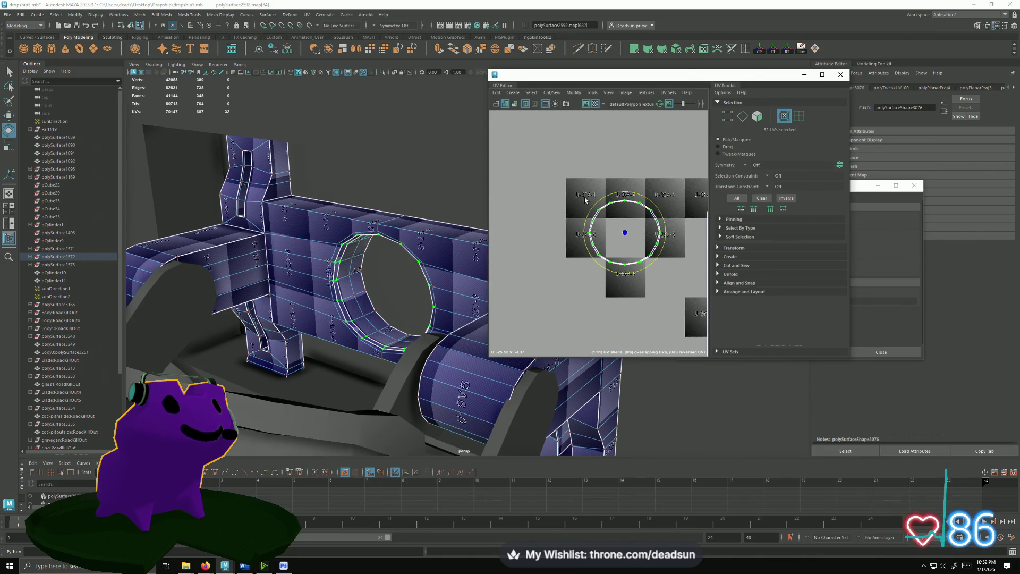
pyautogui.scroll(2, 296, 247)
pyautogui.click(299, 239)
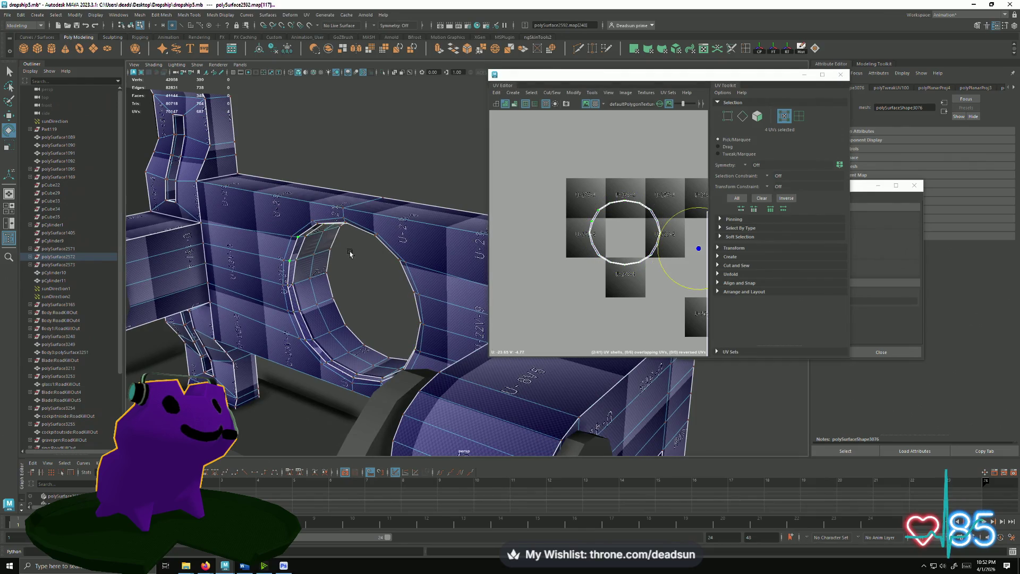
pyautogui.scroll(1, 304, 249)
pyautogui.scroll(2, 304, 251)
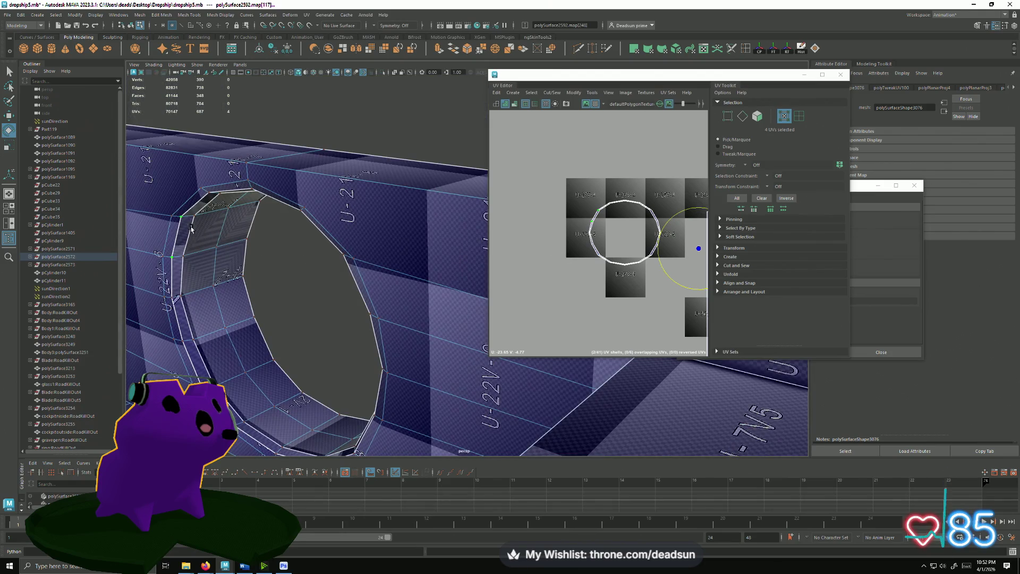
pyautogui.click(172, 258)
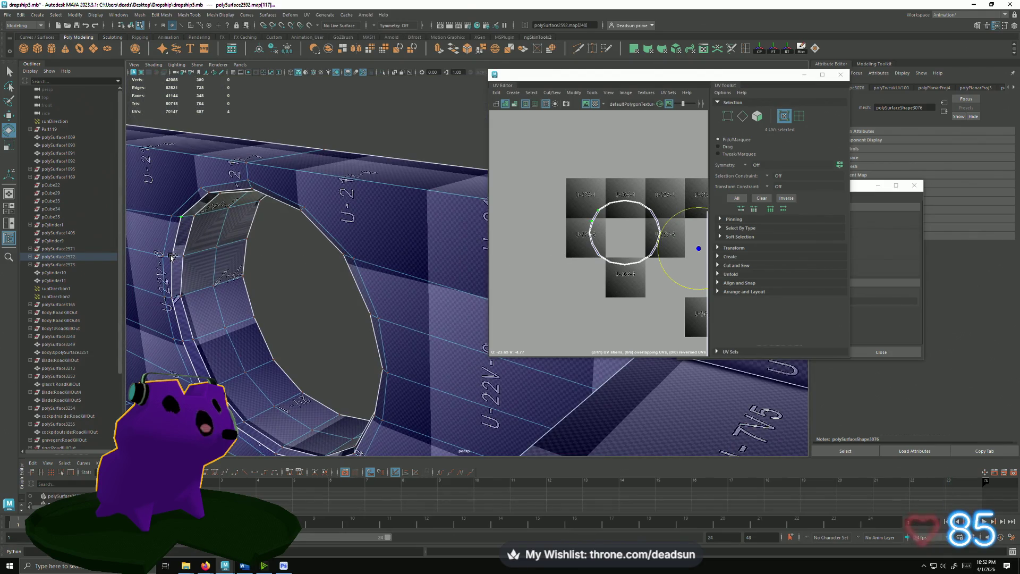
pyautogui.click(171, 297)
pyautogui.scroll(2, 589, 240)
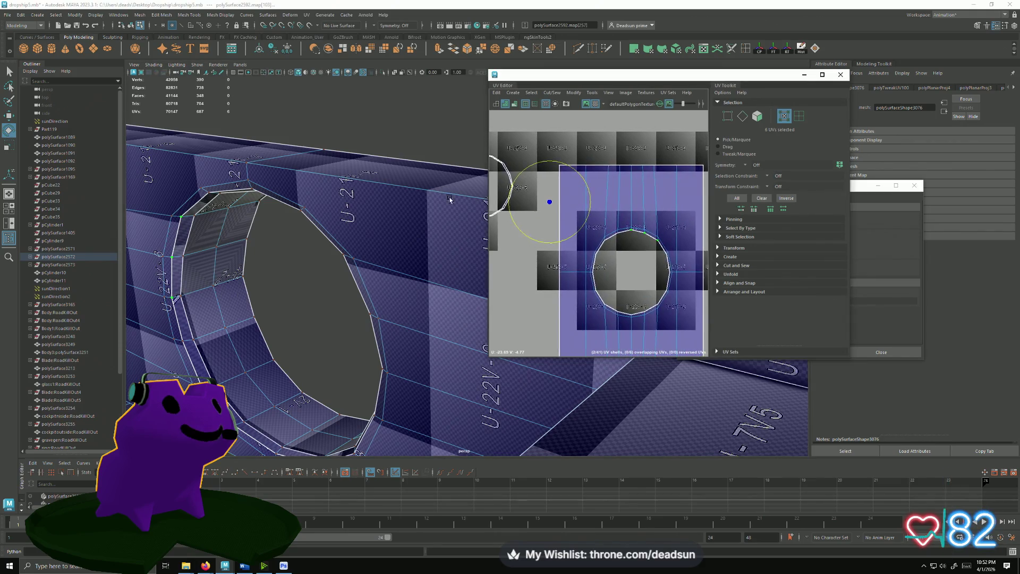
pyautogui.scroll(2, 553, 188)
pyautogui.scroll(2, 617, 207)
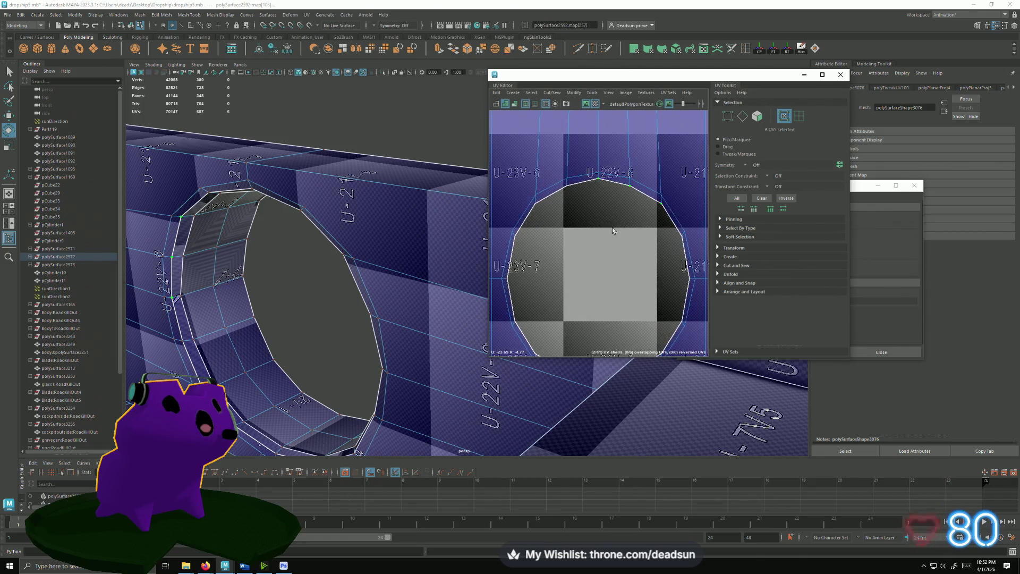
pyautogui.keyDown('alt'); pyautogui.moveTo(561, 232); pyautogui.dragTo(565, 177, button='middle'); pyautogui.keyUp('alt')
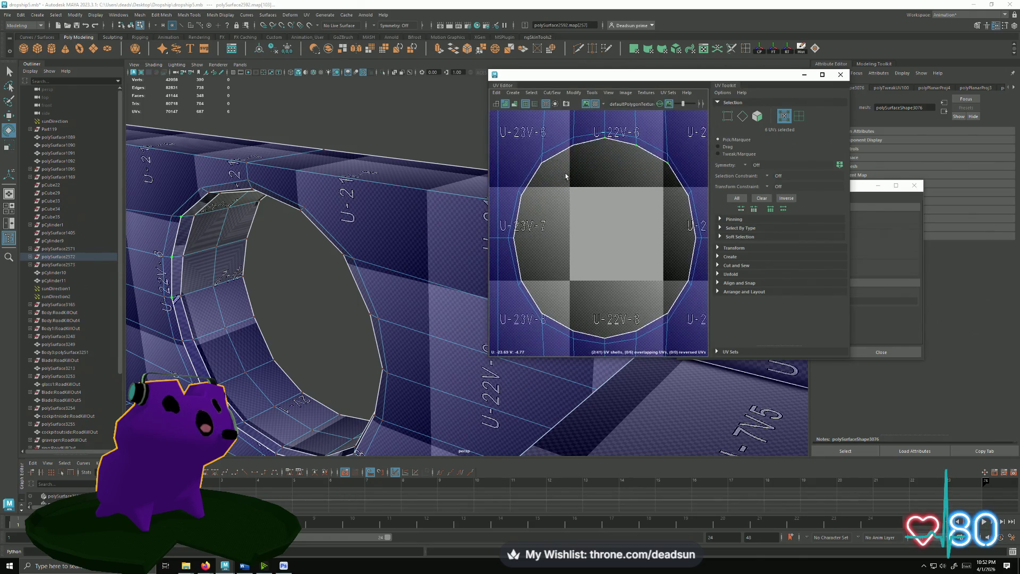
# - Shift-select the sixteen UVs running along the ring shell's border
pyautogui.click(588, 141)
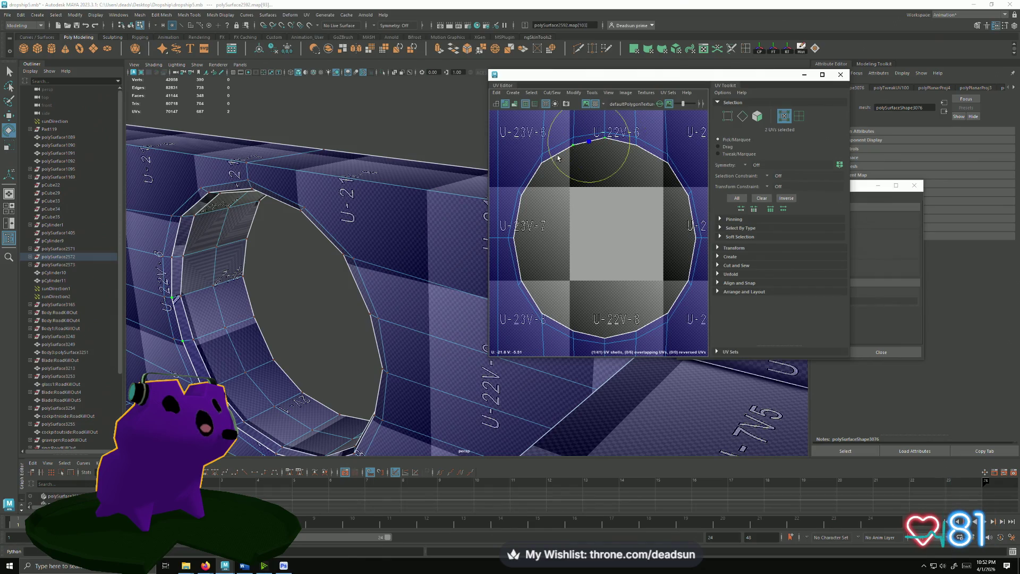
pyautogui.keyDown('shift'); pyautogui.click(517, 235); pyautogui.keyUp('shift')
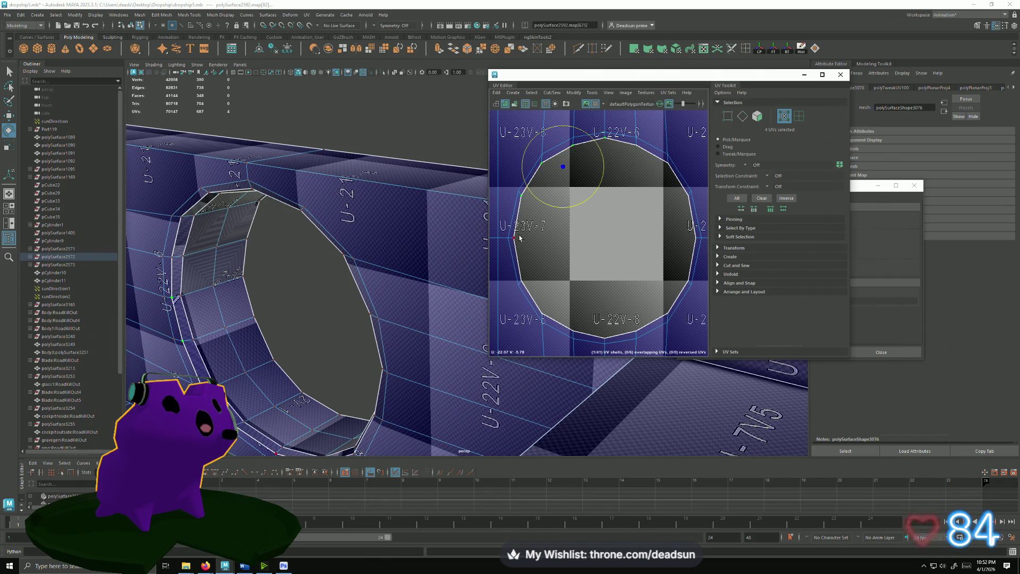
pyautogui.keyDown('shift'); pyautogui.click(545, 309); pyautogui.keyUp('shift')
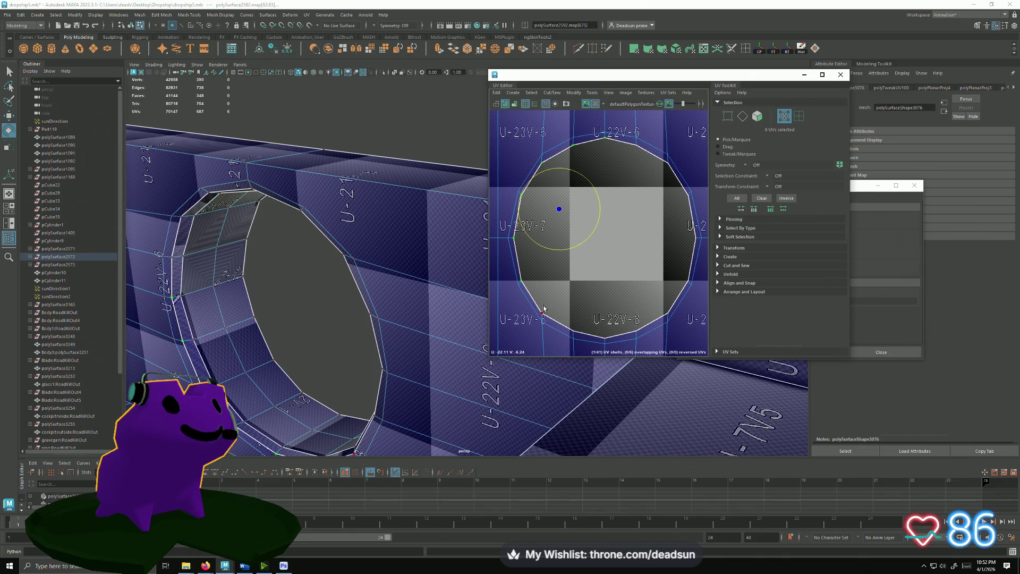
pyautogui.keyDown('shift'); pyautogui.click(570, 331); pyautogui.keyUp('shift')
pyautogui.keyDown('shift'); pyautogui.click(611, 341); pyautogui.keyUp('shift')
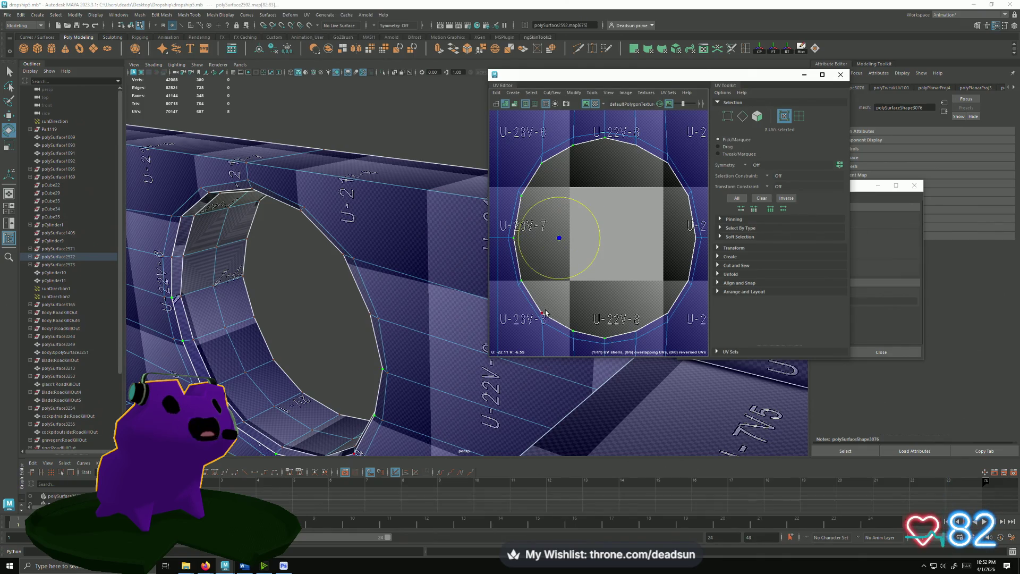
pyautogui.keyDown('shift'); pyautogui.click(636, 327); pyautogui.keyUp('shift')
pyautogui.keyDown('shift'); pyautogui.click(668, 317); pyautogui.keyUp('shift')
pyautogui.keyDown('shift'); pyautogui.click(683, 281); pyautogui.keyUp('shift')
pyautogui.keyDown('shift'); pyautogui.click(682, 206); pyautogui.keyUp('shift')
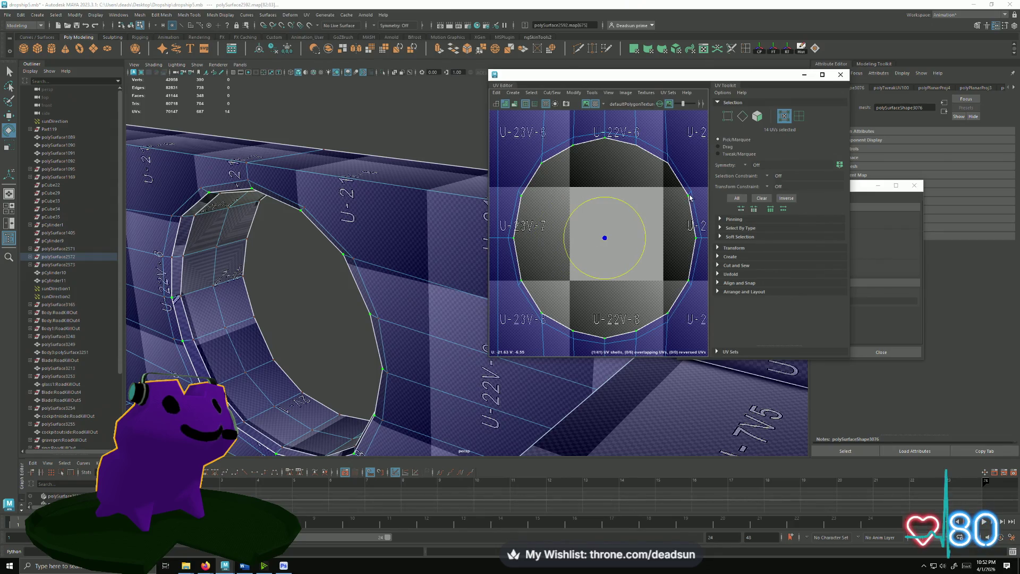
pyautogui.keyDown('shift'); pyautogui.click(665, 161); pyautogui.keyUp('shift')
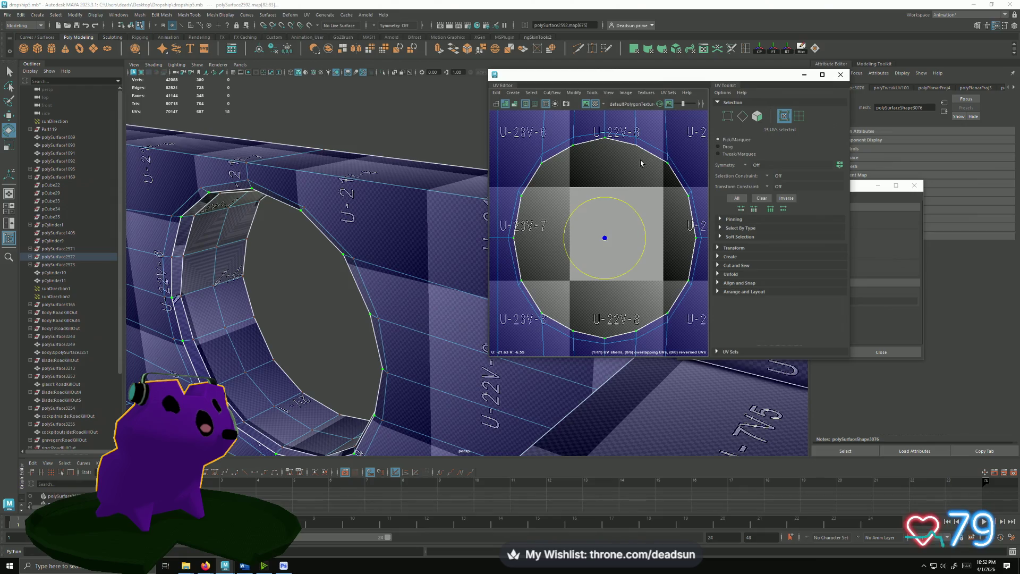
# - Trial-move and squash the selected border UVs, undoing both so the ring keeps its shape
pyautogui.press('w')
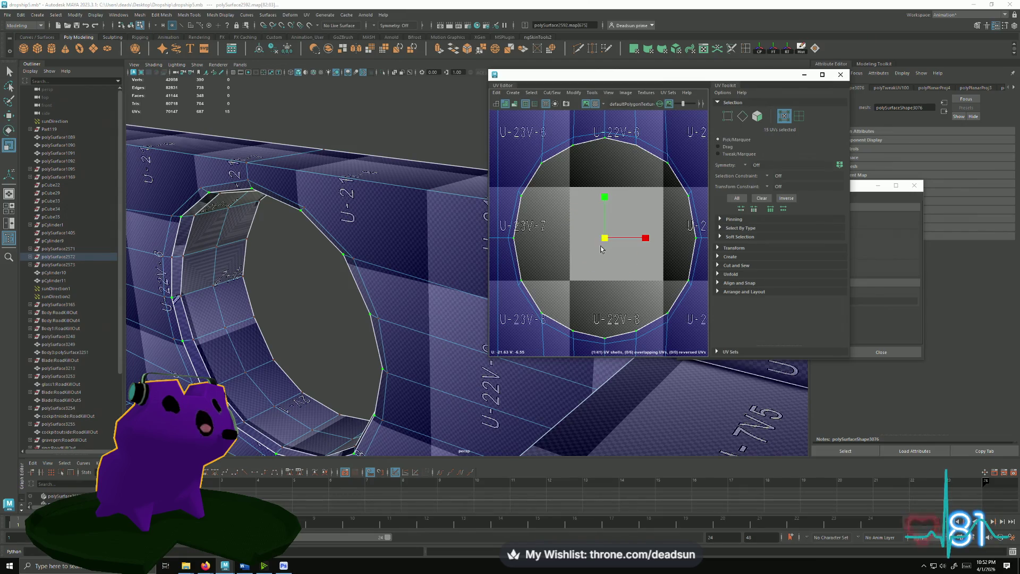
pyautogui.moveTo(604, 240); pyautogui.dragTo(597, 240)
pyautogui.hotkey('ctrl', 'z')
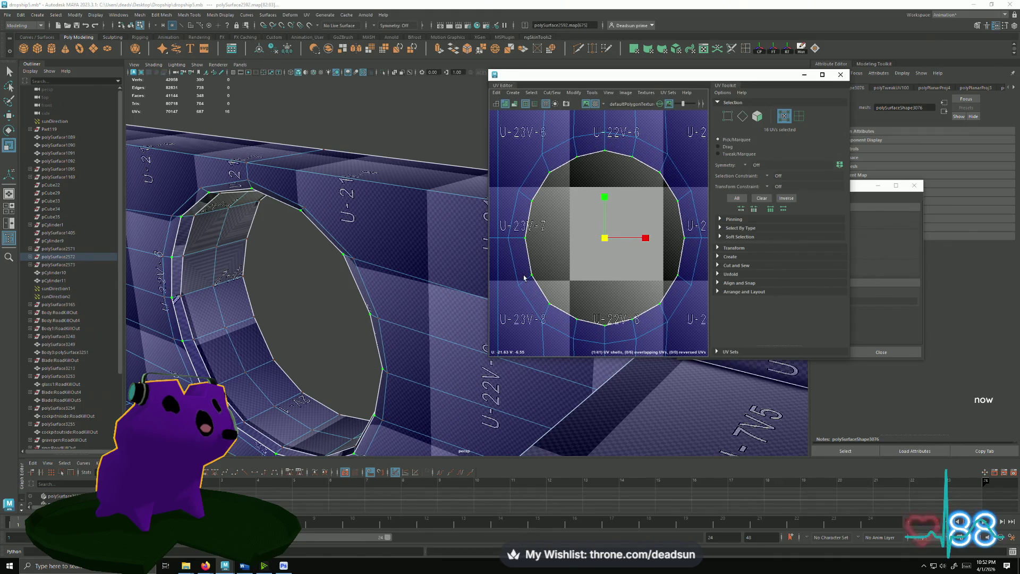
pyautogui.moveTo(604, 196); pyautogui.dragTo(604, 203)
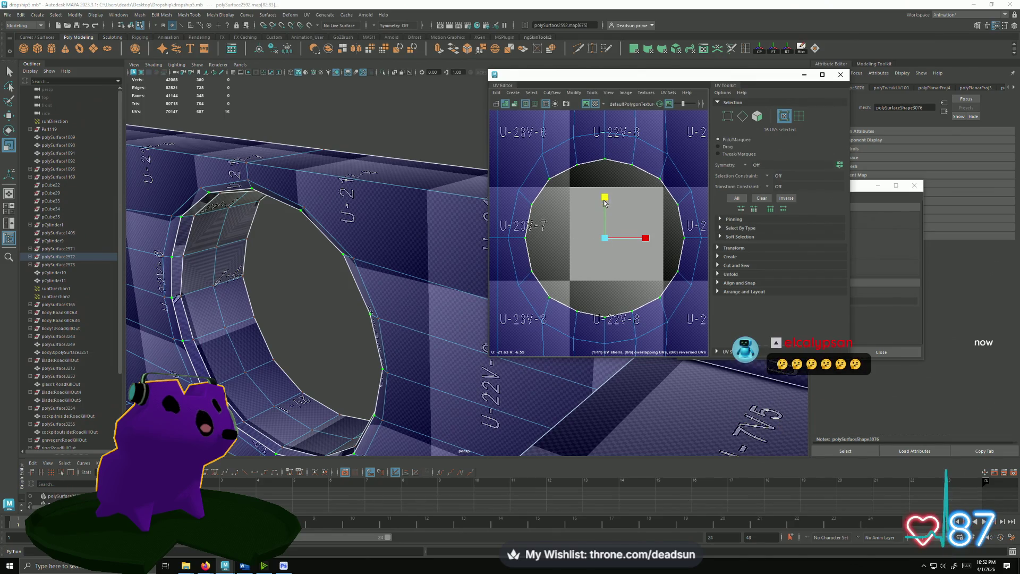
pyautogui.hotkey('ctrl', 'z')
pyautogui.moveTo(382, 263)
pyautogui.keyDown('alt'); pyautogui.mouseDown()
pyautogui.moveTo(466, 316)
pyautogui.moveTo(451, 349)
pyautogui.mouseUp(); pyautogui.keyUp('alt')
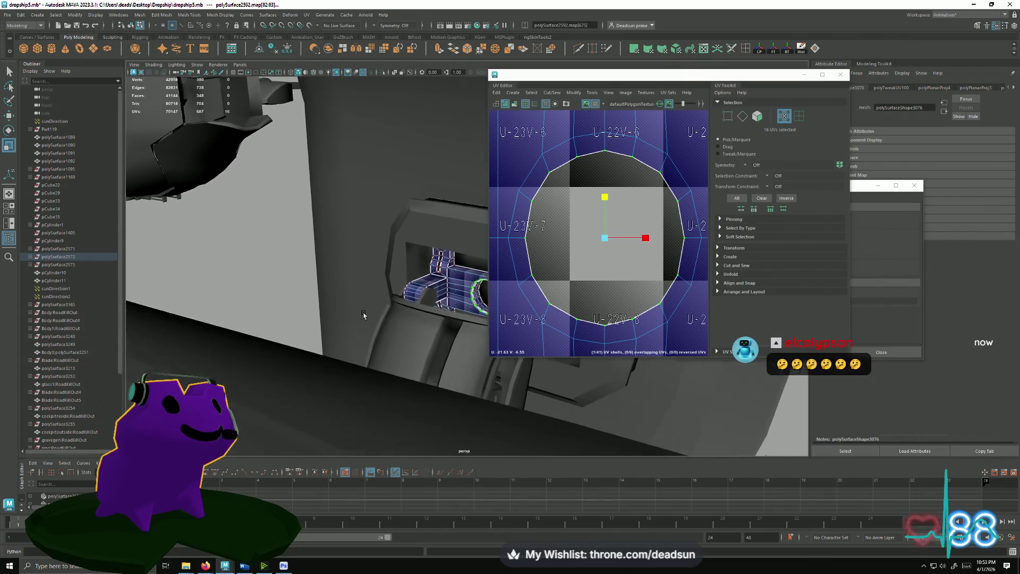
pyautogui.keyDown('alt'); pyautogui.moveTo(450, 349); pyautogui.dragTo(590, 323, button='right'); pyautogui.keyUp('alt')
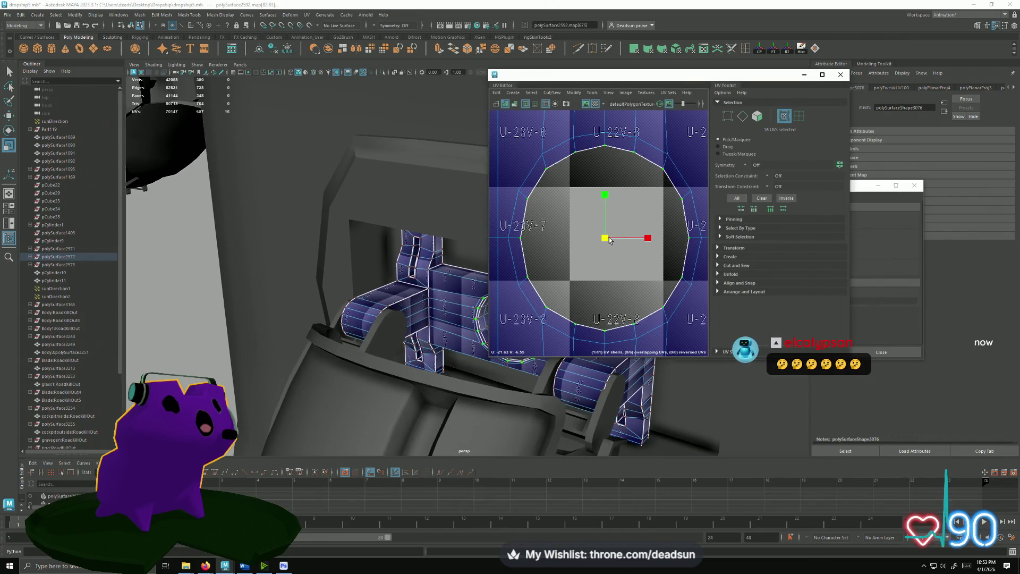
pyautogui.scroll(-3, 607, 240)
# - Scale the circular shell up and move it to the centre of the purple UV square
pyautogui.keyDown('alt'); pyautogui.moveTo(627, 232); pyautogui.dragTo(634, 226, button='middle'); pyautogui.keyUp('alt')
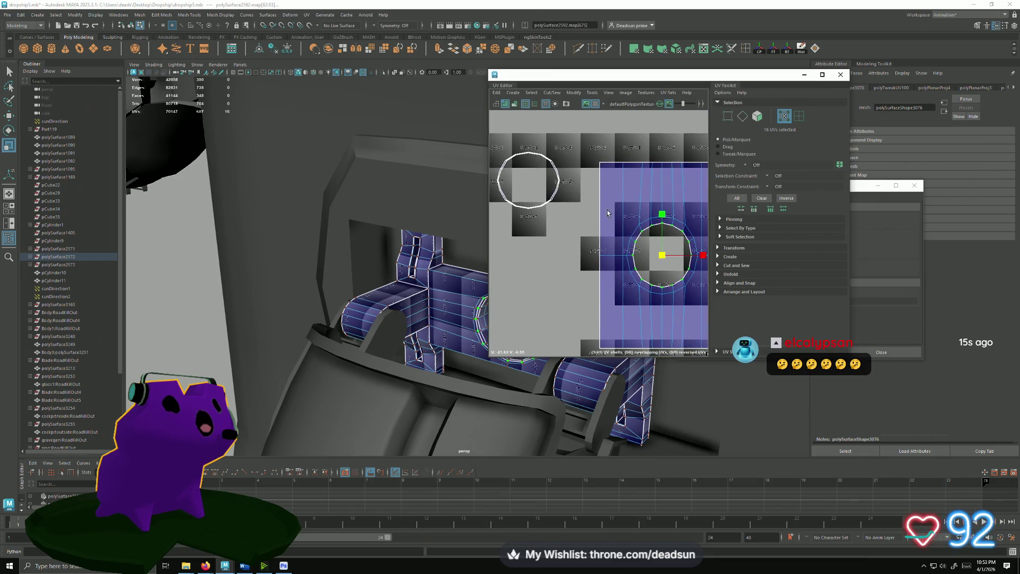
pyautogui.scroll(2, 548, 189)
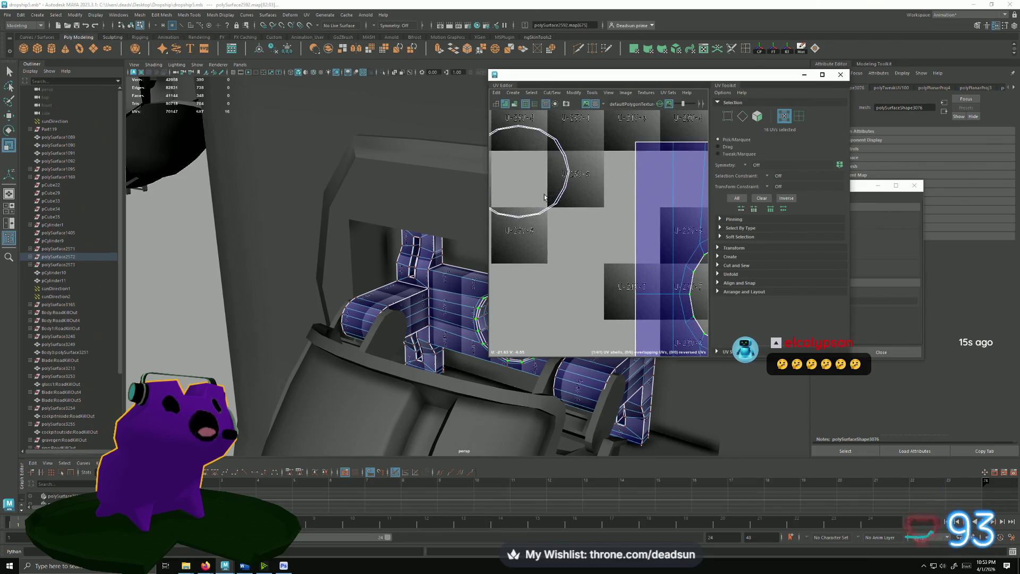
pyautogui.scroll(-1, 564, 191)
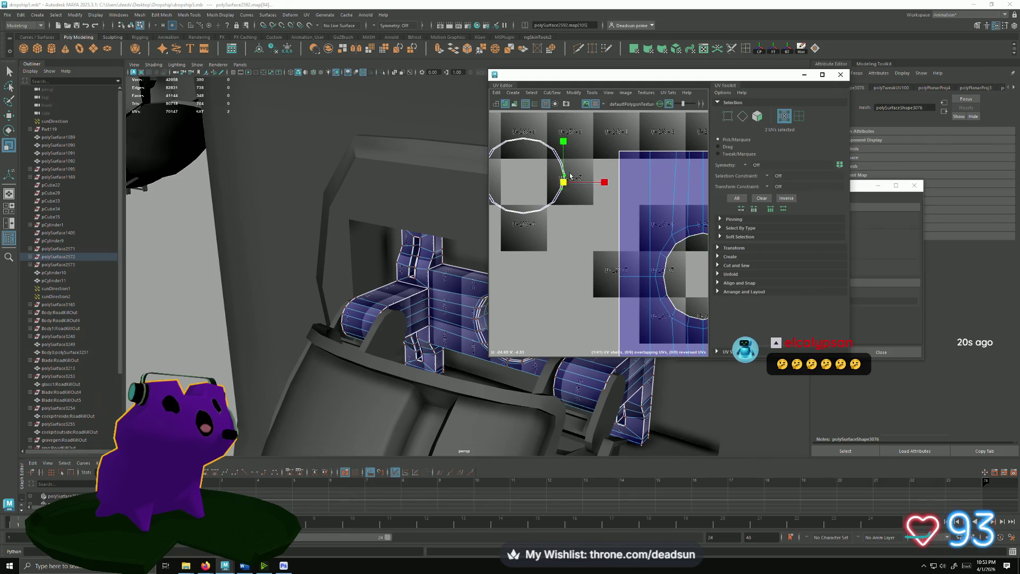
pyautogui.scroll(1, 552, 205)
pyautogui.scroll(1, 557, 208)
pyautogui.scroll(-3, 606, 211)
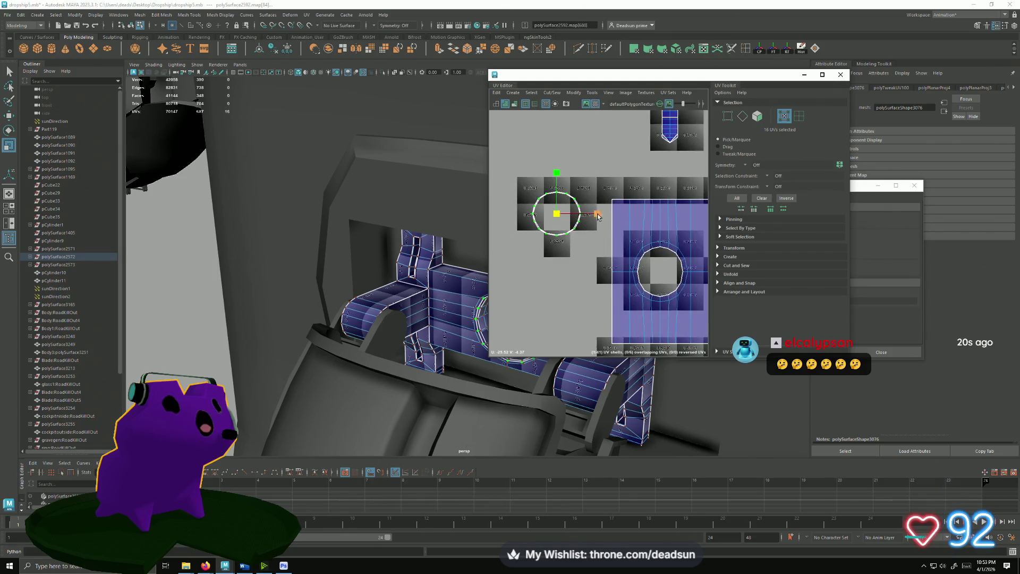
pyautogui.scroll(-4, 627, 214)
pyautogui.scroll(1, 606, 184)
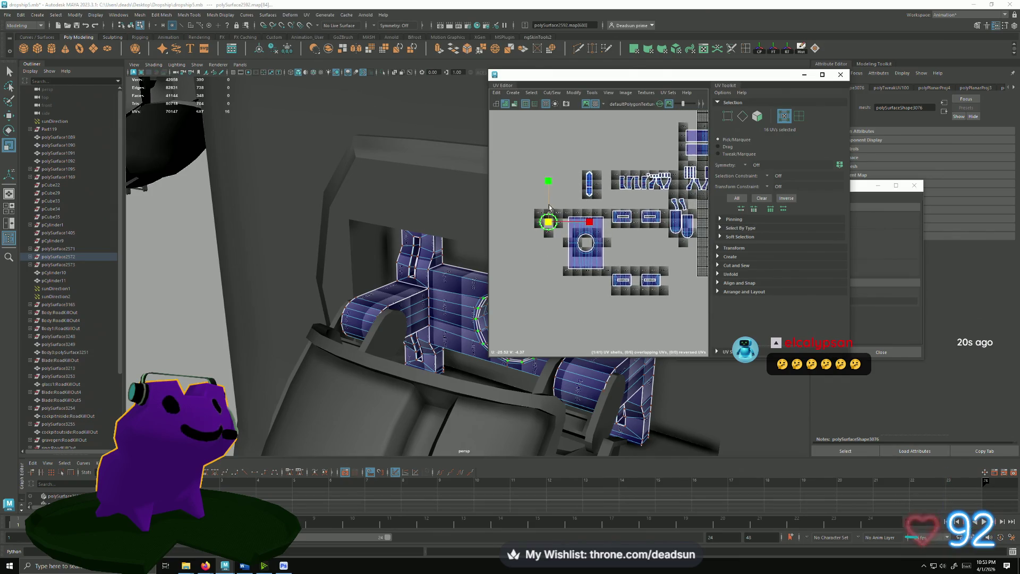
pyautogui.scroll(3, 555, 214)
pyautogui.scroll(2, 570, 229)
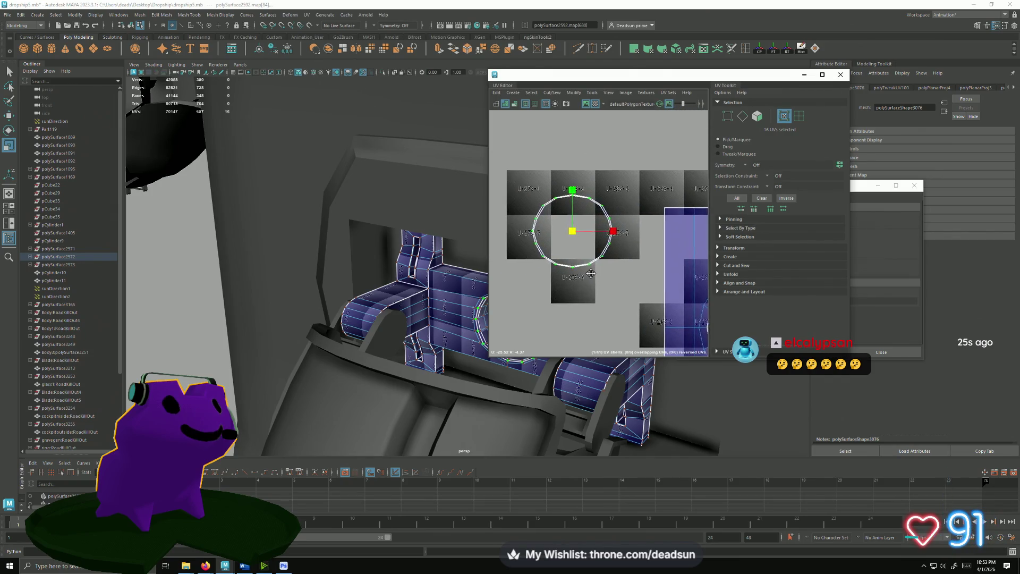
pyautogui.moveTo(576, 238); pyautogui.dragTo(579, 237)
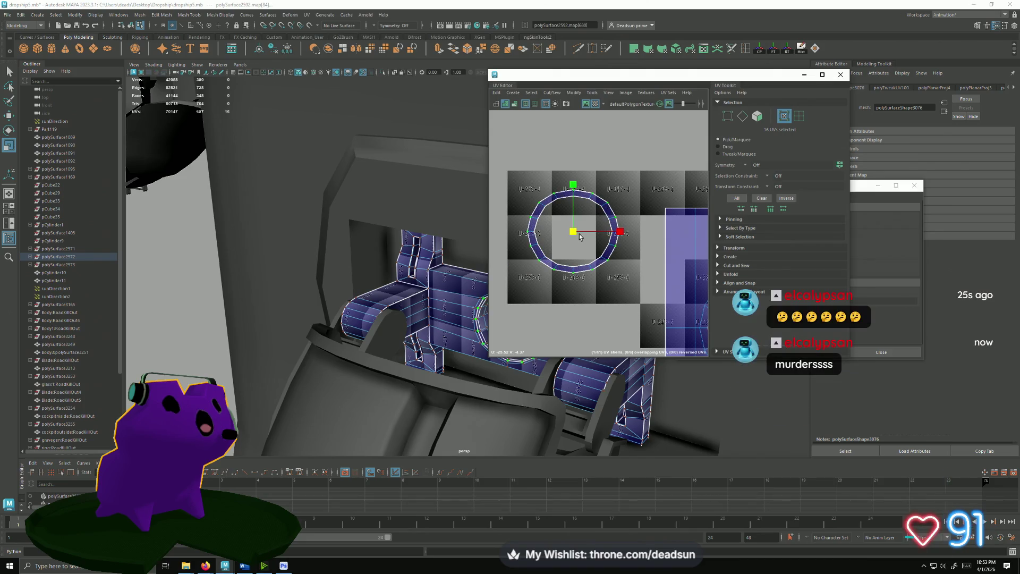
pyautogui.keyDown('alt'); pyautogui.moveTo(579, 237); pyautogui.dragTo(510, 178, button='middle'); pyautogui.keyUp('alt')
pyautogui.scroll(-3, 563, 214)
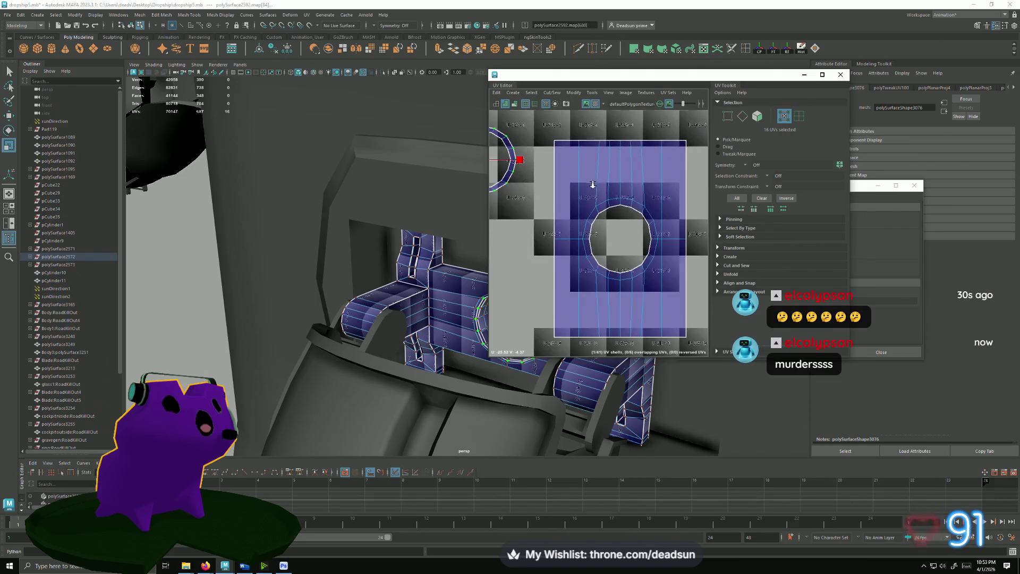
pyautogui.scroll(3, 562, 214)
pyautogui.scroll(-2, 562, 213)
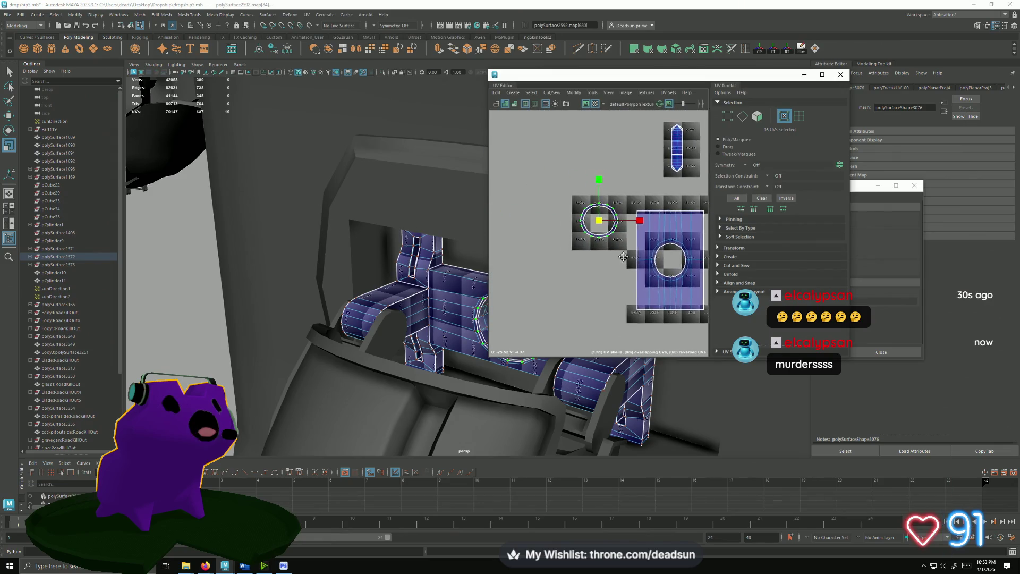
pyautogui.scroll(2, 562, 214)
pyautogui.keyDown('alt'); pyautogui.moveTo(563, 214); pyautogui.dragTo(494, 254, button='middle'); pyautogui.keyUp('alt')
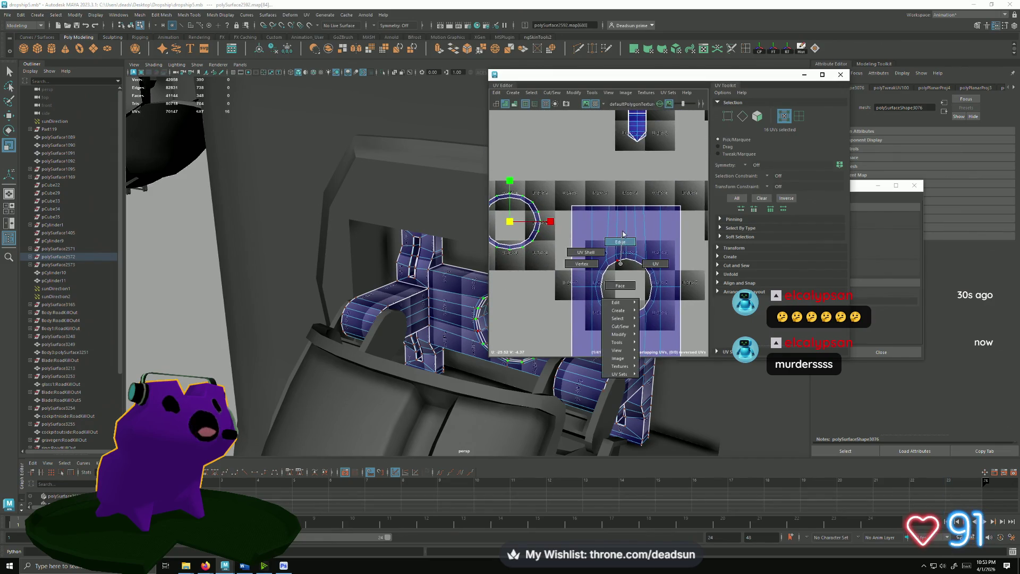
pyautogui.moveTo(612, 291); pyautogui.dragTo(613, 265, button='right')
pyautogui.click(613, 265)
pyautogui.scroll(1, 532, 324)
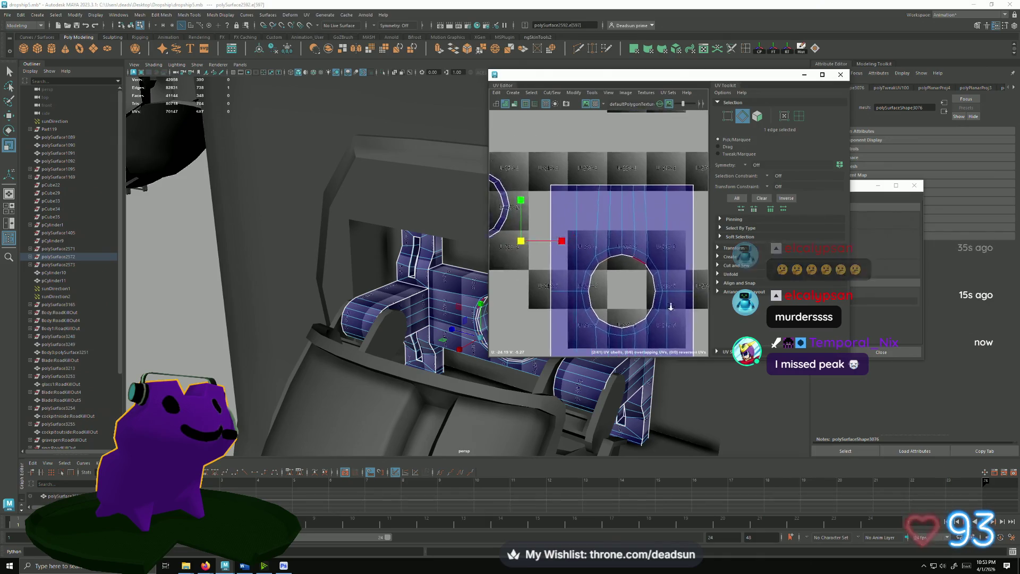
pyautogui.scroll(-1, 534, 325)
pyautogui.moveTo(526, 249); pyautogui.dragTo(527, 287, button='right')
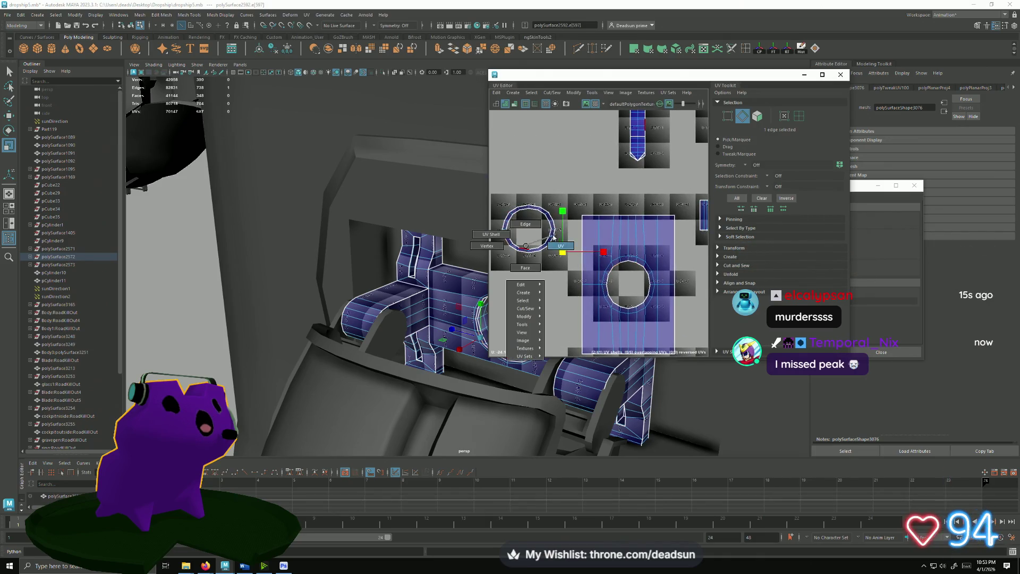
pyautogui.press('e')
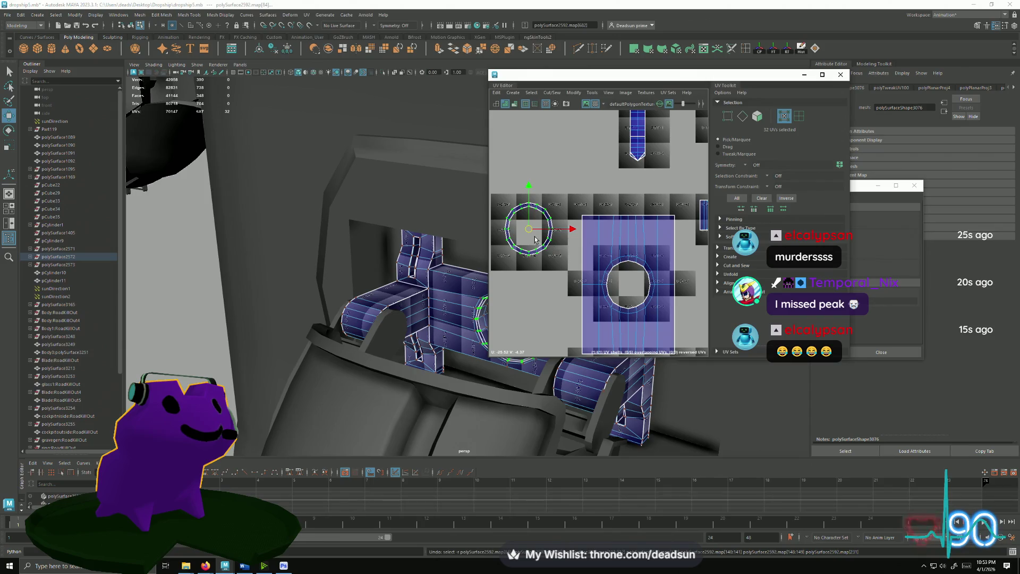
pyautogui.moveTo(528, 230); pyautogui.dragTo(631, 282)
pyautogui.scroll(3, 627, 287)
pyautogui.press('w')
# - Select the ring's circular seam edge loop and Move and Sew it into one pointed shell
pyautogui.press('F10')
pyautogui.click(620, 228)
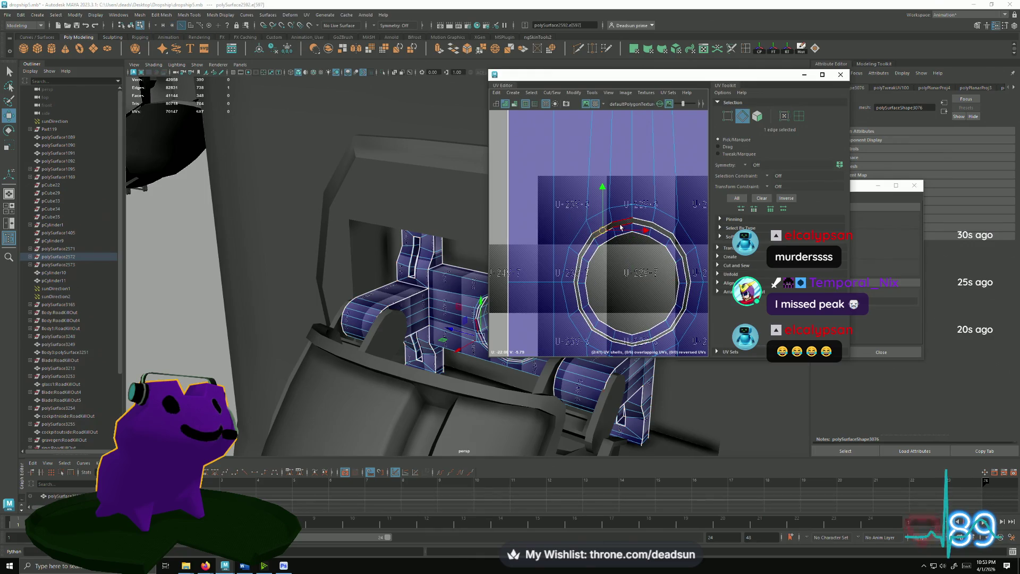
pyautogui.keyDown('shift'); pyautogui.click(579, 267); pyautogui.keyUp('shift')
pyautogui.doubleClick(584, 253)
pyautogui.click(551, 92)
pyautogui.click(590, 174)
pyautogui.scroll(-3, 633, 203)
pyautogui.scroll(-2, 634, 204)
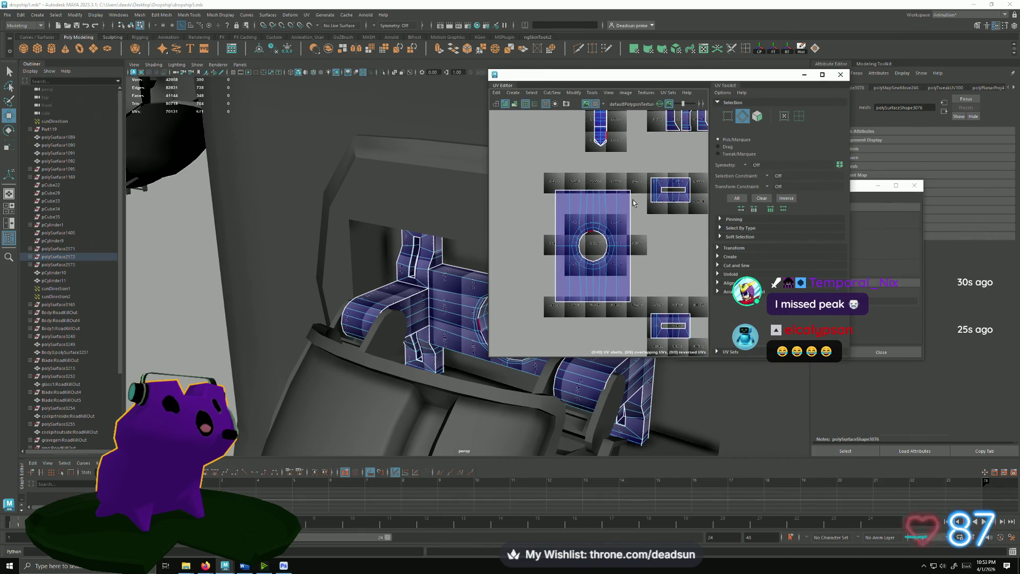
pyautogui.keyDown('alt'); pyautogui.moveTo(633, 203); pyautogui.dragTo(591, 289, button='middle'); pyautogui.keyUp('alt')
pyautogui.scroll(3, 592, 289)
pyautogui.scroll(2, 597, 243)
pyautogui.press('F12')
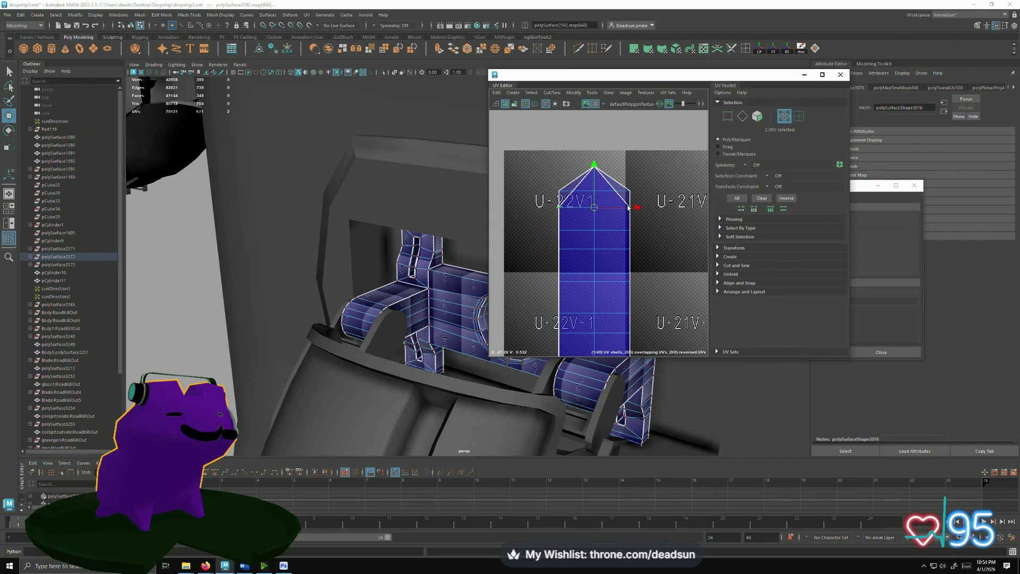
# - Lower the tip's top UV points and raise its left and right shoulder points
pyautogui.moveTo(591, 165); pyautogui.dragTo(600, 172)
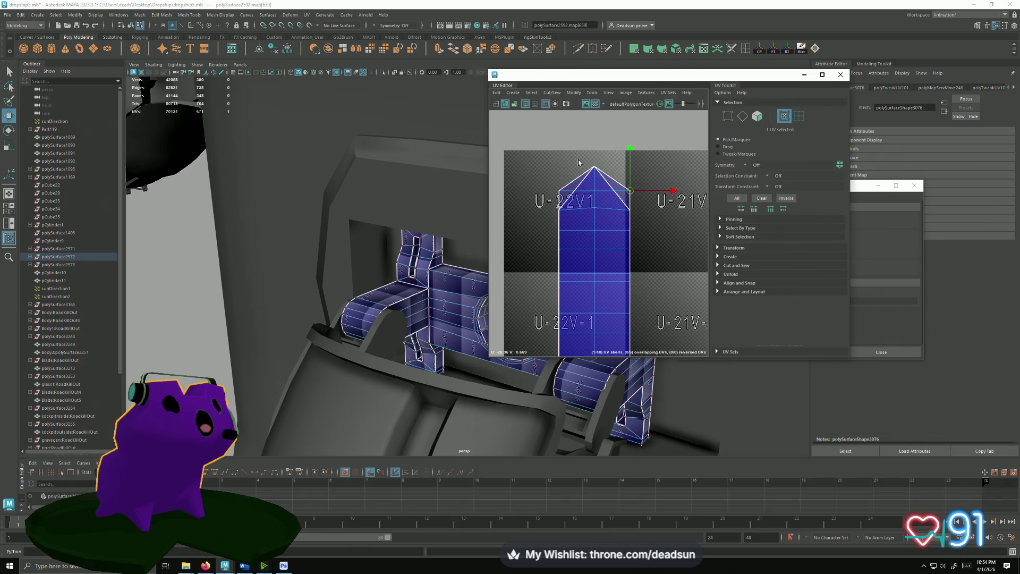
pyautogui.scroll(3, 583, 174)
pyautogui.moveTo(604, 151)
pyautogui.mouseDown()
pyautogui.moveTo(607, 195)
pyautogui.moveTo(607, 160)
pyautogui.mouseUp()
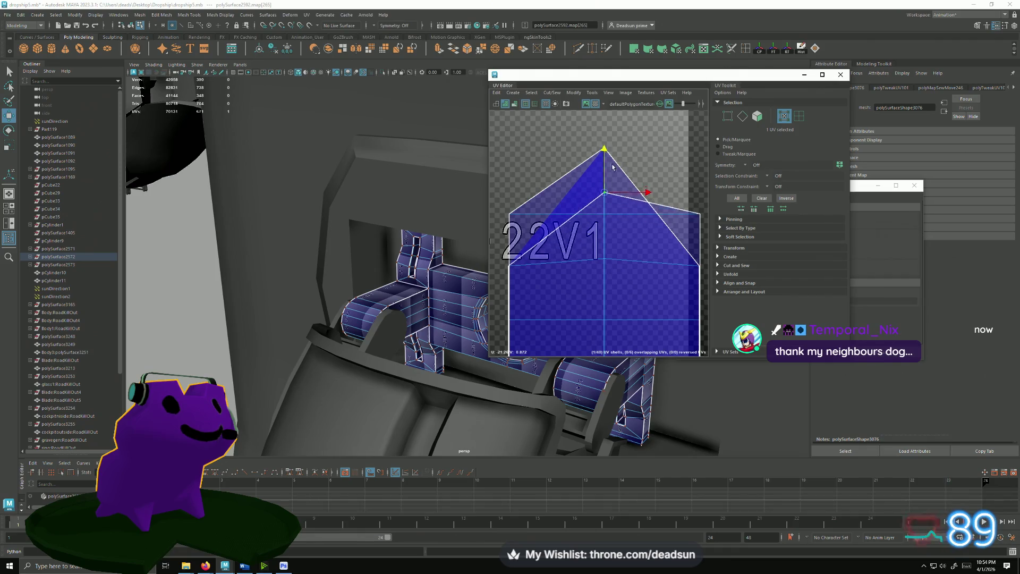
pyautogui.moveTo(510, 214); pyautogui.dragTo(505, 183)
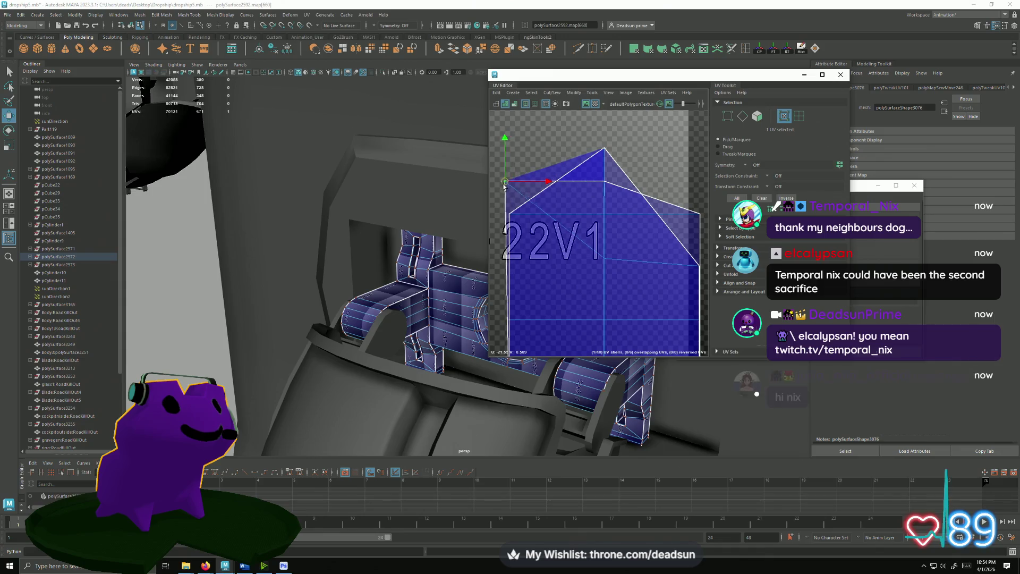
pyautogui.moveTo(695, 223); pyautogui.dragTo(706, 189)
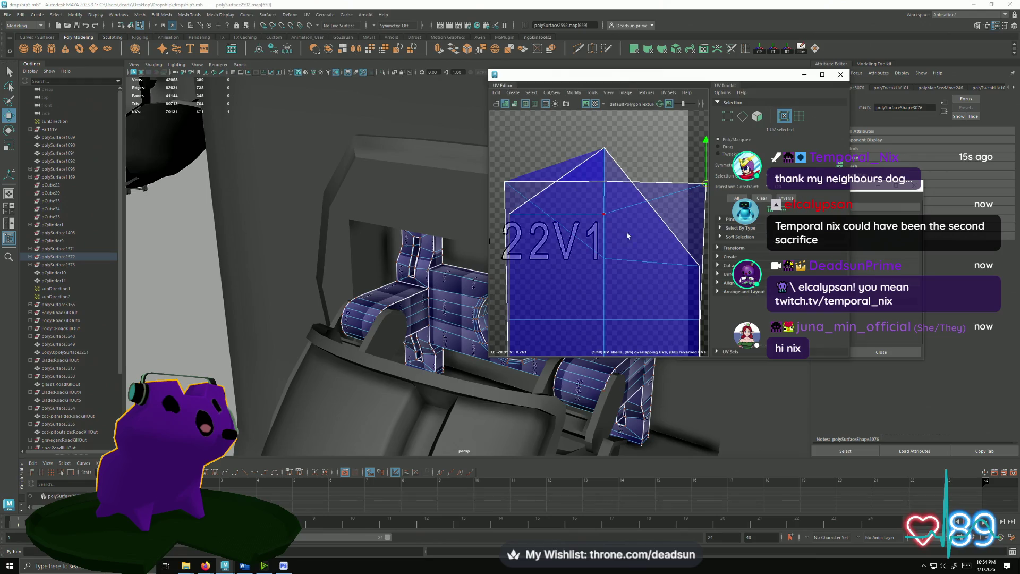
pyautogui.click(509, 214)
pyautogui.scroll(-5, 524, 221)
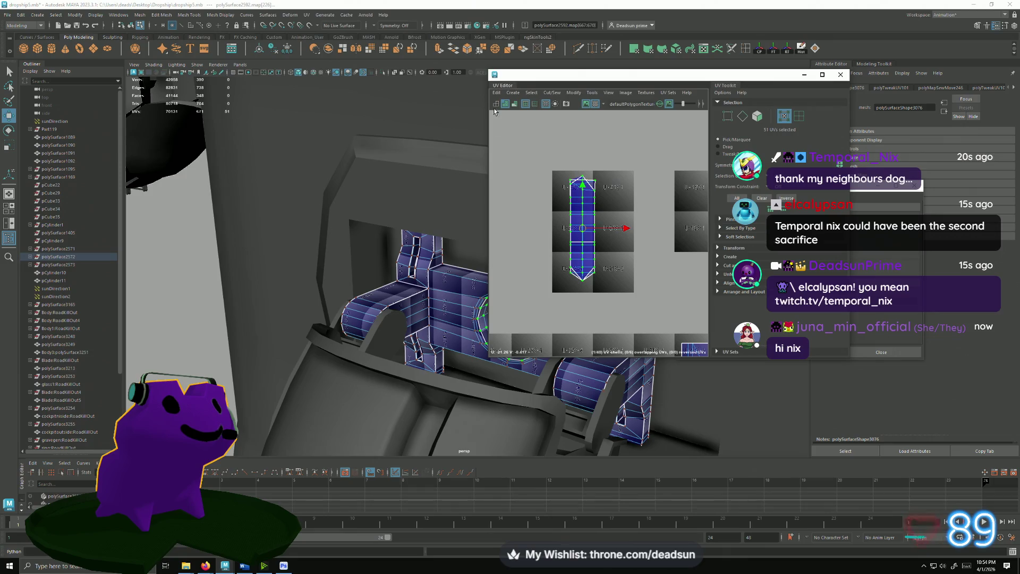
# - Unfold the selected shell into a straight strip and inspect the ring hole in the viewport
pyautogui.click(550, 91)
pyautogui.moveTo(573, 92)
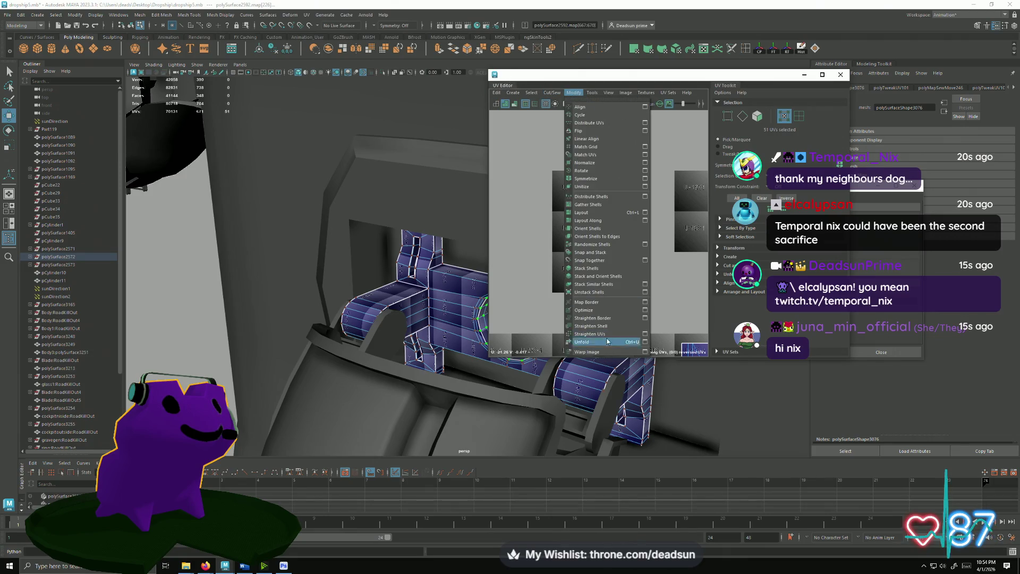
pyautogui.click(598, 341)
pyautogui.scroll(3, 549, 224)
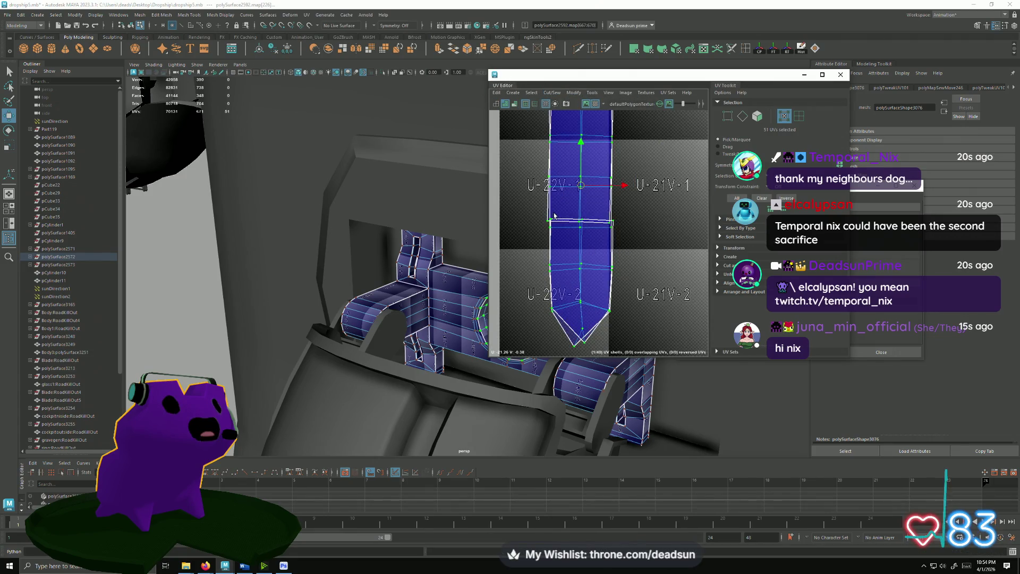
pyautogui.scroll(-3, 543, 226)
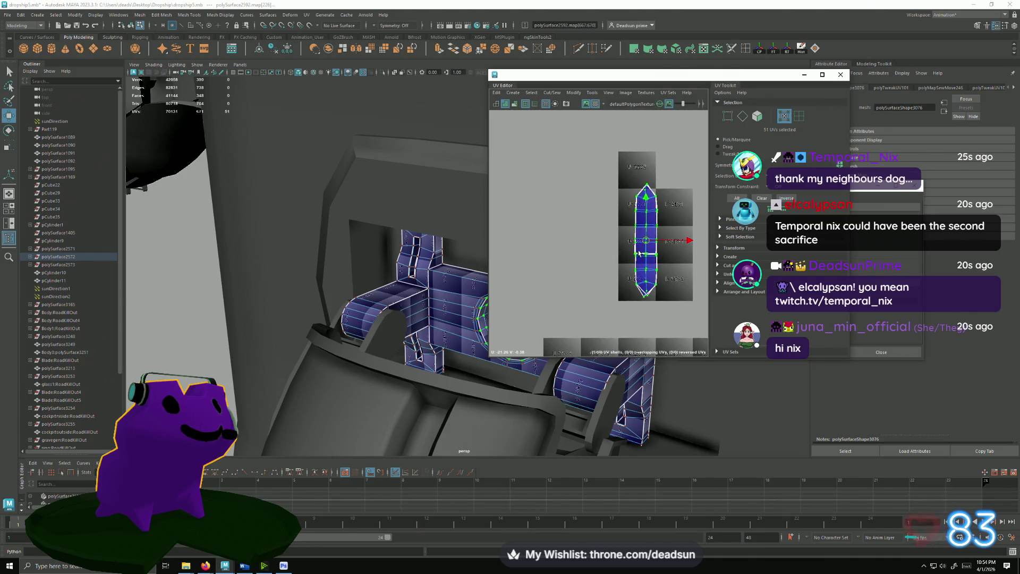
pyautogui.scroll(3, 505, 200)
pyautogui.scroll(-1, 506, 200)
pyautogui.keyDown('alt'); pyautogui.moveTo(418, 334); pyautogui.dragTo(651, 421, button='right'); pyautogui.keyUp('alt')
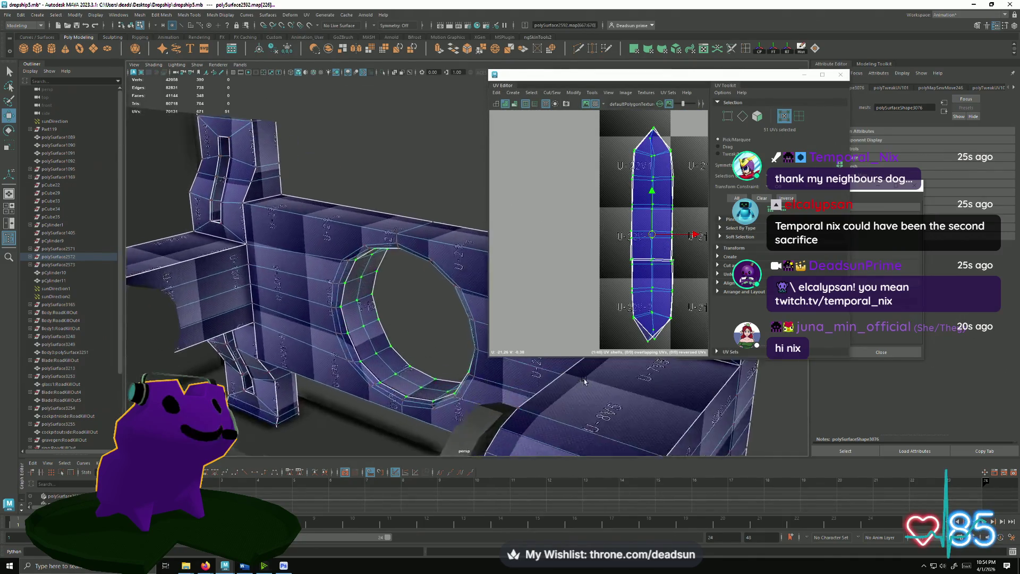
pyautogui.moveTo(345, 317)
pyautogui.keyDown('alt'); pyautogui.mouseDown()
pyautogui.moveTo(405, 309)
pyautogui.moveTo(620, 152)
pyautogui.mouseUp(); pyautogui.keyUp('alt')
pyautogui.click(525, 93)
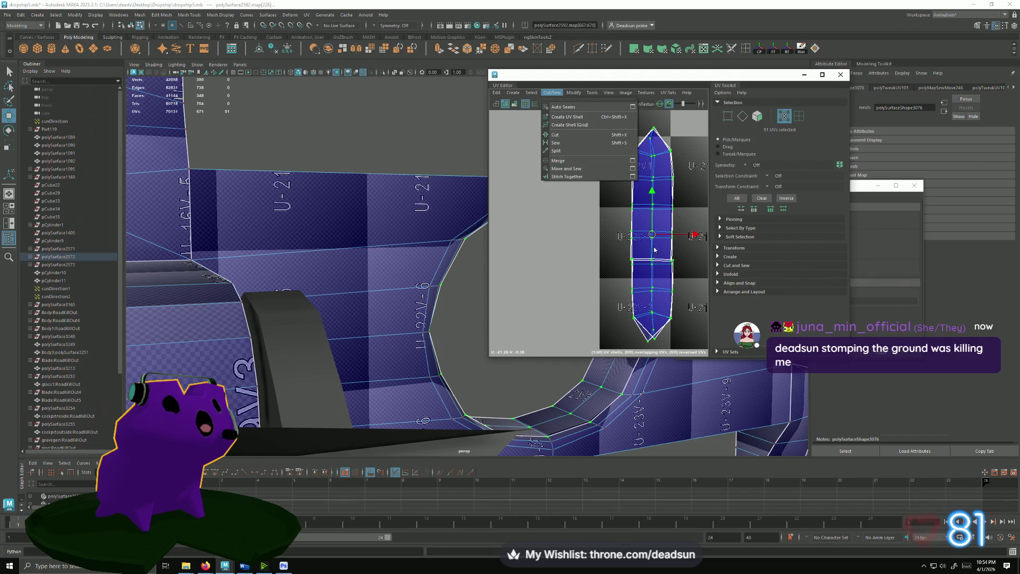
pyautogui.scroll(-2, 671, 261)
pyautogui.scroll(-1, 671, 263)
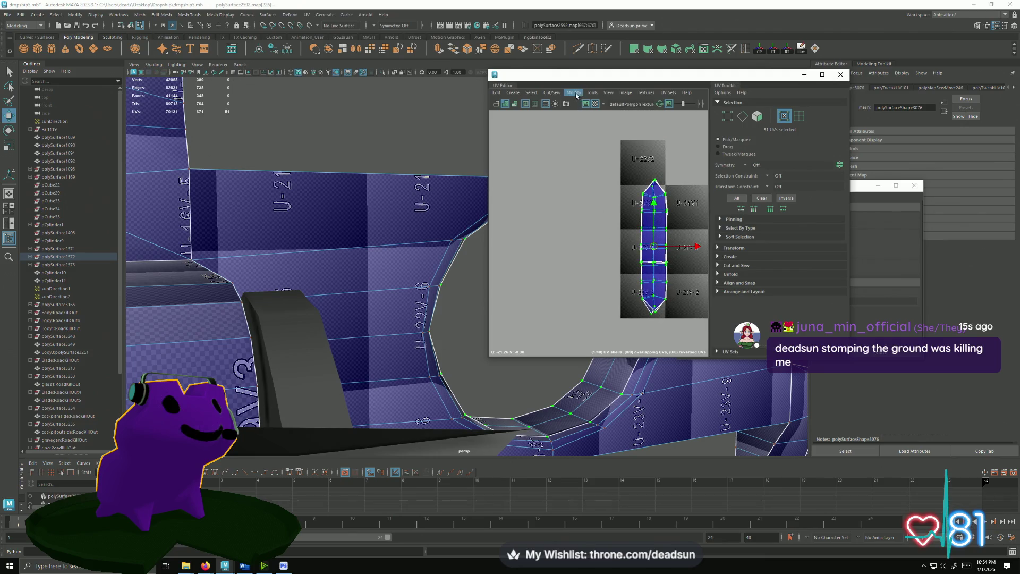
pyautogui.click(575, 93)
pyautogui.press('super')
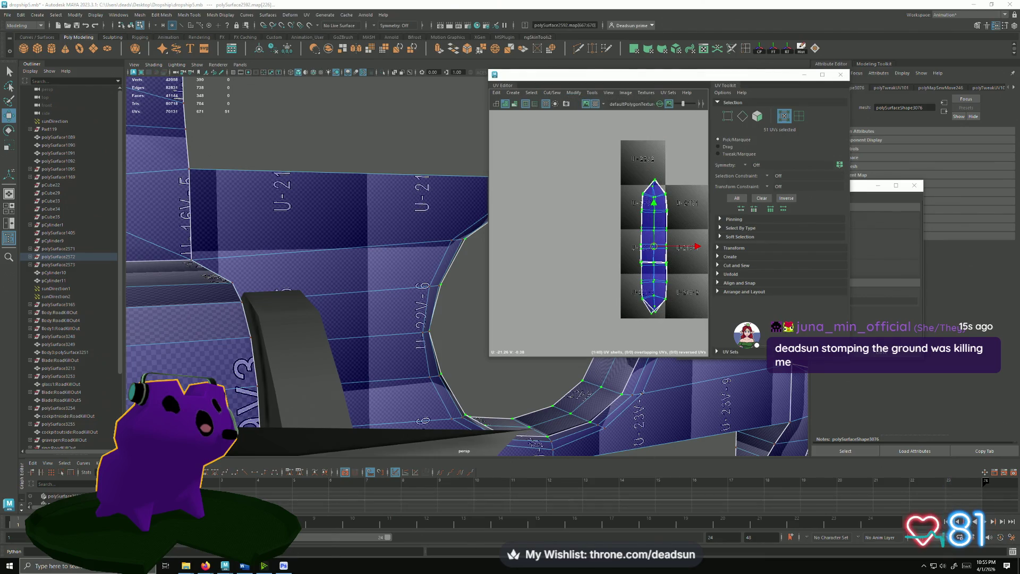
pyautogui.write('spotifypot')
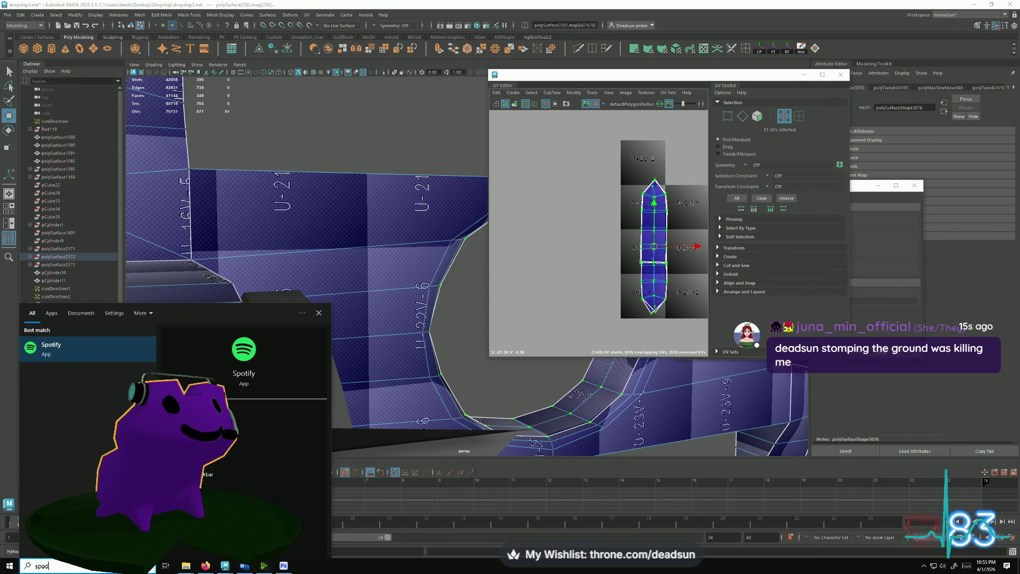
# - Launch Spotify from the Windows Start search results
pyautogui.click(40, 352)
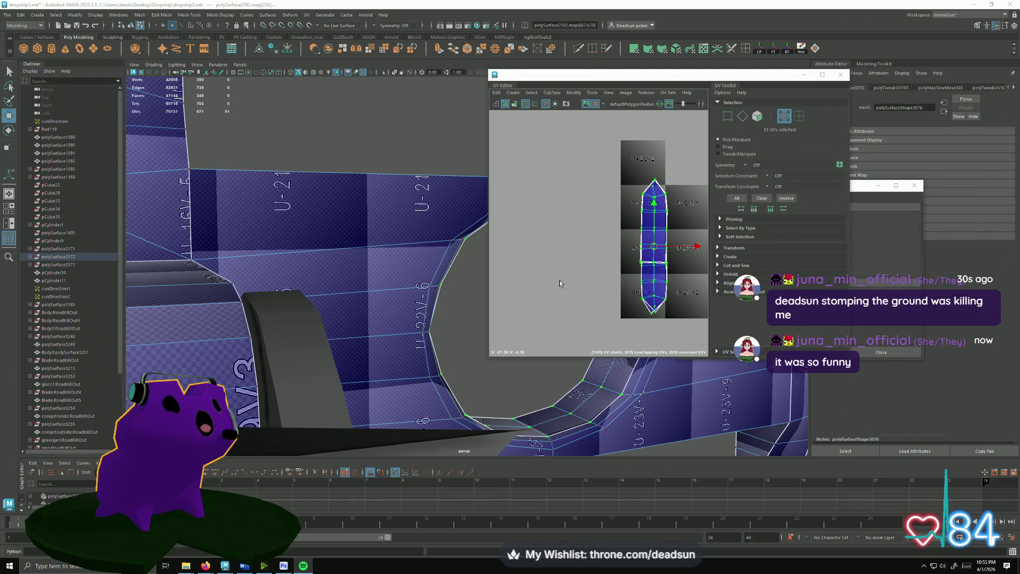
# - Frame the strip shell, nudge it slightly right and select a row of its UVs
pyautogui.keyDown('alt'); pyautogui.moveTo(316, 346); pyautogui.dragTo(565, 303); pyautogui.keyUp('alt')
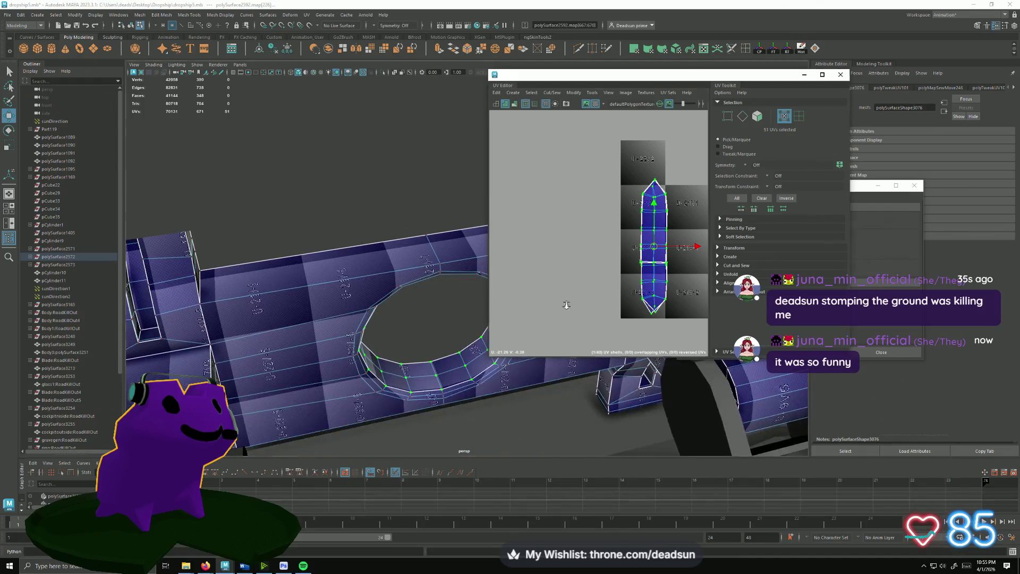
pyautogui.scroll(-2, 545, 307)
pyautogui.scroll(2, 545, 307)
pyautogui.scroll(2, 544, 302)
pyautogui.scroll(2, 542, 293)
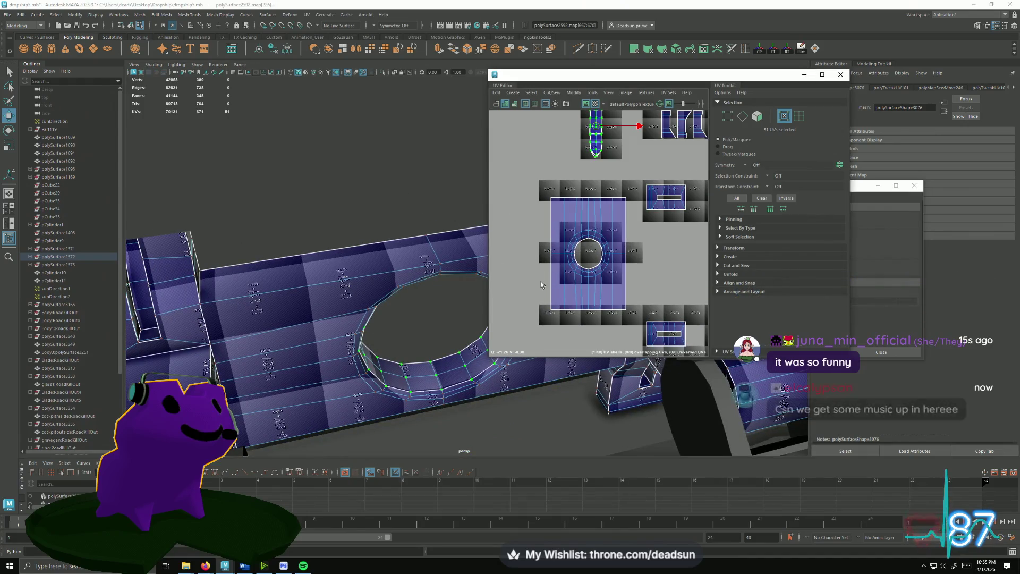
pyautogui.scroll(2, 541, 283)
pyautogui.scroll(2, 566, 281)
pyautogui.scroll(-2, 558, 283)
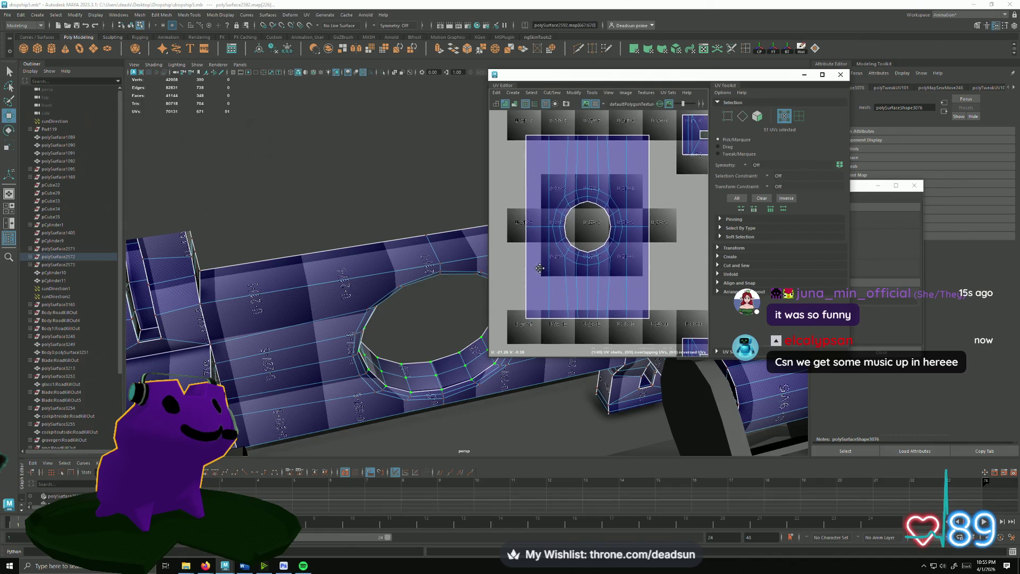
pyautogui.scroll(2, 550, 285)
pyautogui.scroll(-2, 541, 289)
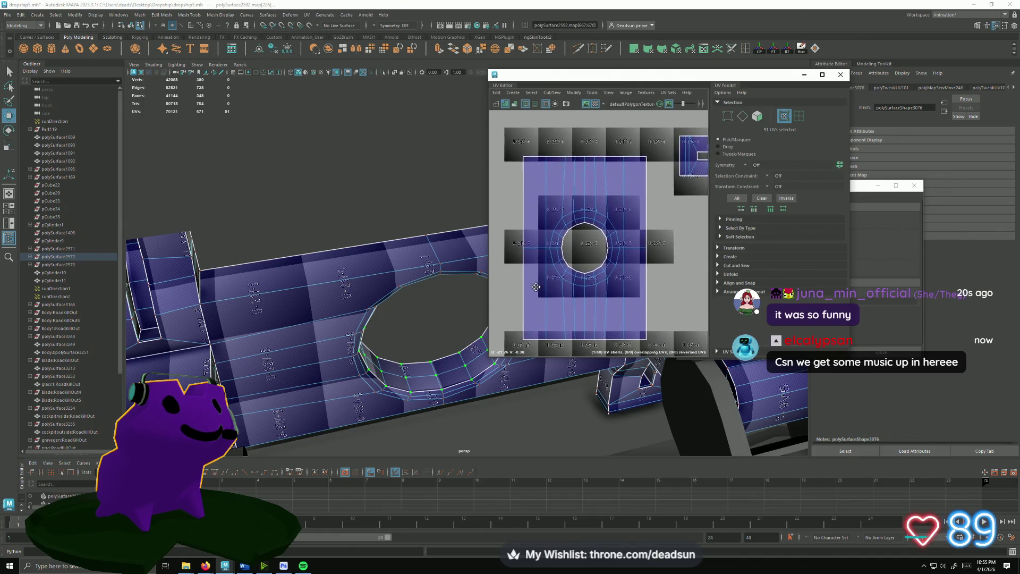
pyautogui.keyDown('alt'); pyautogui.moveTo(538, 289); pyautogui.dragTo(508, 293, button='middle'); pyautogui.keyUp('alt')
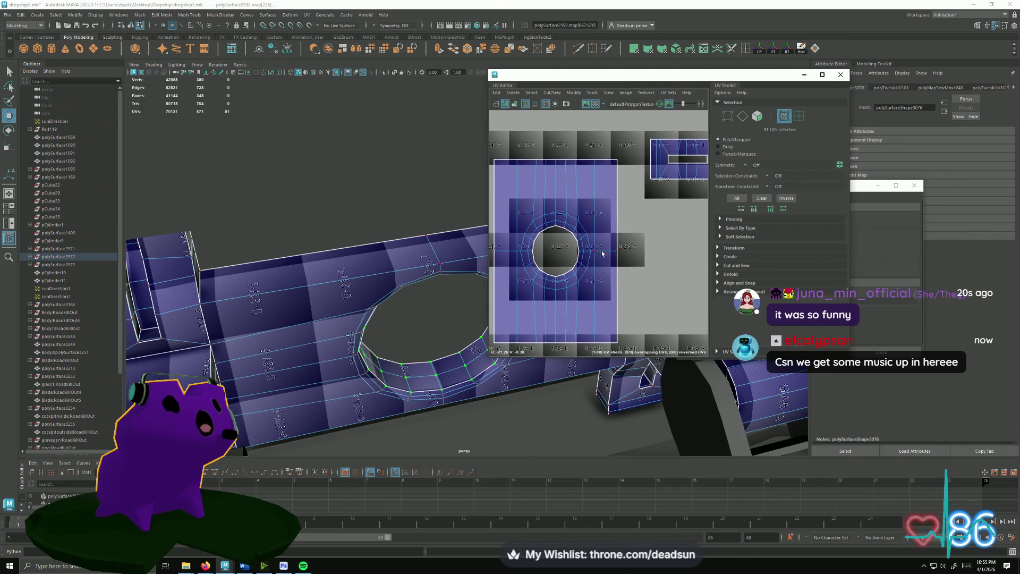
pyautogui.scroll(2, 622, 247)
pyautogui.scroll(-2, 598, 254)
pyautogui.scroll(-2, 574, 259)
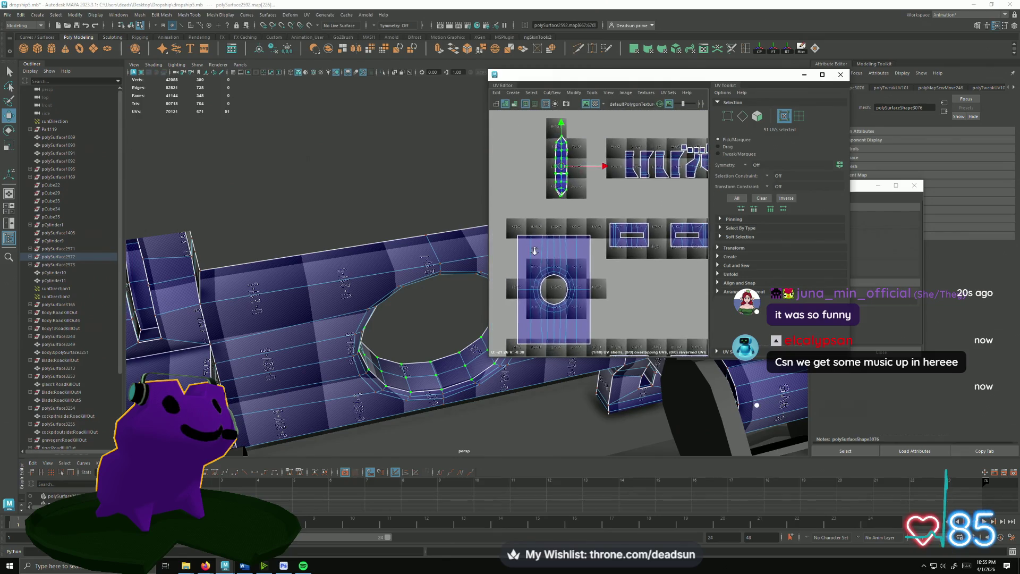
pyautogui.scroll(-2, 549, 266)
pyautogui.keyDown('alt'); pyautogui.moveTo(549, 267); pyautogui.dragTo(548, 261, button='middle'); pyautogui.keyUp('alt')
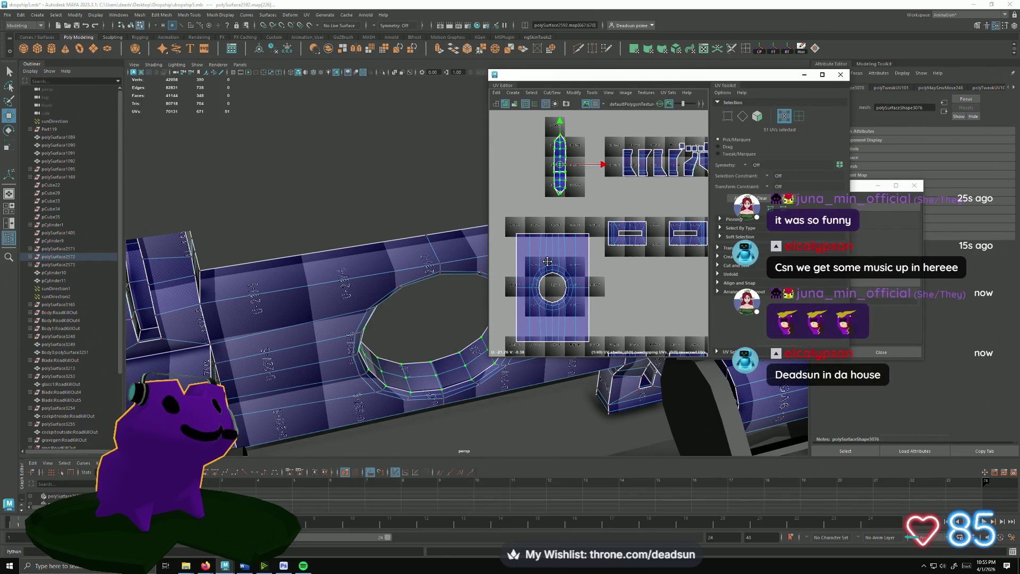
pyautogui.moveTo(547, 261)
pyautogui.keyDown('alt'); pyautogui.mouseDown(button='middle')
pyautogui.moveTo(568, 259)
pyautogui.moveTo(573, 241)
pyautogui.mouseUp(button='middle'); pyautogui.keyUp('alt')
pyautogui.press('f')
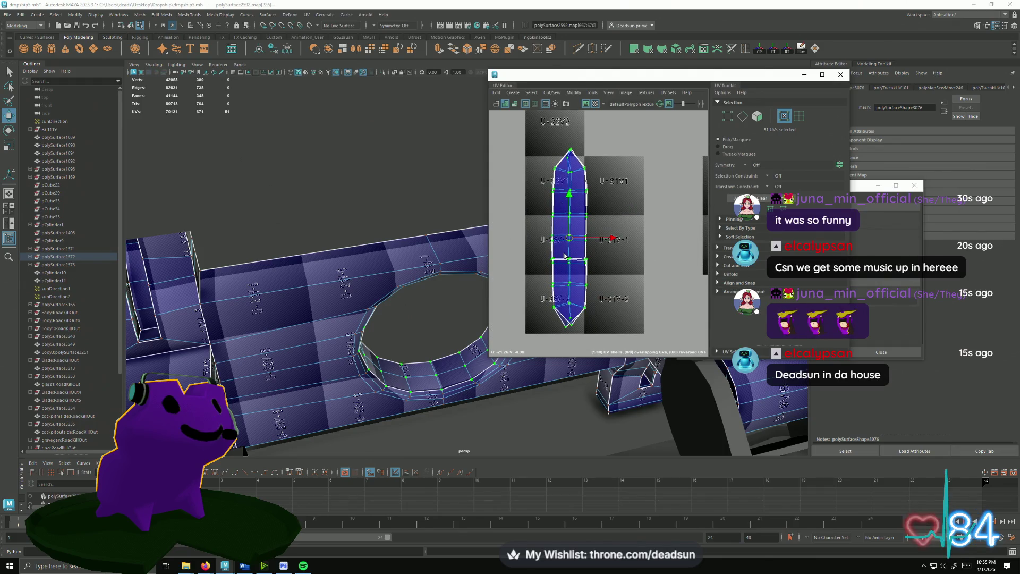
pyautogui.moveTo(573, 242); pyautogui.dragTo(577, 241)
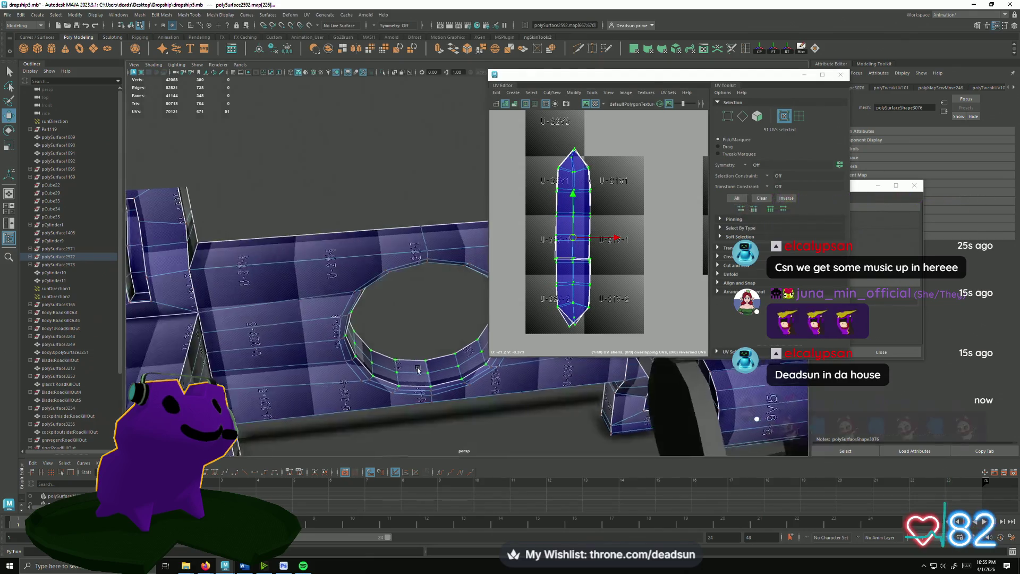
pyautogui.scroll(5, 402, 342)
pyautogui.scroll(-5, 402, 343)
pyautogui.moveTo(402, 343)
pyautogui.keyDown('alt'); pyautogui.mouseDown()
pyautogui.moveTo(375, 321)
pyautogui.moveTo(367, 209)
pyautogui.mouseUp(); pyautogui.keyUp('alt')
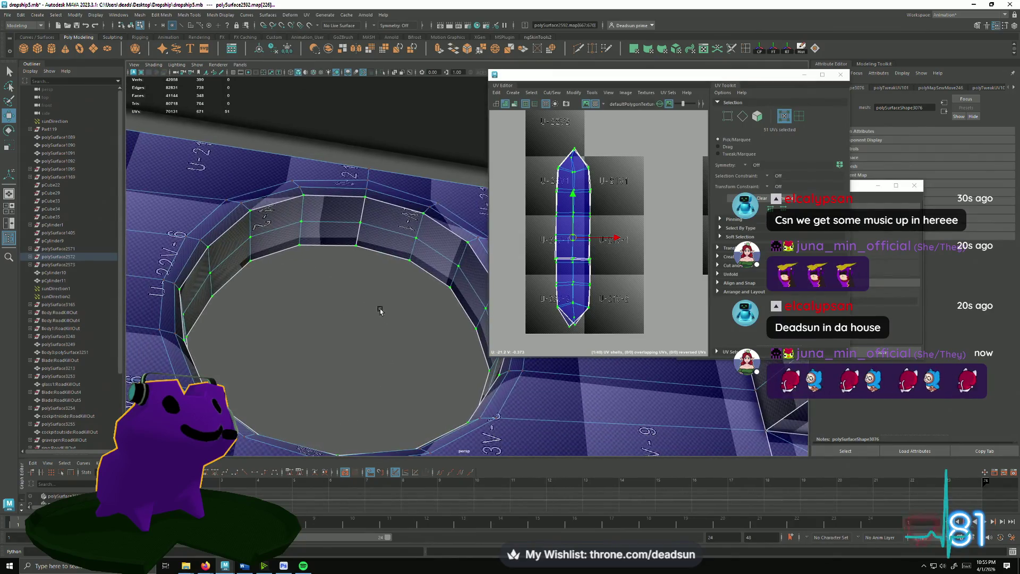
pyautogui.click(566, 279)
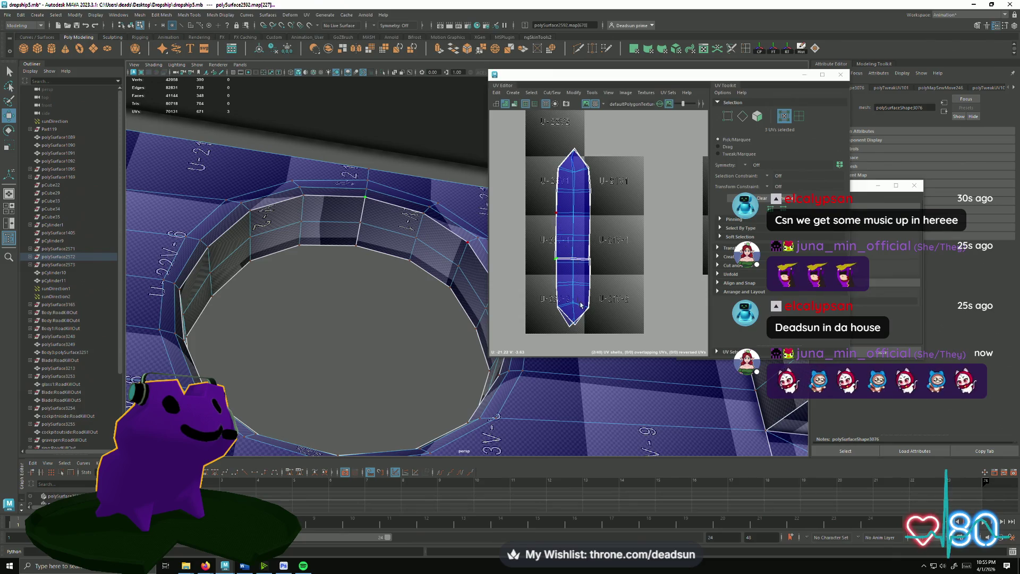
pyautogui.scroll(-2, 557, 255)
pyautogui.scroll(-2, 558, 255)
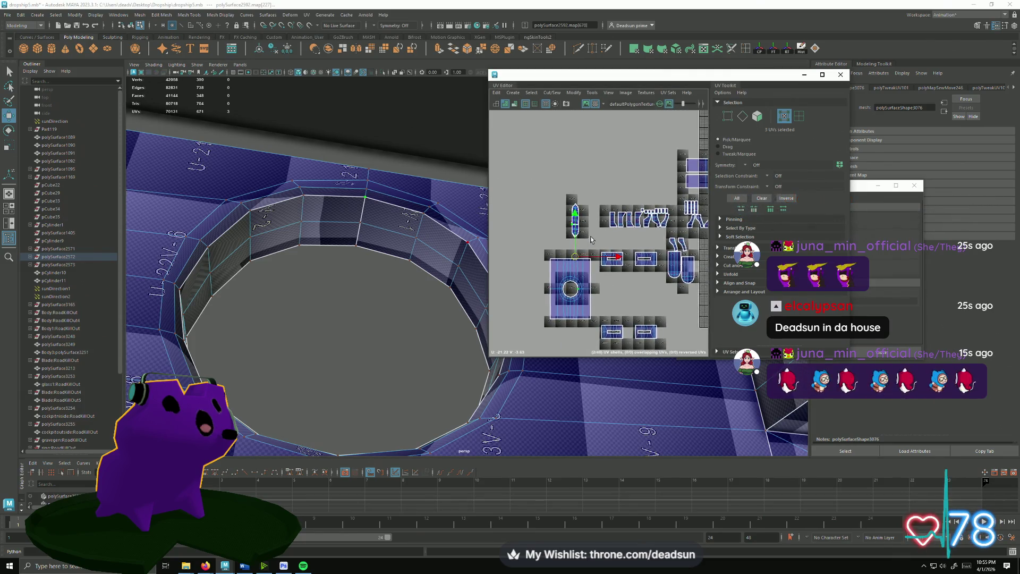
# - Review the packed shells beside the tile grid, then switch to edge mode via the marking menu
pyautogui.click(586, 303)
pyautogui.scroll(-1, 566, 287)
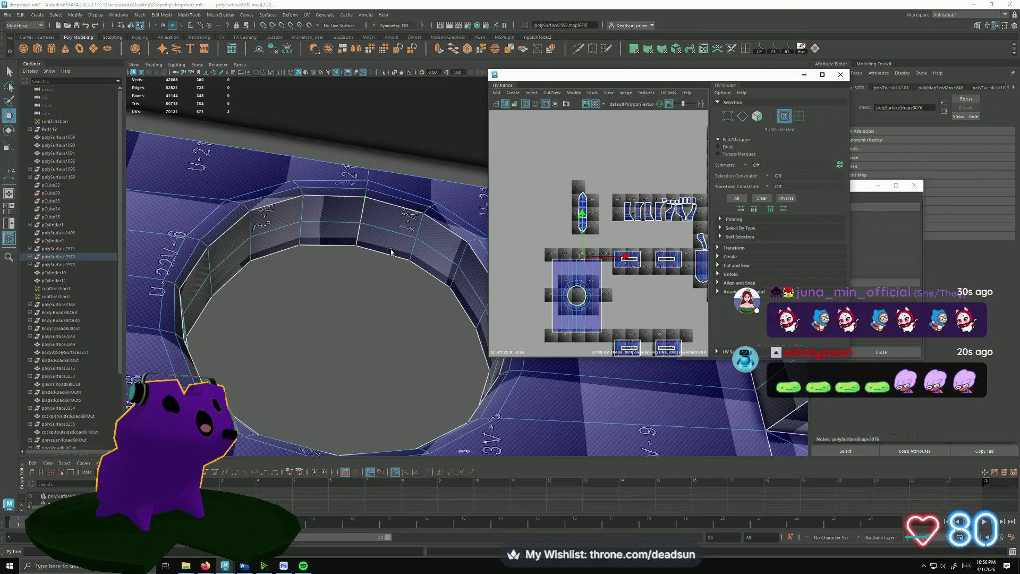
pyautogui.scroll(2, 391, 251)
pyautogui.scroll(3, 635, 309)
pyautogui.moveTo(634, 308)
pyautogui.keyDown('alt'); pyautogui.mouseDown(button='middle')
pyautogui.moveTo(611, 324)
pyautogui.moveTo(565, 206)
pyautogui.mouseUp(button='middle'); pyautogui.keyUp('alt')
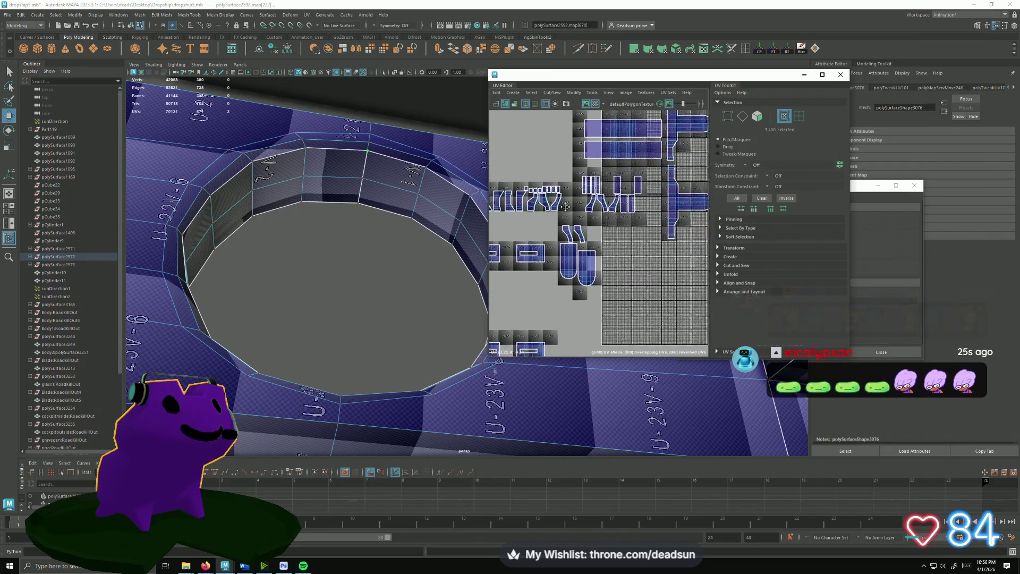
pyautogui.moveTo(565, 206)
pyautogui.keyDown('alt'); pyautogui.mouseDown(button='middle')
pyautogui.moveTo(630, 236)
pyautogui.moveTo(622, 259)
pyautogui.mouseUp(button='middle'); pyautogui.keyUp('alt')
pyautogui.scroll(-1, 630, 236)
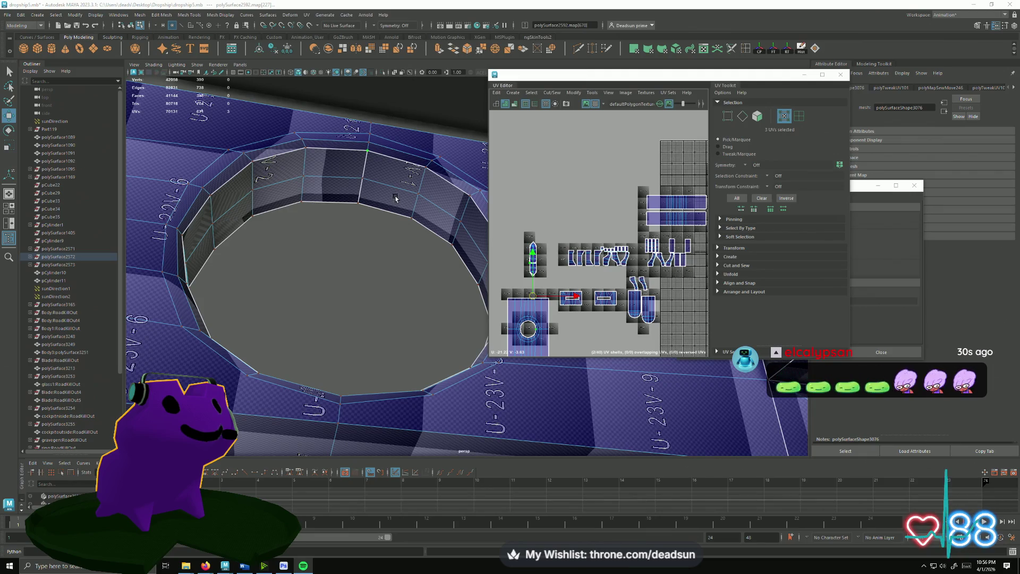
pyautogui.moveTo(313, 186); pyautogui.dragTo(313, 159, button='right')
pyautogui.click(305, 150)
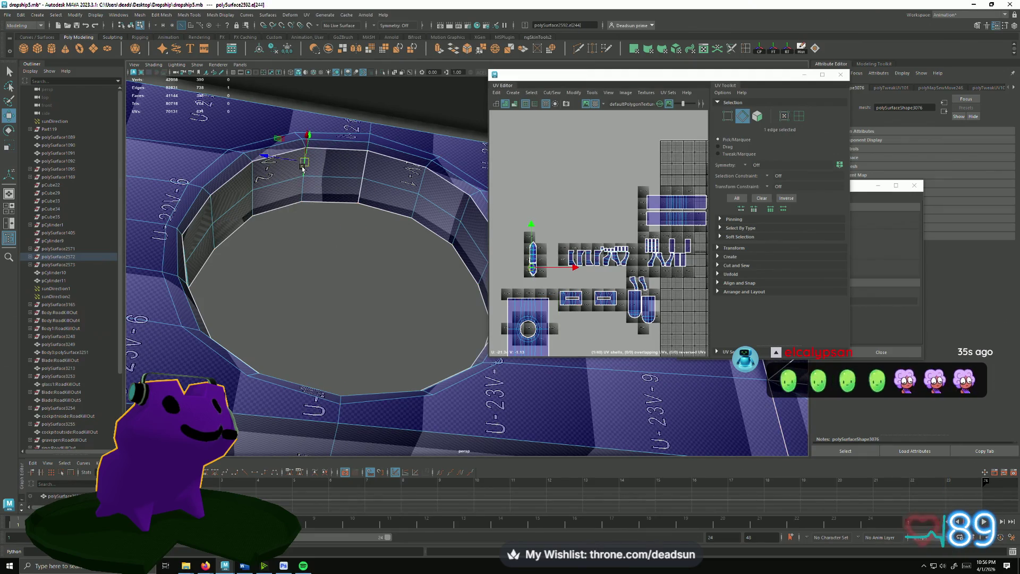
pyautogui.scroll(5, 538, 263)
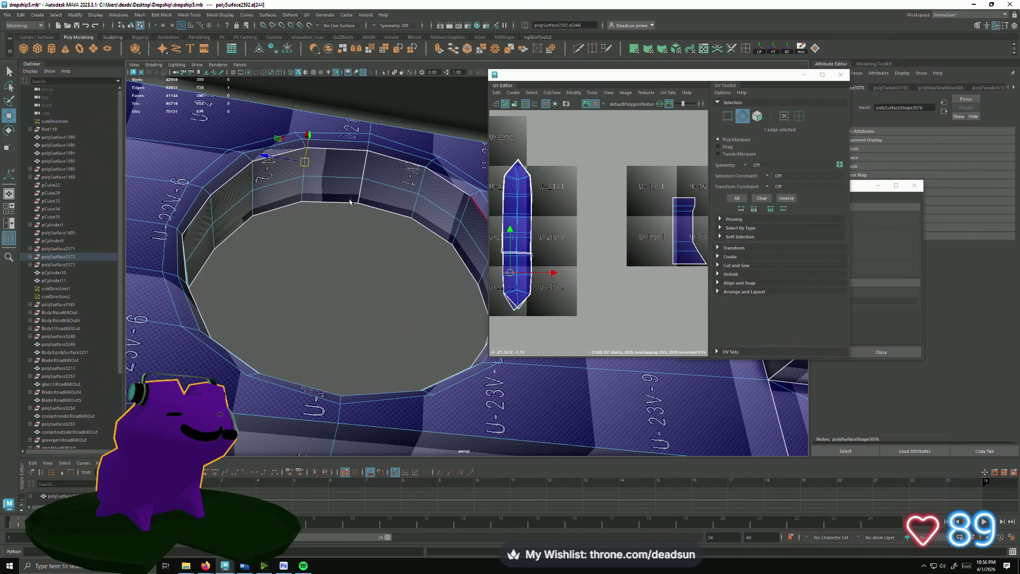
# - Select the whole ring of inner-wall faces and apply UV > Automatic projection to them
pyautogui.moveTo(333, 172); pyautogui.dragTo(334, 199, button='right')
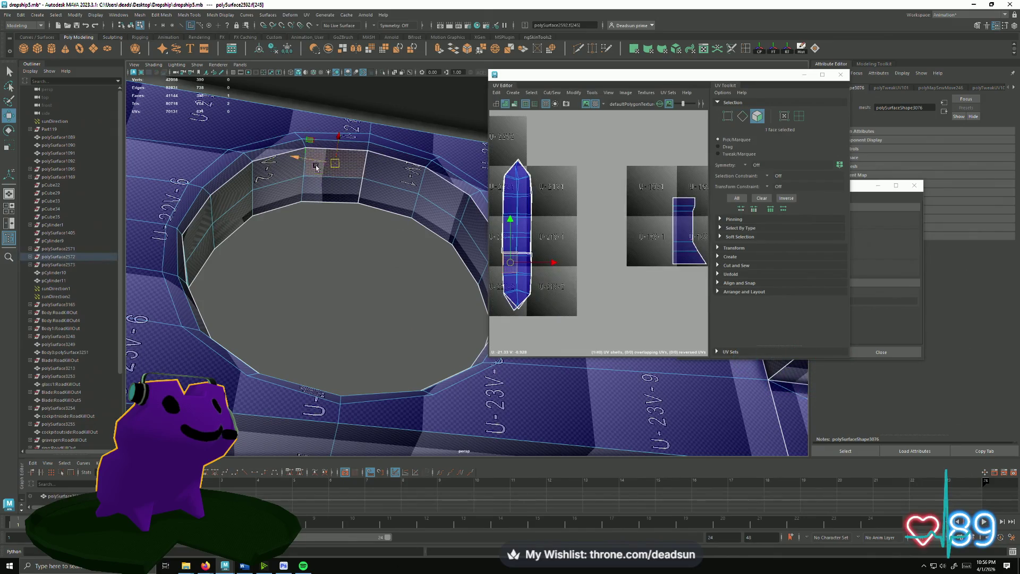
pyautogui.click(277, 169)
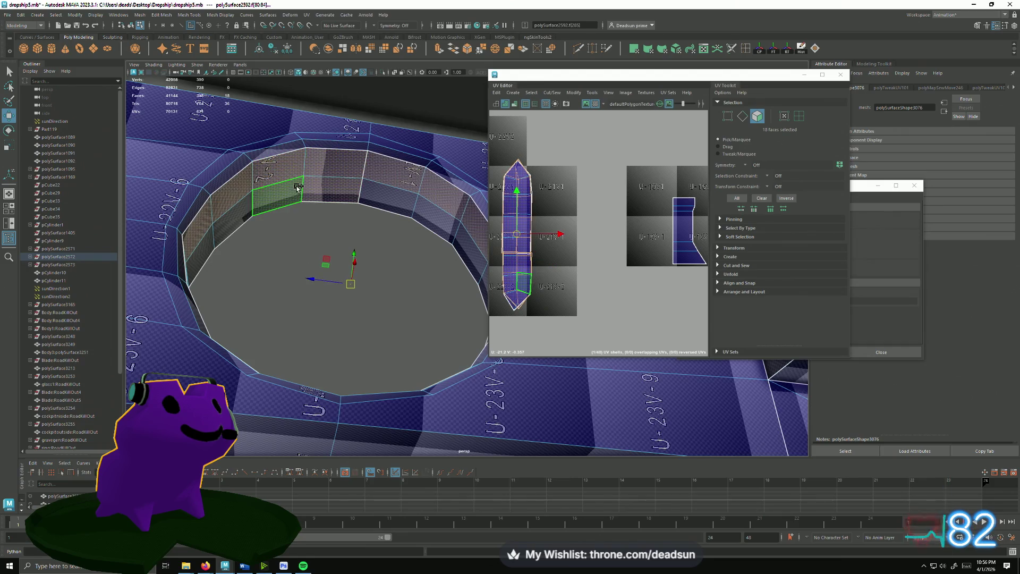
pyautogui.keyDown('shift'); pyautogui.doubleClick(338, 182); pyautogui.keyUp('shift')
pyautogui.scroll(-2, 566, 204)
pyautogui.scroll(-2, 574, 211)
pyautogui.scroll(-2, 590, 223)
pyautogui.scroll(1, 602, 231)
pyautogui.keyDown('alt'); pyautogui.moveTo(602, 231); pyautogui.dragTo(545, 236, button='middle'); pyautogui.keyUp('alt')
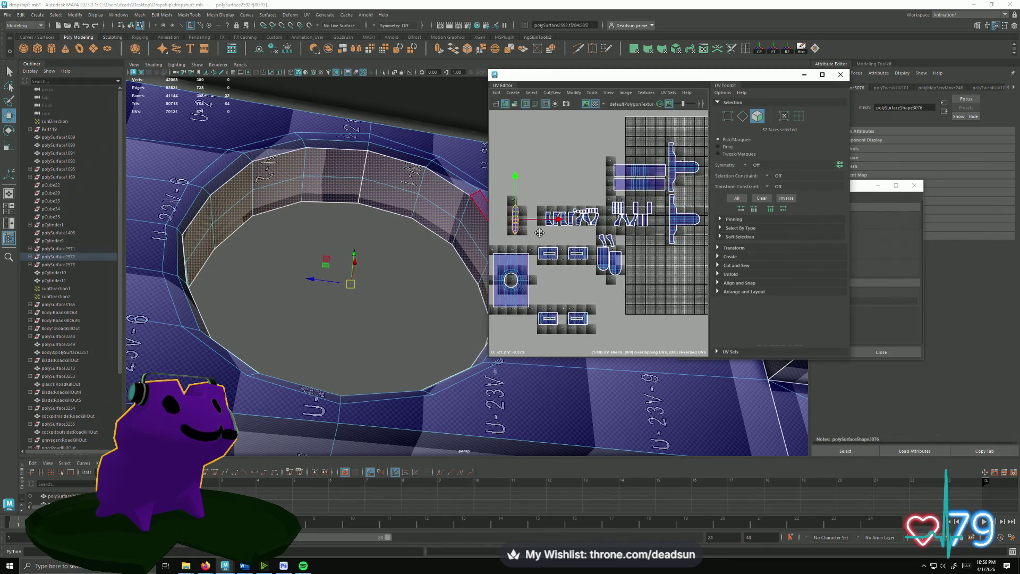
pyautogui.click(305, 16)
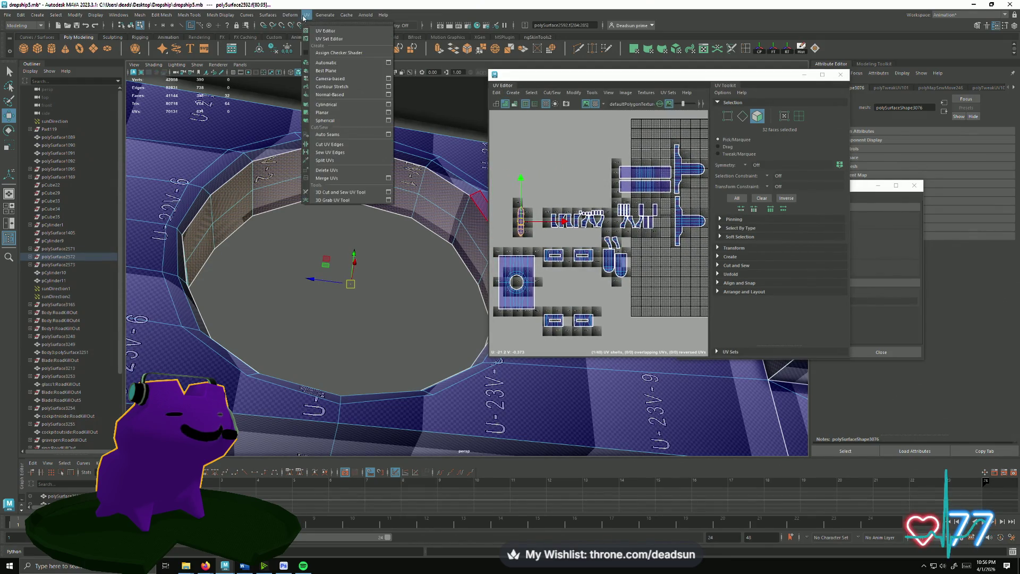
pyautogui.click(347, 63)
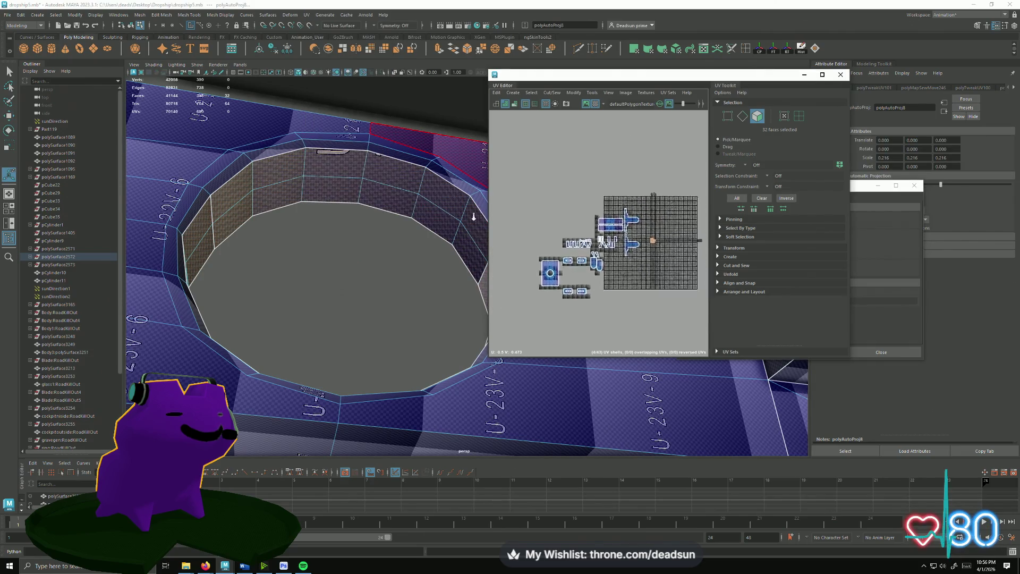
pyautogui.scroll(3, 612, 256)
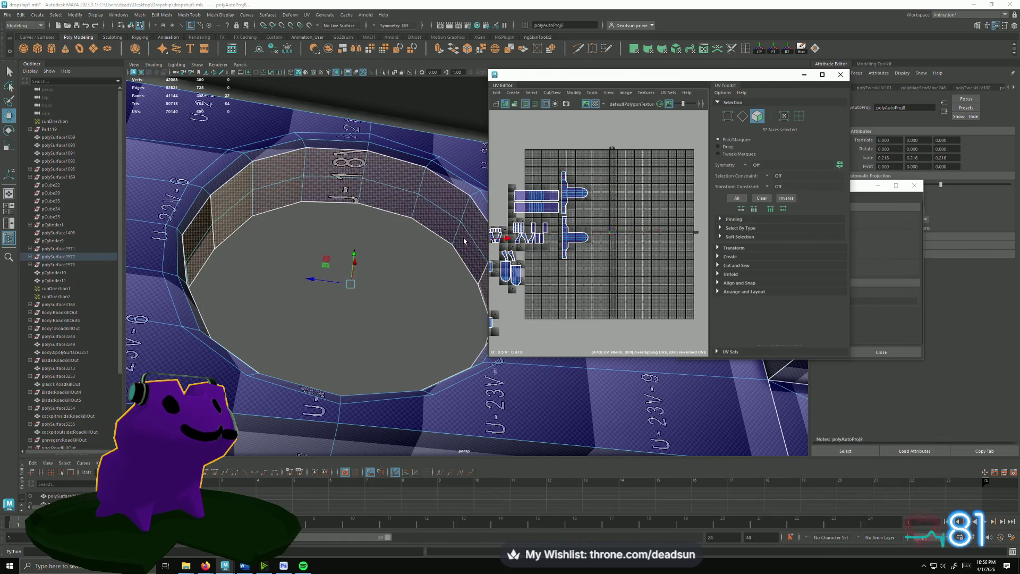
pyautogui.scroll(4, 614, 230)
# - Switch to edge mode, frame the new wall UV pieces and select an edge loop along one side
pyautogui.click(628, 222)
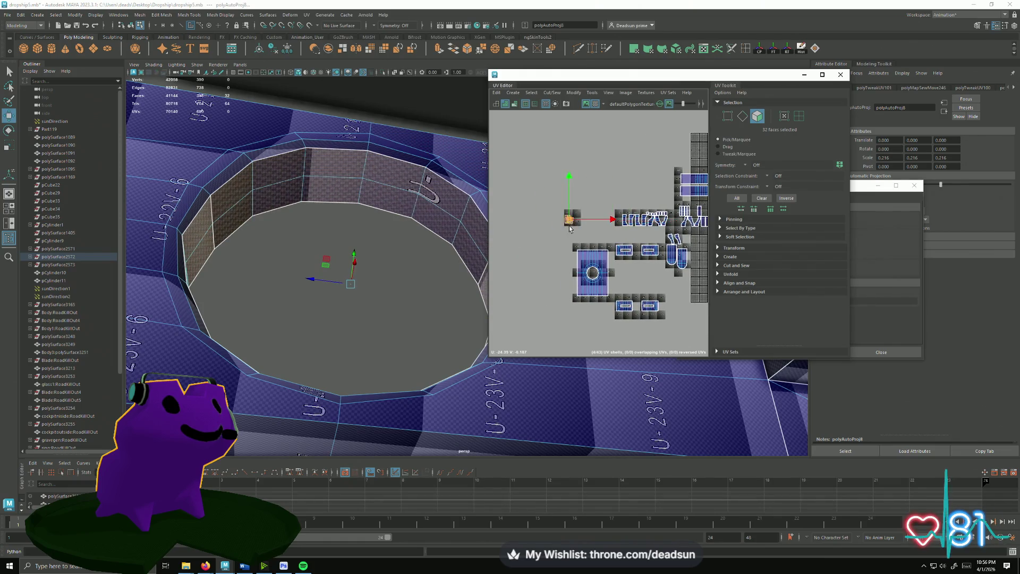
pyautogui.press('f')
pyautogui.press('F10')
pyautogui.click(549, 167)
pyautogui.doubleClick(584, 191)
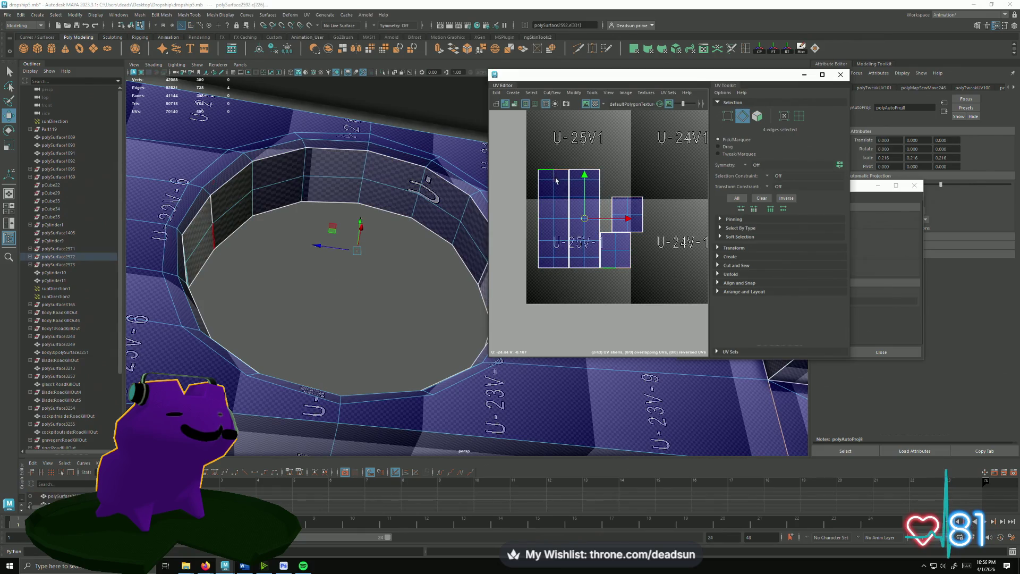
# - Sew the first pair of shared edges so two wall UV pieces join
pyautogui.click(534, 93)
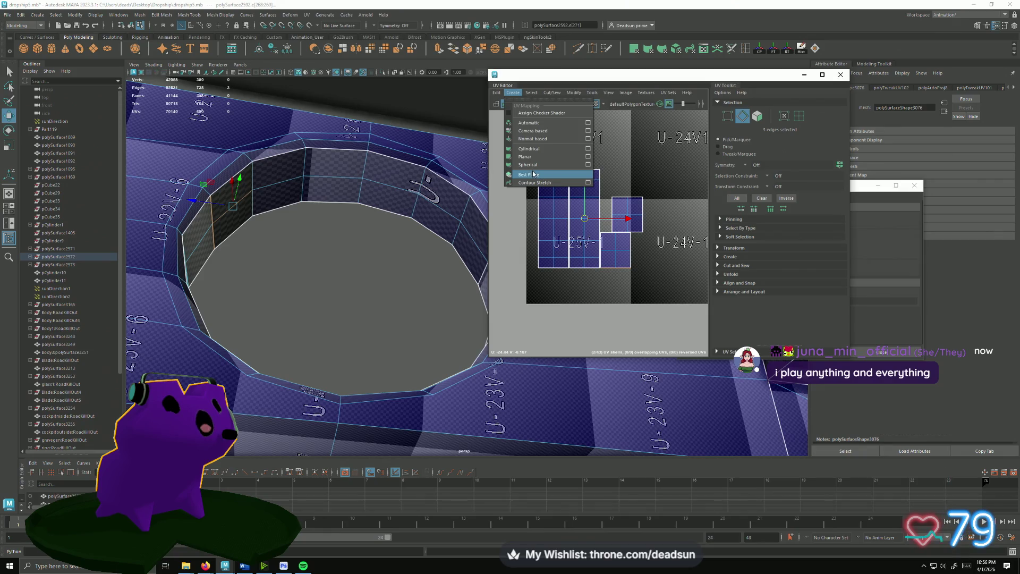
pyautogui.click(533, 174)
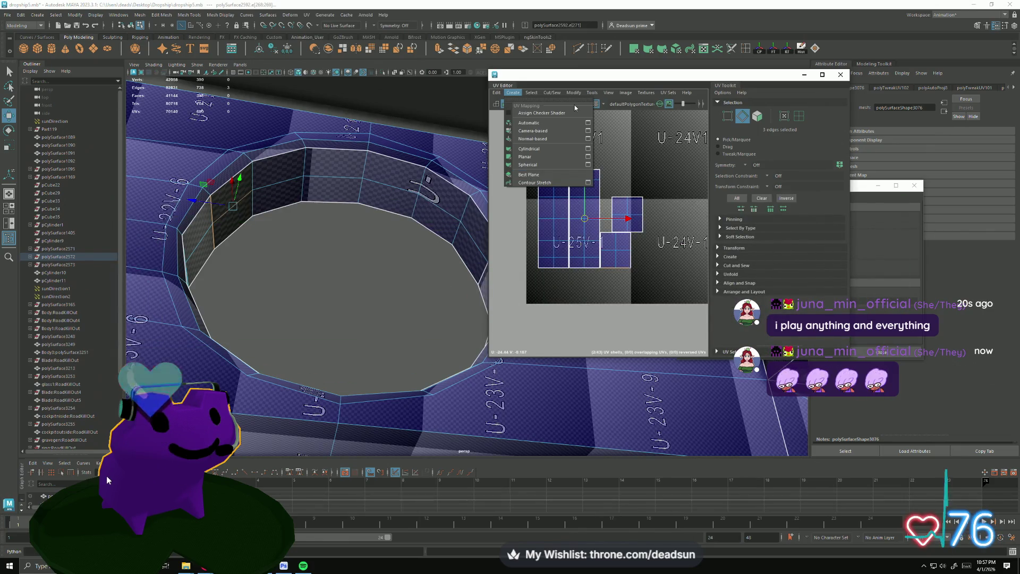
pyautogui.click(513, 93)
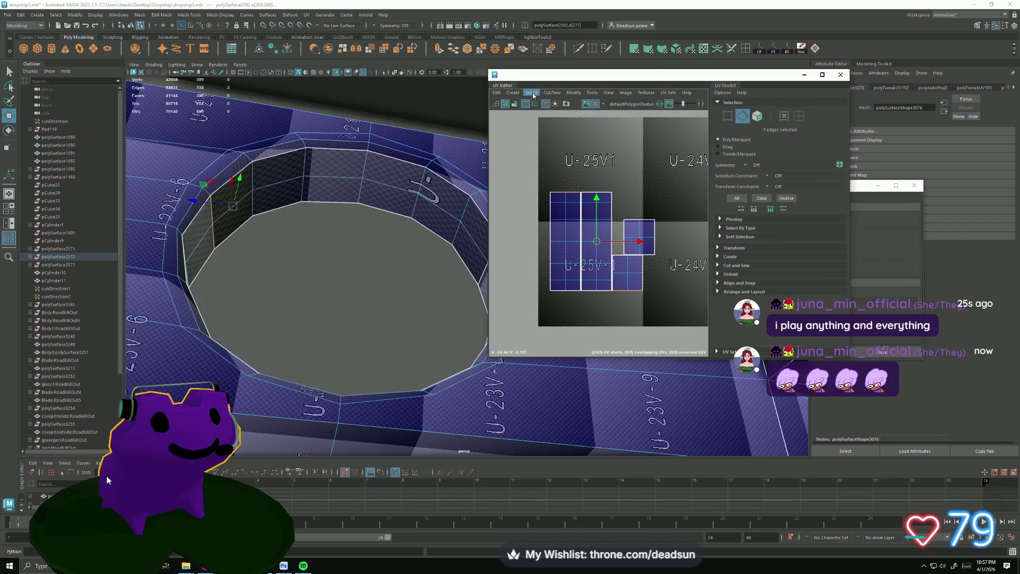
pyautogui.click(551, 93)
# - Sew the remaining wall pieces and the small square onto the tall strip, forming one shell
pyautogui.click(562, 168)
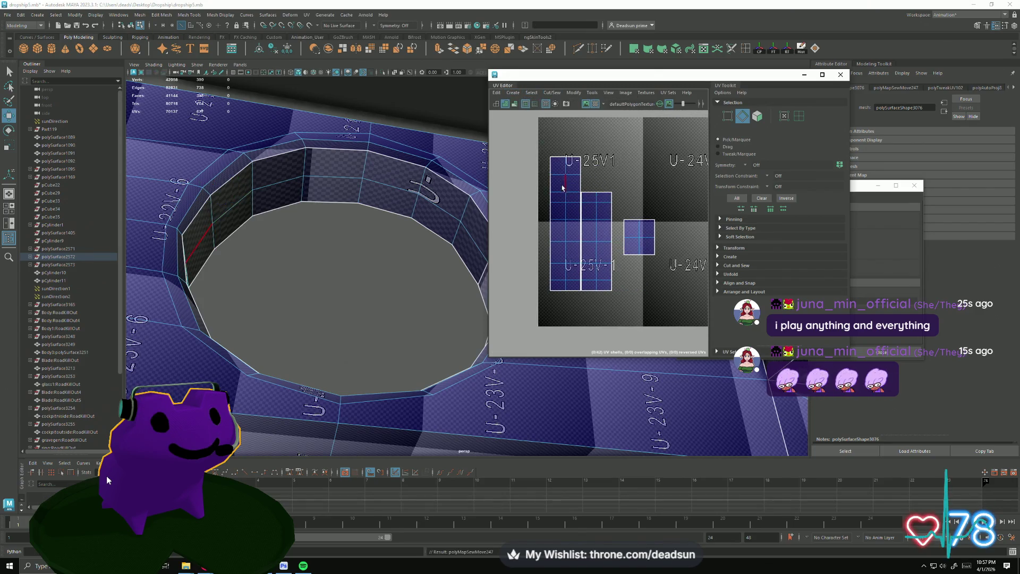
pyautogui.click(577, 232)
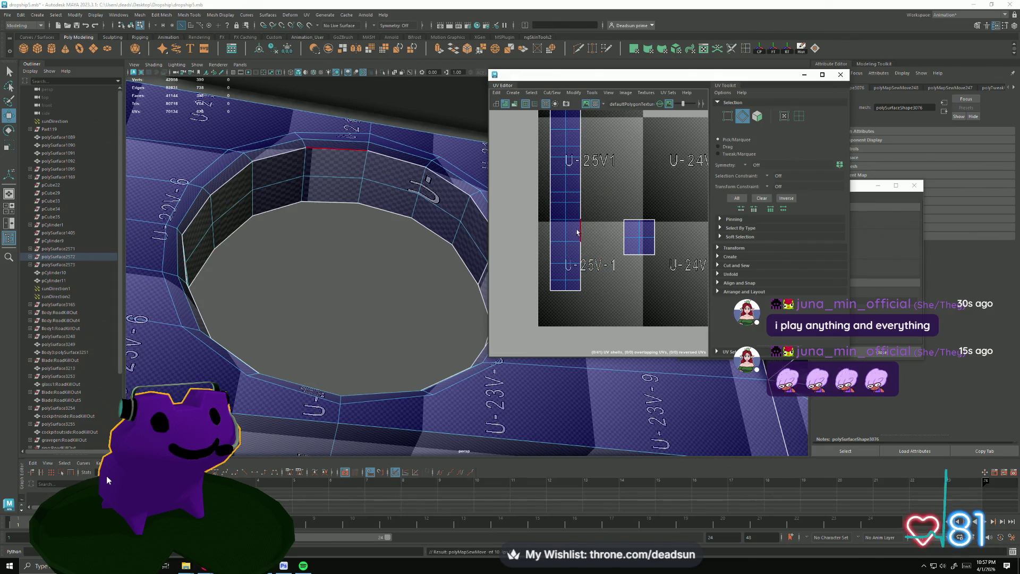
pyautogui.scroll(-3, 577, 232)
pyautogui.click(559, 212)
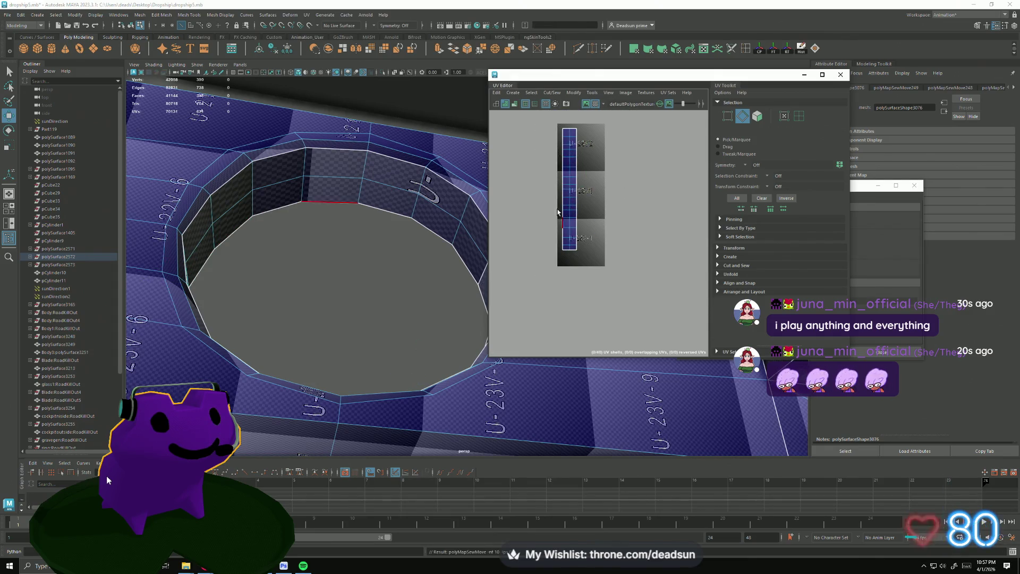
pyautogui.moveTo(341, 250)
pyautogui.keyDown('alt'); pyautogui.mouseDown()
pyautogui.moveTo(262, 200)
pyautogui.moveTo(326, 241)
pyautogui.moveTo(316, 258)
pyautogui.moveTo(410, 346)
pyautogui.mouseUp(); pyautogui.keyUp('alt')
pyautogui.scroll(-2, 517, 197)
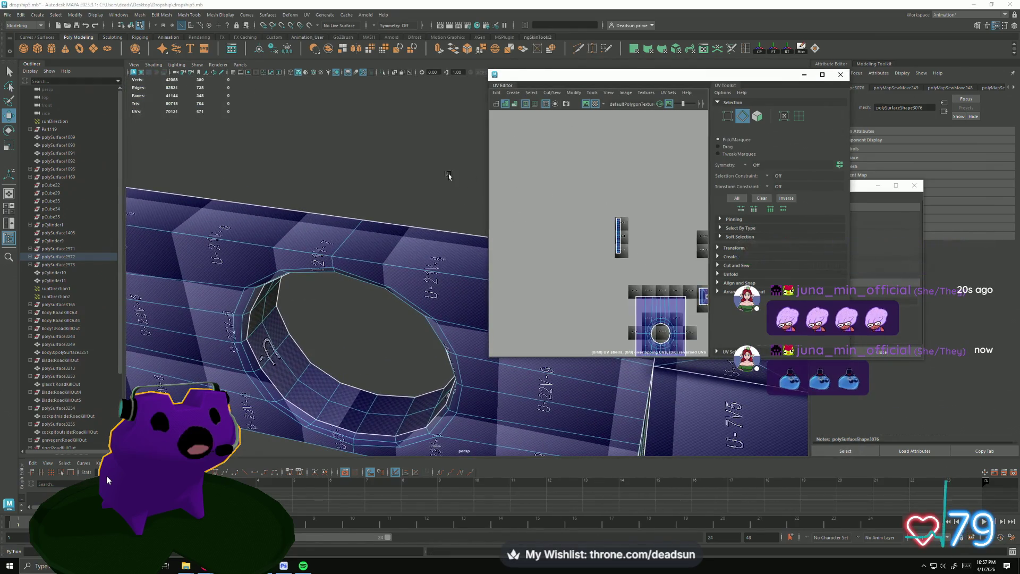
pyautogui.scroll(-2, 517, 197)
# - Select the tall wall strip, move it down, and undo a stray sideways move
pyautogui.click(577, 172)
pyautogui.moveTo(577, 172); pyautogui.dragTo(575, 247)
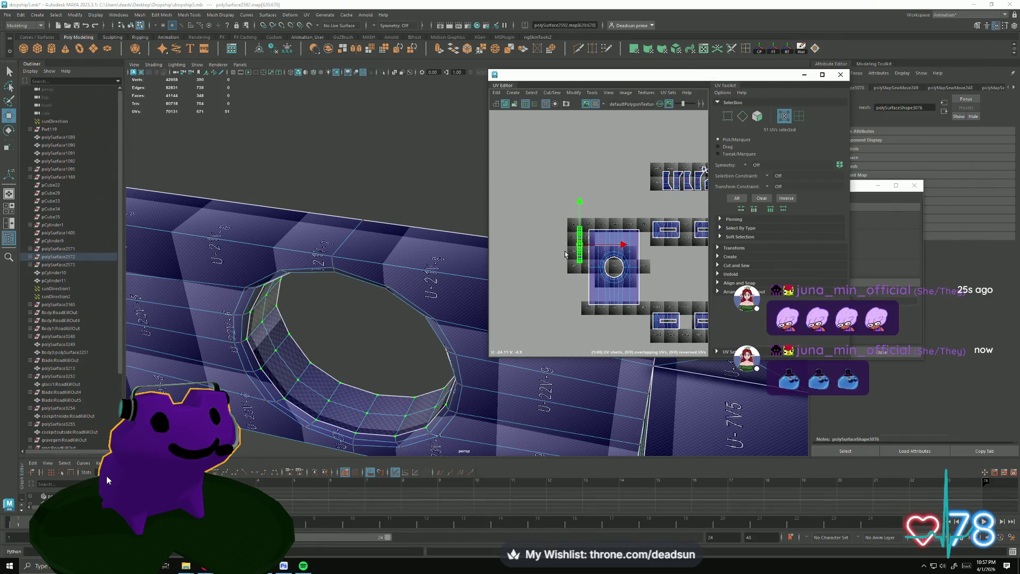
pyautogui.scroll(2, 563, 264)
pyautogui.moveTo(637, 226); pyautogui.dragTo(658, 230)
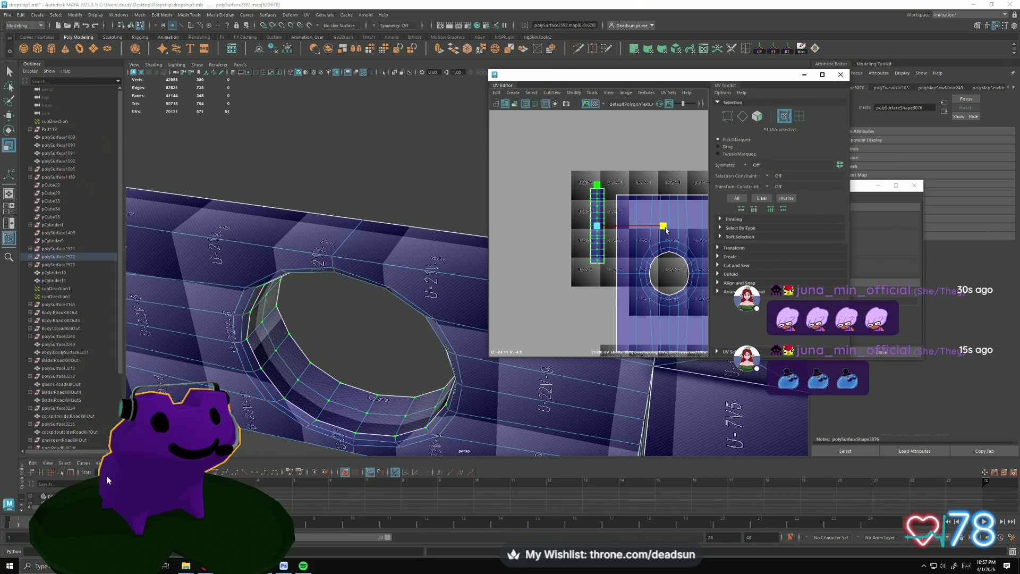
pyautogui.hotkey('ctrl', 'z')
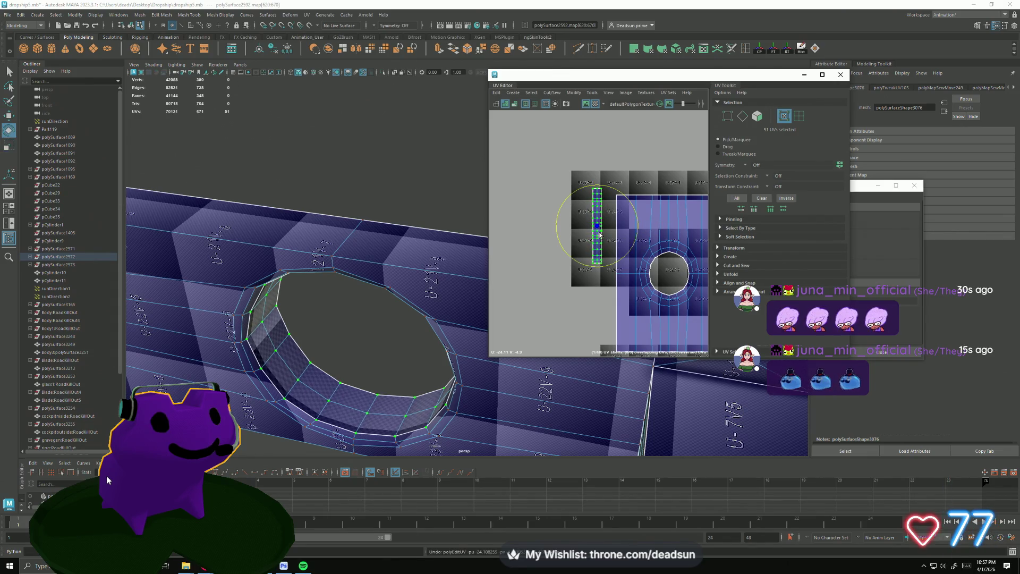
# - Scale the strip into a narrow tall column and place it beside the hole's UV shell
pyautogui.moveTo(593, 229); pyautogui.dragTo(568, 242)
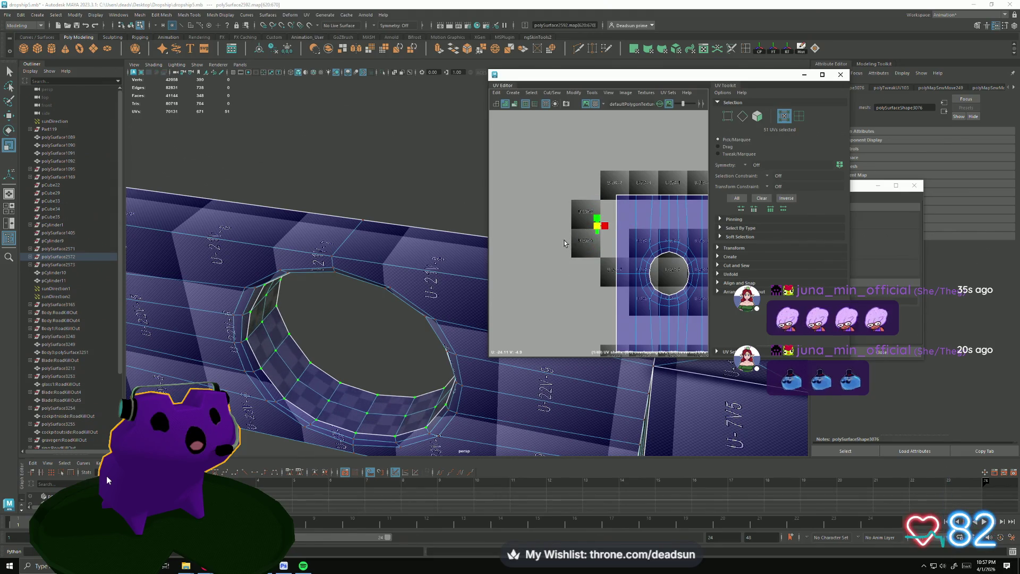
pyautogui.moveTo(568, 241); pyautogui.dragTo(681, 227)
pyautogui.moveTo(616, 226); pyautogui.dragTo(604, 253)
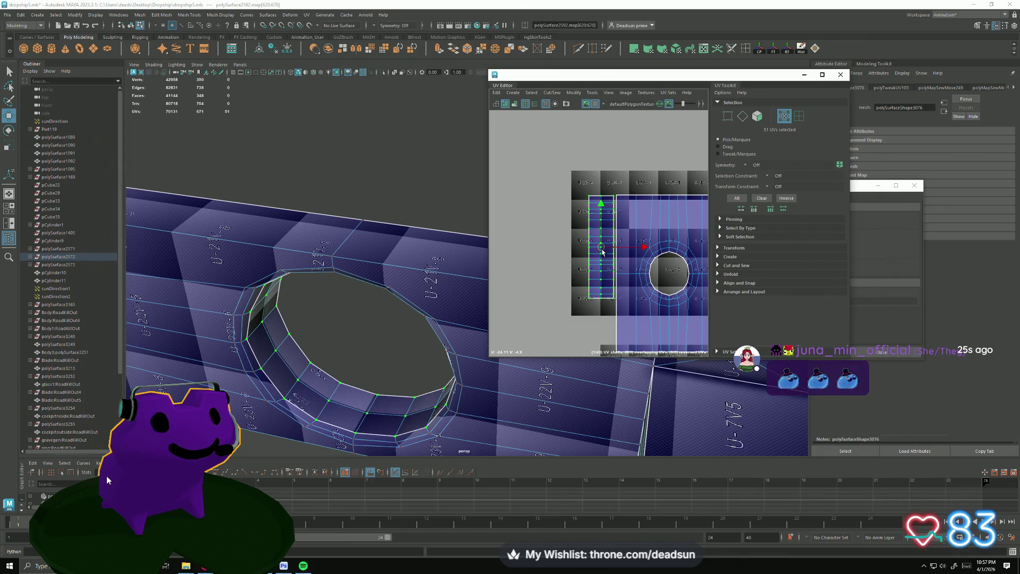
pyautogui.scroll(-3, 586, 239)
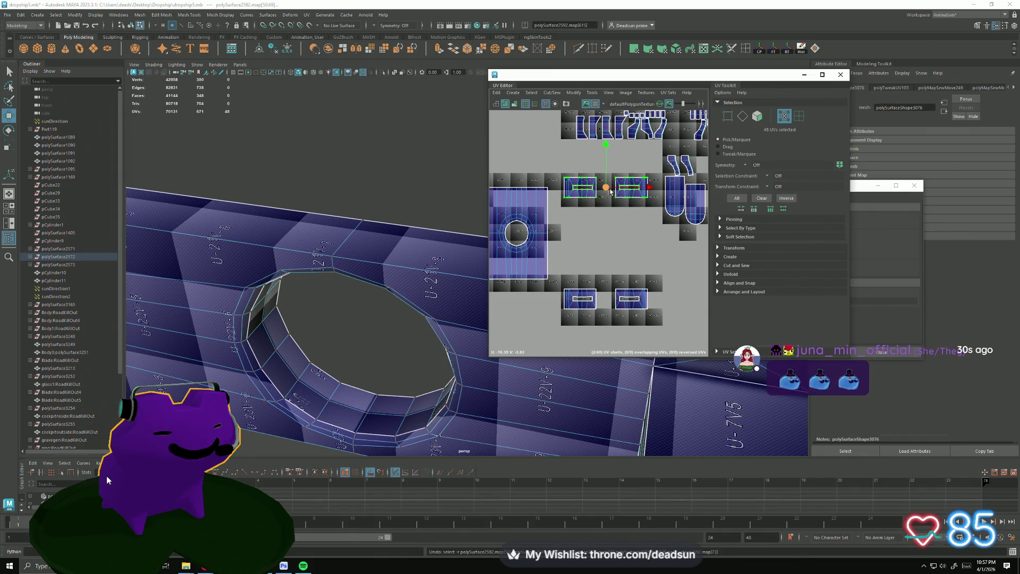
# - Push the two selected shells together flush and shift the pair left along X
pyautogui.moveTo(611, 191); pyautogui.dragTo(510, 179)
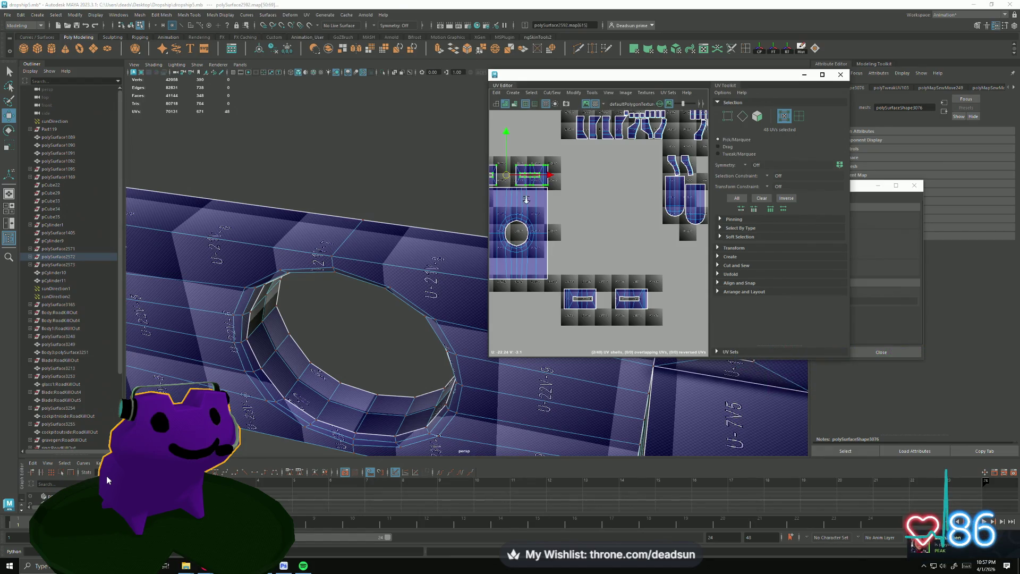
pyautogui.scroll(3, 525, 198)
pyautogui.scroll(2, 638, 207)
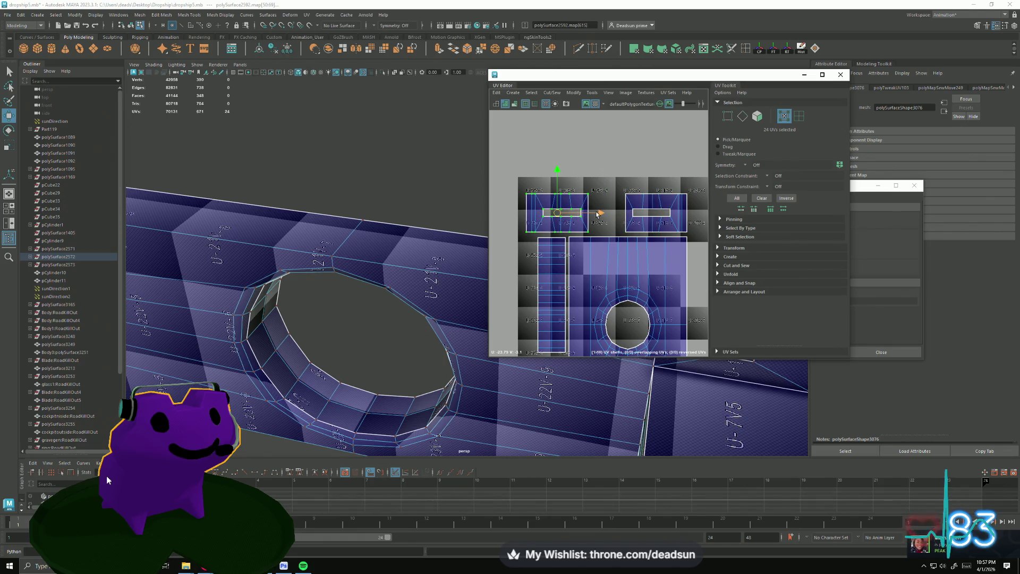
pyautogui.moveTo(598, 214); pyautogui.dragTo(632, 214)
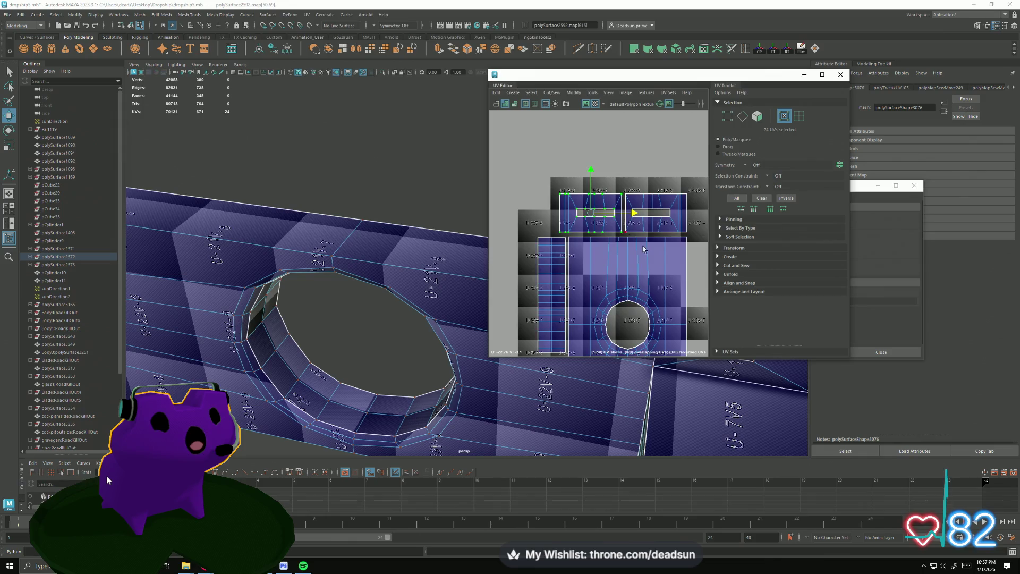
pyautogui.scroll(-2, 644, 249)
pyautogui.keyDown('alt'); pyautogui.moveTo(644, 249); pyautogui.dragTo(562, 155, button='middle'); pyautogui.keyUp('alt')
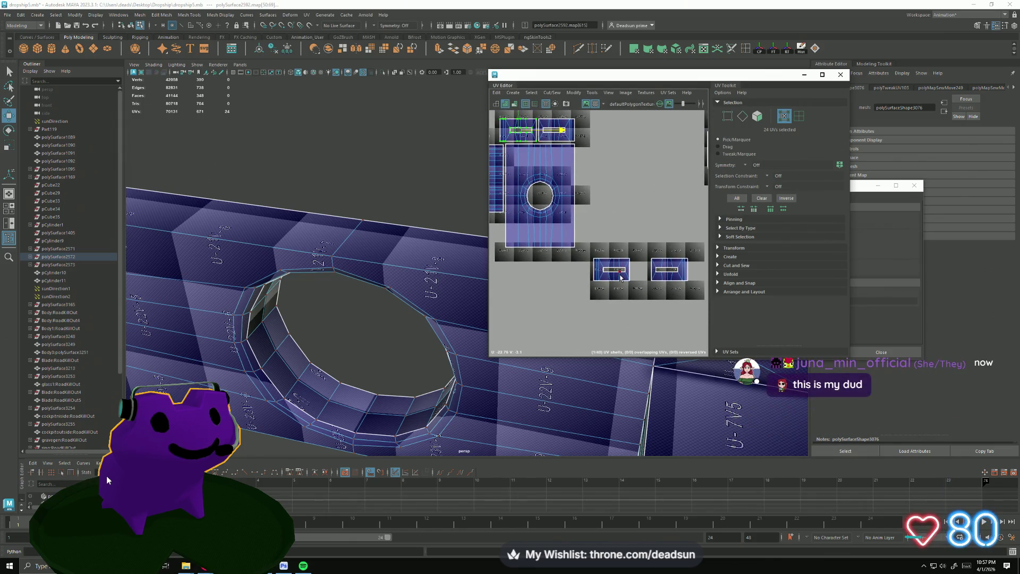
pyautogui.moveTo(616, 276); pyautogui.dragTo(679, 272)
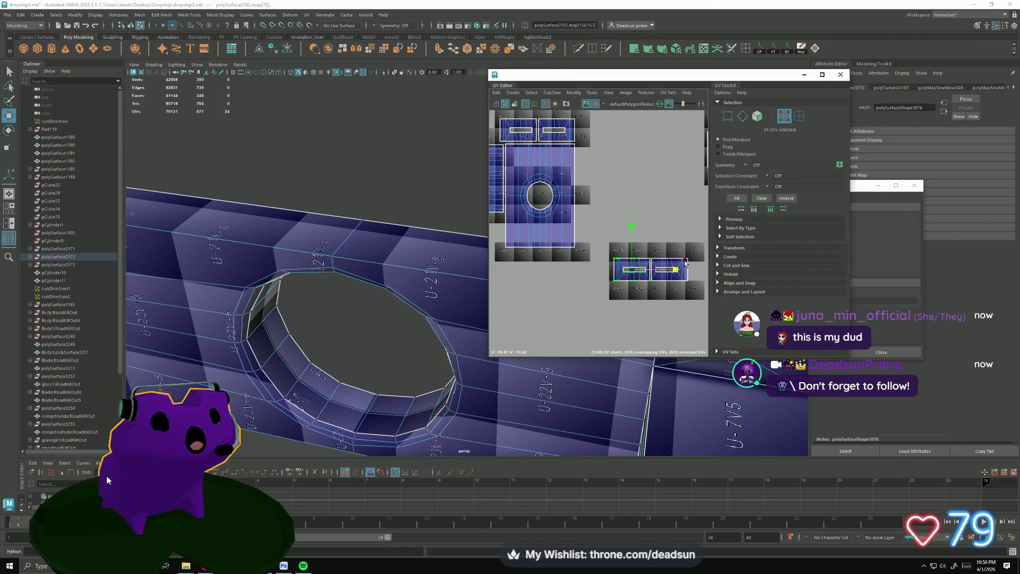
pyautogui.keyDown('shift'); pyautogui.click(685, 261); pyautogui.keyUp('shift')
pyautogui.moveTo(690, 271)
pyautogui.mouseDown()
pyautogui.moveTo(574, 273)
pyautogui.moveTo(538, 260)
pyautogui.mouseUp()
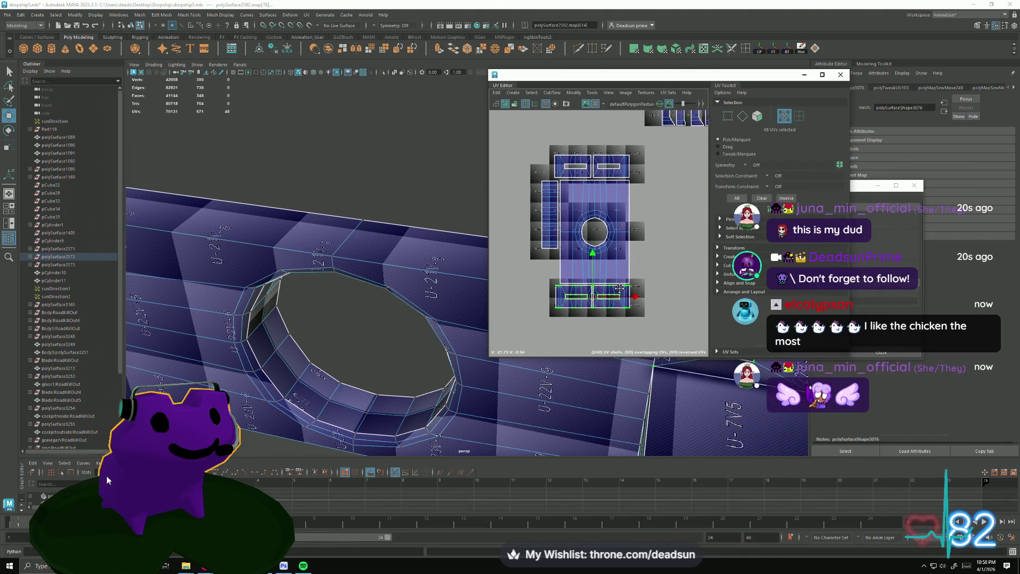
# - Move the selected shell across the grid toward the circular shell
pyautogui.keyDown('alt'); pyautogui.moveTo(539, 264); pyautogui.dragTo(602, 309, button='middle'); pyautogui.keyUp('alt')
pyautogui.moveTo(645, 215)
pyautogui.keyDown('alt'); pyautogui.mouseDown(button='middle')
pyautogui.moveTo(660, 273)
pyautogui.moveTo(596, 232)
pyautogui.moveTo(532, 221)
pyautogui.moveTo(521, 237)
pyautogui.moveTo(540, 236)
pyautogui.moveTo(521, 249)
pyautogui.mouseUp(button='middle'); pyautogui.keyUp('alt')
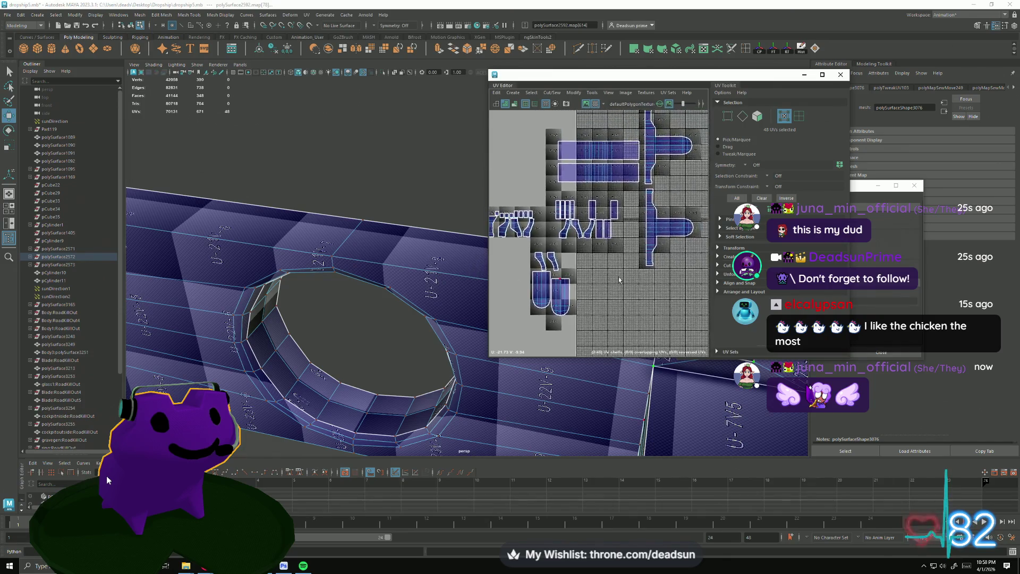
pyautogui.scroll(-3, 661, 222)
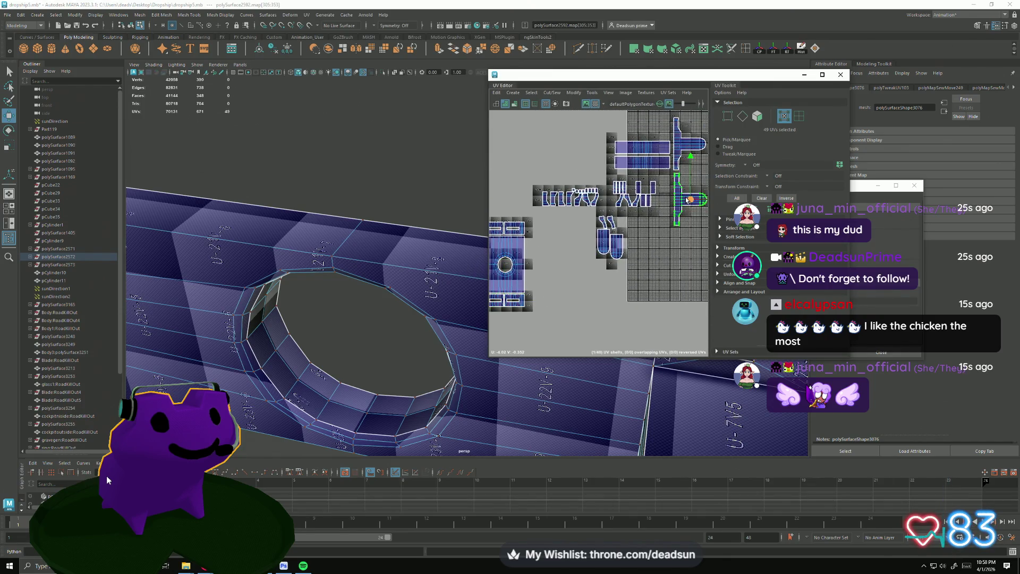
pyautogui.moveTo(687, 199); pyautogui.dragTo(540, 249)
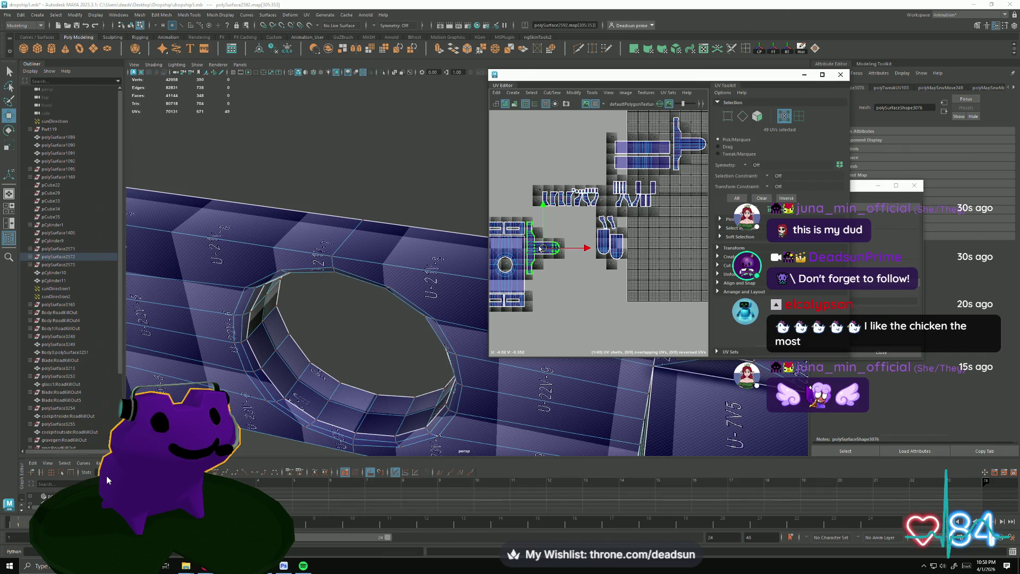
pyautogui.moveTo(692, 148); pyautogui.dragTo(522, 254)
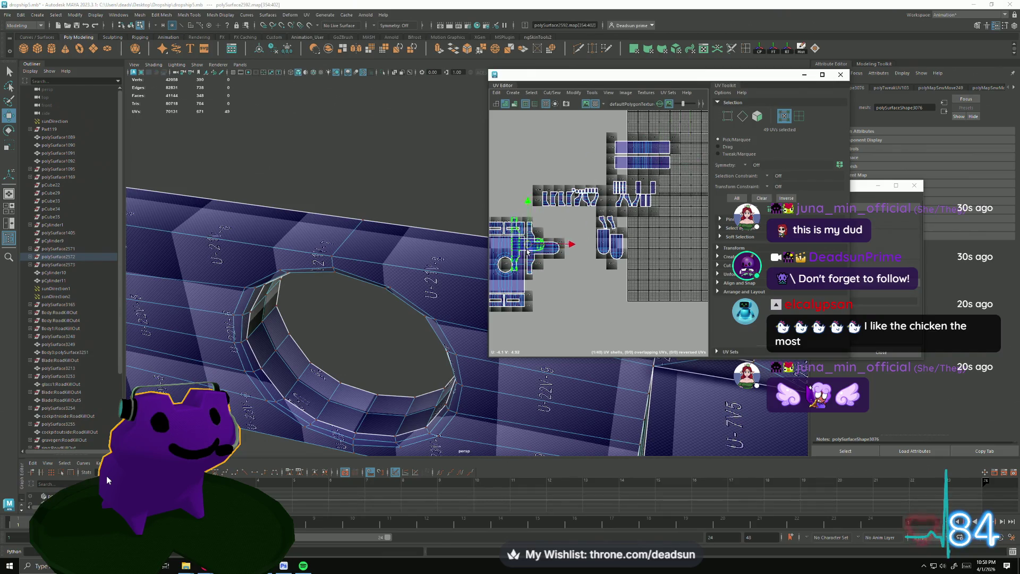
pyautogui.keyDown('alt'); pyautogui.moveTo(522, 254); pyautogui.dragTo(624, 246, button='middle'); pyautogui.keyUp('alt')
# - Pull the green arm shell out, rotate it 180° and tuck it upright beside the circle shell
pyautogui.moveTo(615, 264); pyautogui.dragTo(660, 311)
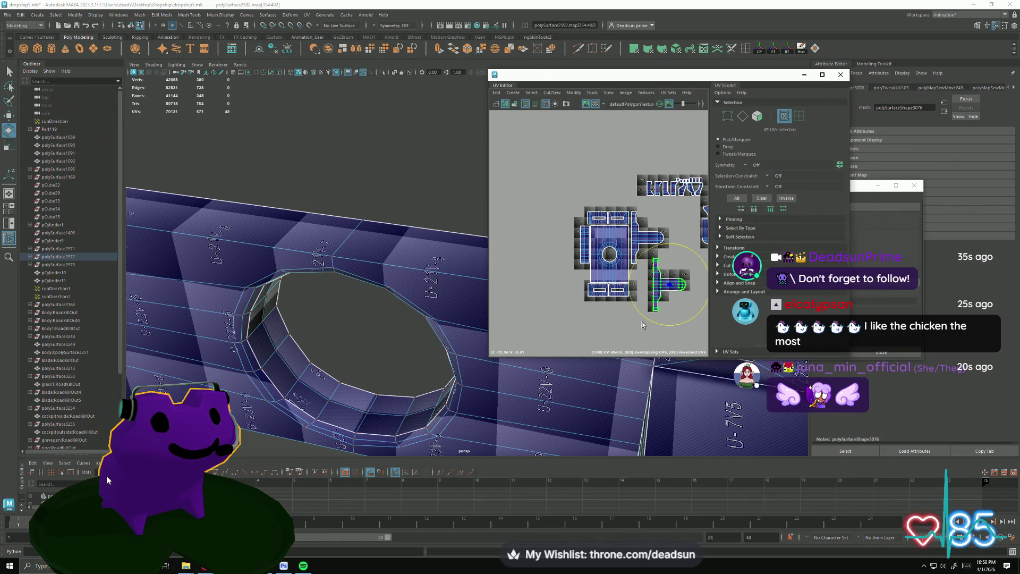
pyautogui.moveTo(645, 323); pyautogui.dragTo(691, 249)
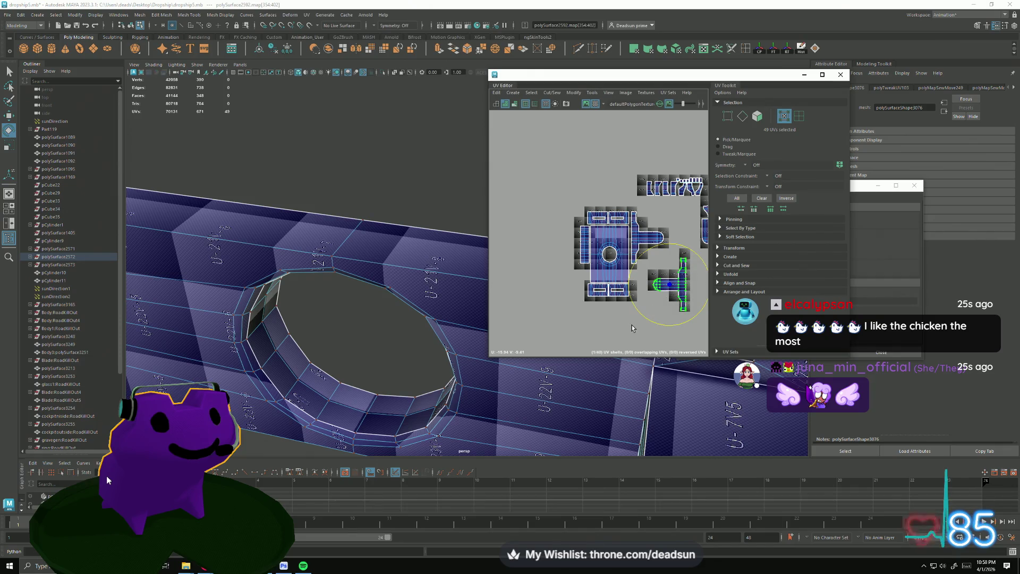
pyautogui.moveTo(673, 286); pyautogui.dragTo(668, 246)
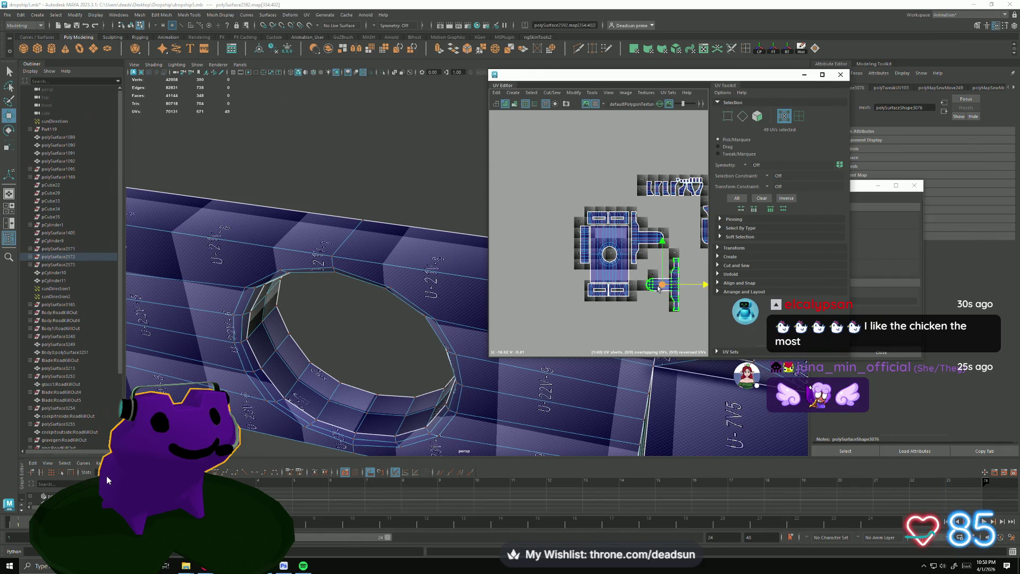
pyautogui.moveTo(660, 287); pyautogui.dragTo(655, 255)
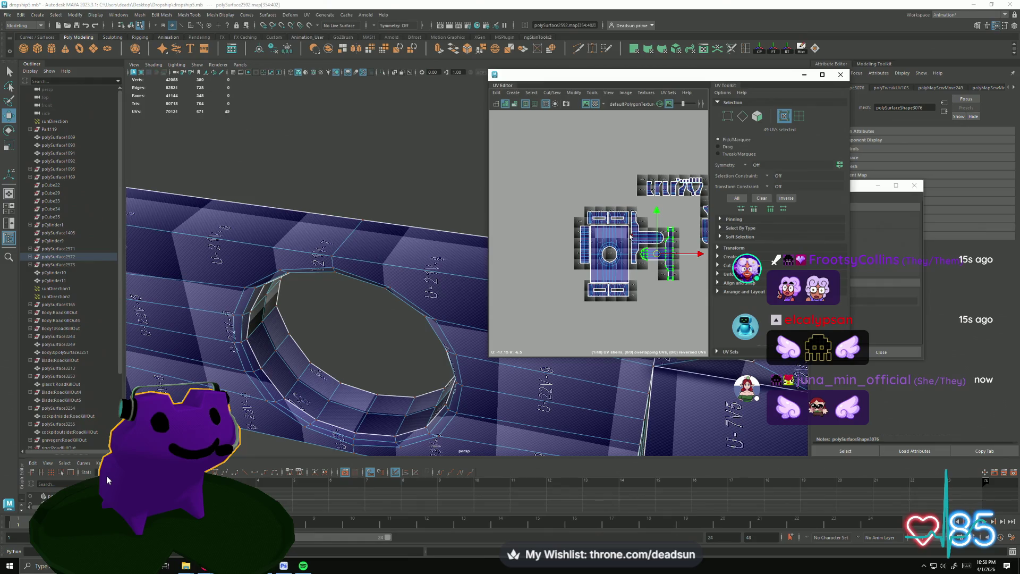
pyautogui.keyDown('alt'); pyautogui.moveTo(650, 285); pyautogui.dragTo(647, 175, button='middle'); pyautogui.keyUp('alt')
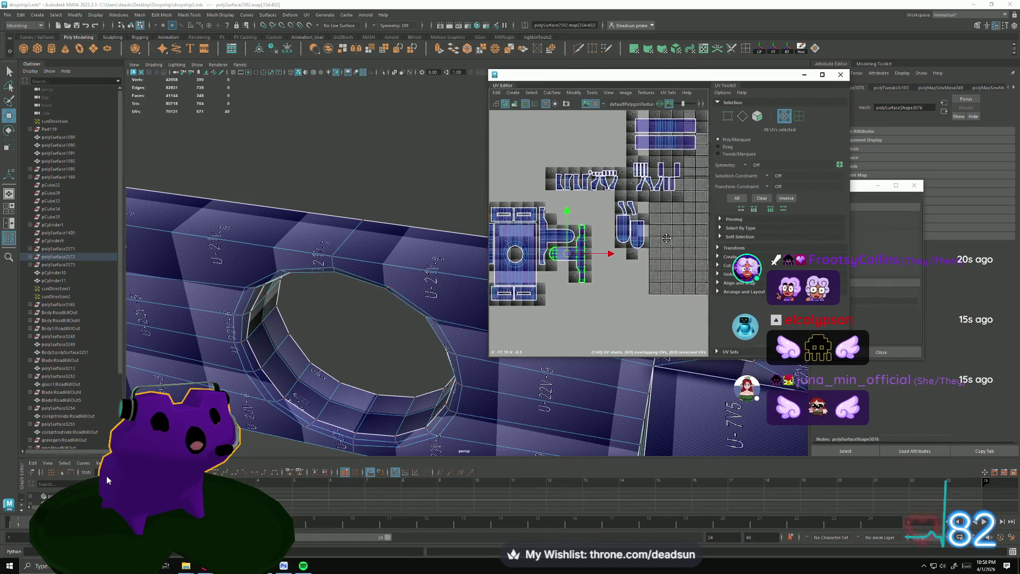
# - Move the top-right shell to the left of the layout, scale it down and settle it into place
pyautogui.click(618, 145)
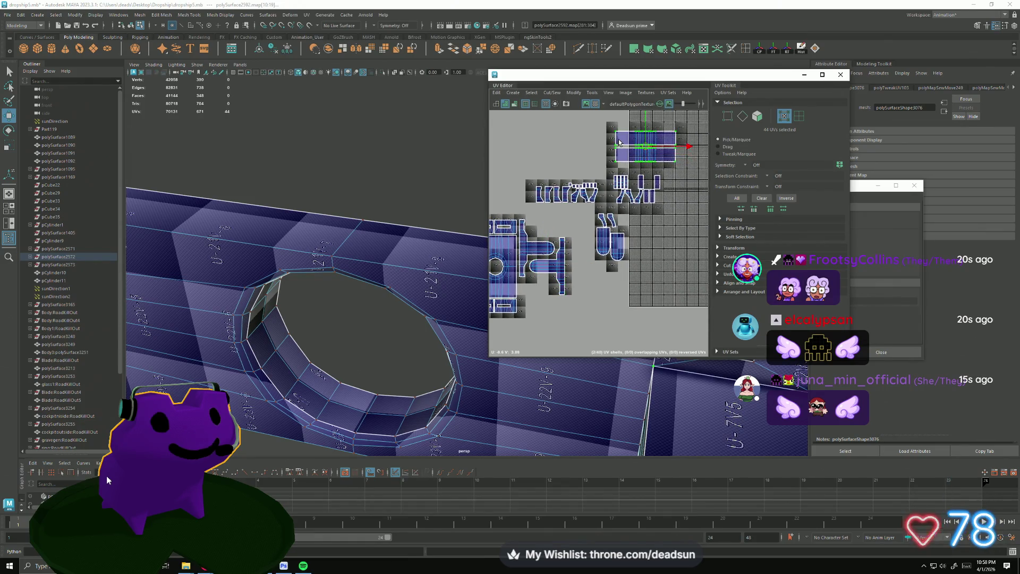
pyautogui.scroll(-2, 618, 142)
pyautogui.moveTo(657, 195)
pyautogui.mouseDown()
pyautogui.moveTo(510, 253)
pyautogui.moveTo(592, 296)
pyautogui.mouseUp()
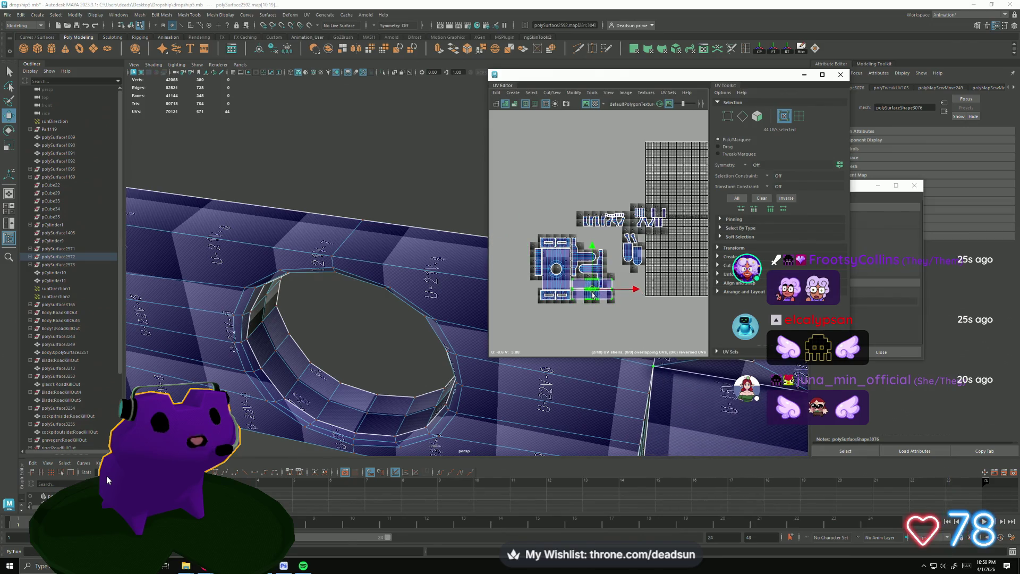
pyautogui.scroll(3, 594, 285)
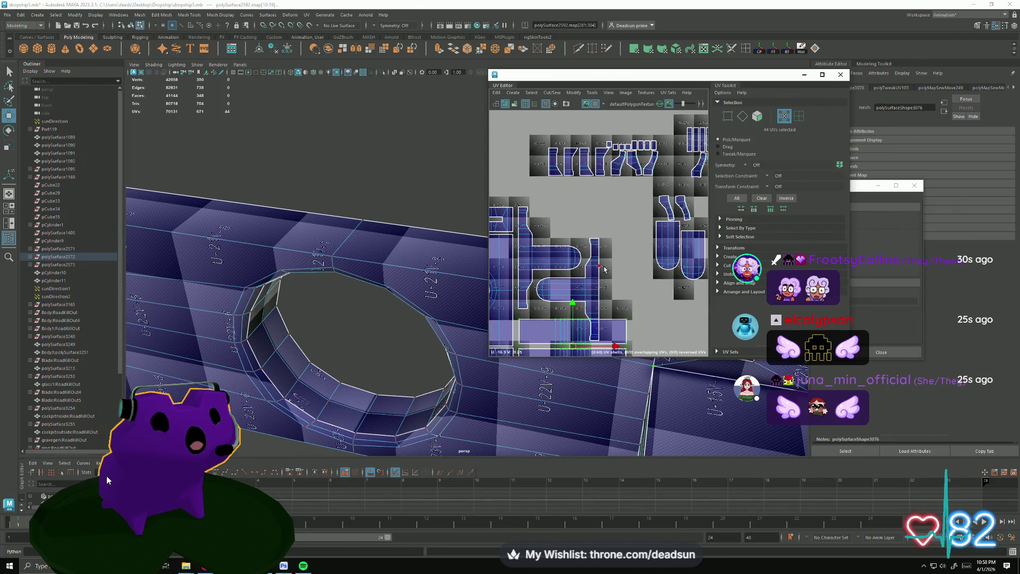
pyautogui.moveTo(567, 289)
pyautogui.mouseDown()
pyautogui.moveTo(589, 258)
pyautogui.moveTo(568, 285)
pyautogui.mouseUp()
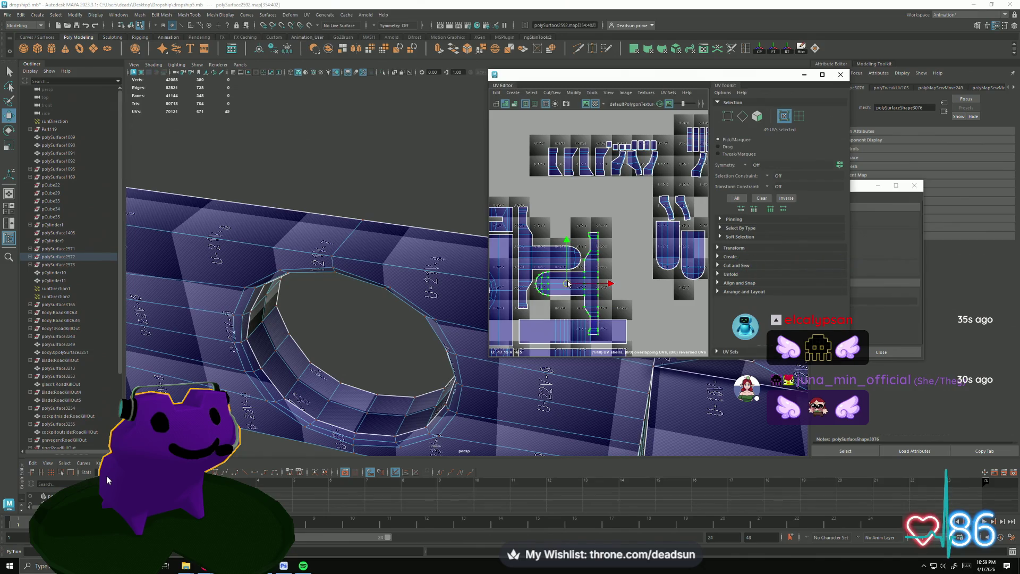
pyautogui.press('r')
pyautogui.moveTo(557, 270); pyautogui.dragTo(549, 264)
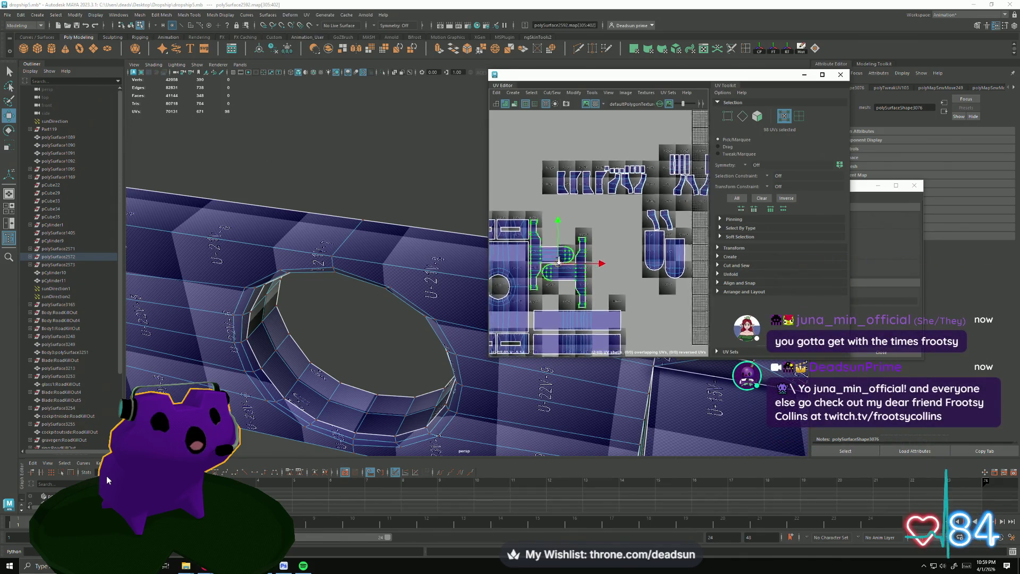
pyautogui.scroll(-3, 600, 247)
pyautogui.moveTo(602, 247)
pyautogui.mouseDown()
pyautogui.moveTo(554, 256)
pyautogui.moveTo(593, 288)
pyautogui.mouseUp()
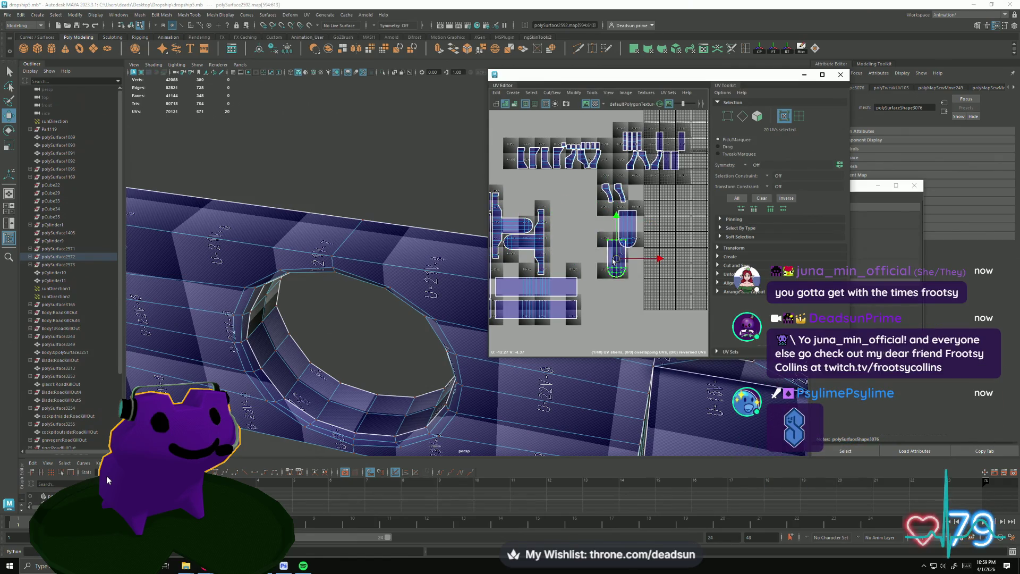
# - Rotate the long rounded shell 180° and pack it down-left beside the others
pyautogui.click(620, 238)
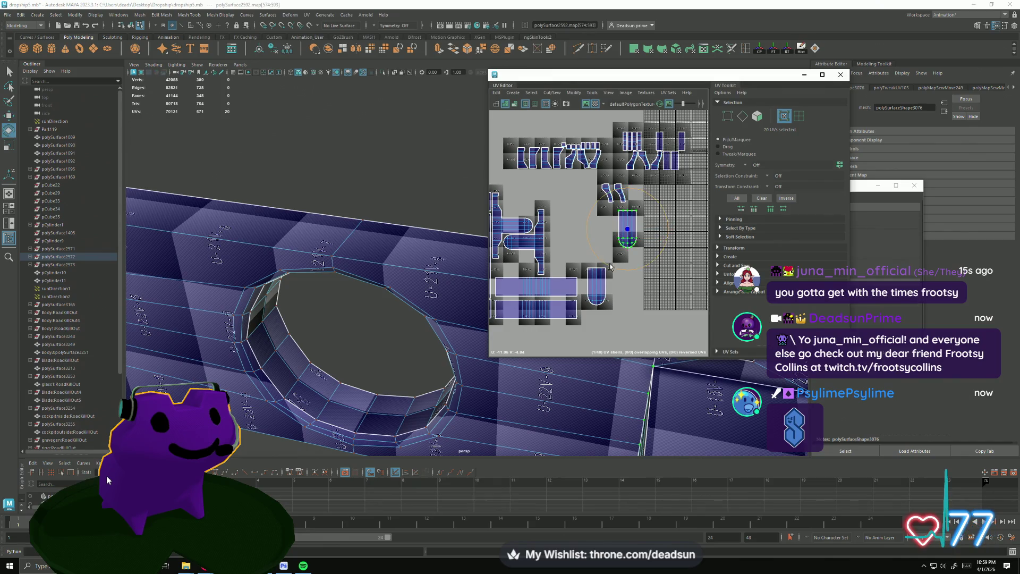
pyautogui.moveTo(616, 272); pyautogui.dragTo(585, 273)
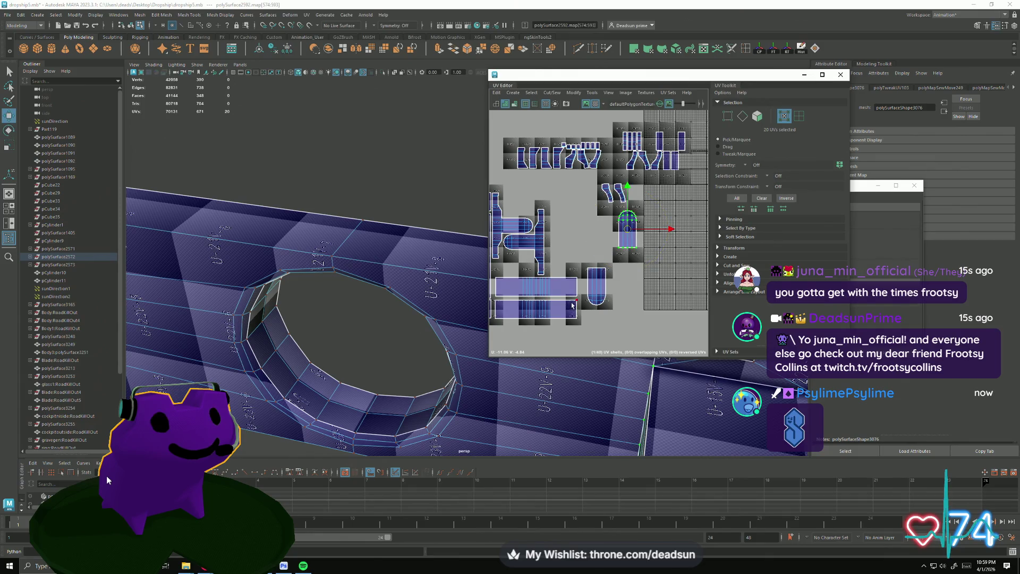
pyautogui.moveTo(626, 227); pyautogui.dragTo(598, 250)
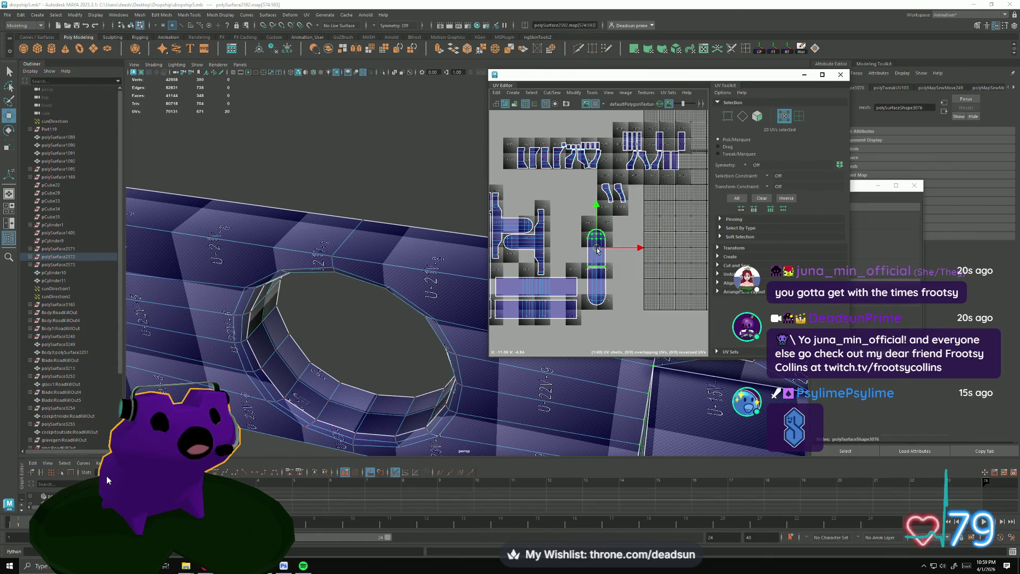
pyautogui.moveTo(597, 270); pyautogui.dragTo(554, 245)
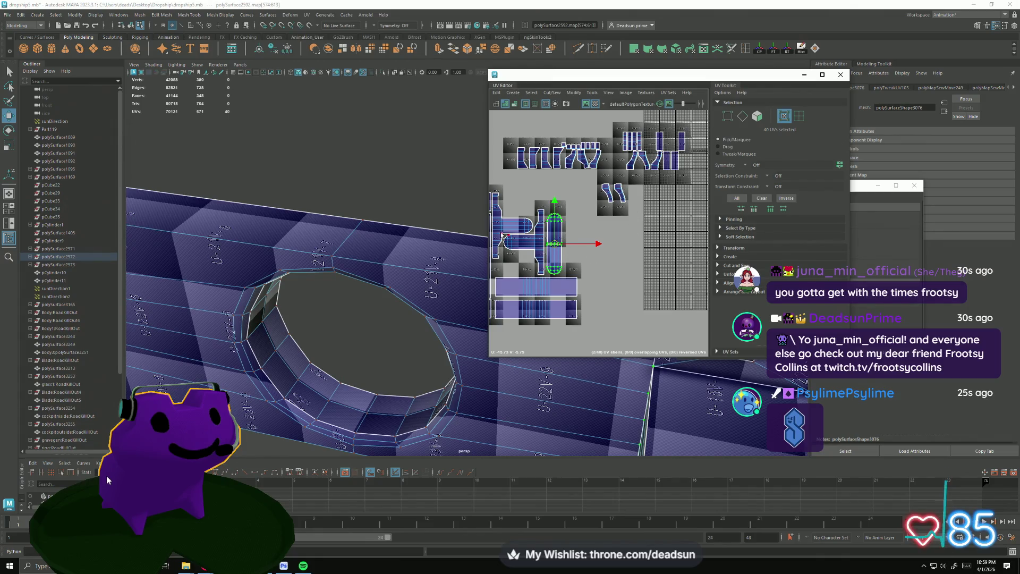
pyautogui.moveTo(385, 161)
pyautogui.keyDown('alt'); pyautogui.mouseDown()
pyautogui.moveTo(404, 244)
pyautogui.moveTo(383, 287)
pyautogui.moveTo(287, 301)
pyautogui.mouseUp(); pyautogui.keyUp('alt')
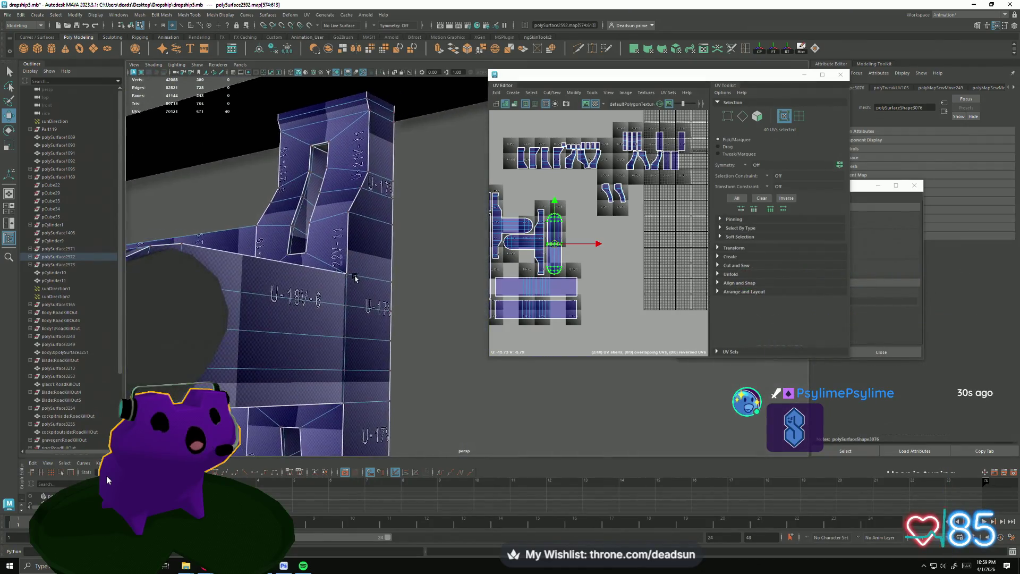
pyautogui.scroll(5, 287, 300)
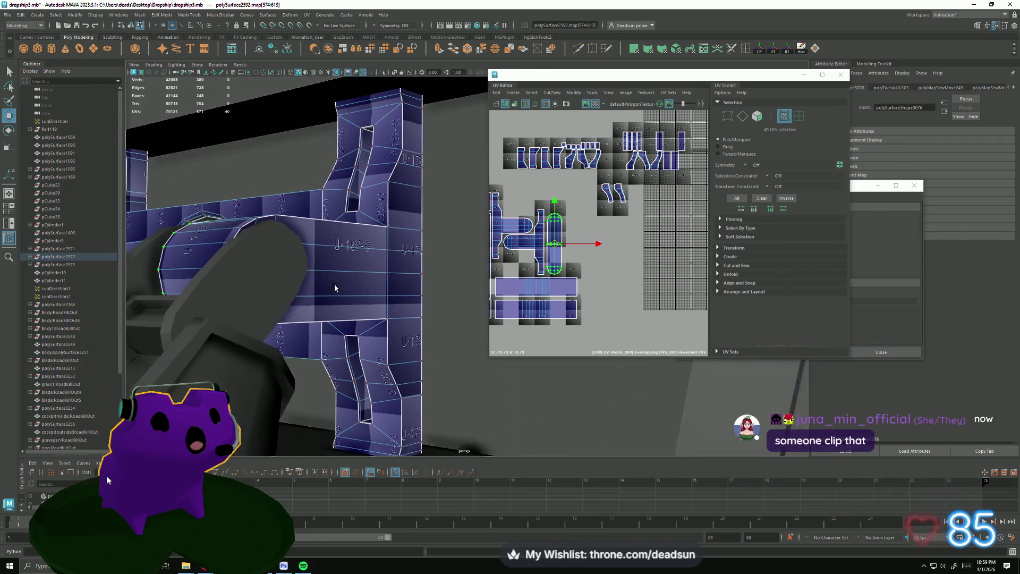
# - Frame the ring opening and its two bent UV shells, then enter edge selection
pyautogui.moveTo(287, 300)
pyautogui.keyDown('alt'); pyautogui.mouseDown()
pyautogui.moveTo(356, 363)
pyautogui.moveTo(322, 345)
pyautogui.moveTo(429, 265)
pyautogui.mouseUp(); pyautogui.keyUp('alt')
pyautogui.scroll(-3, 356, 364)
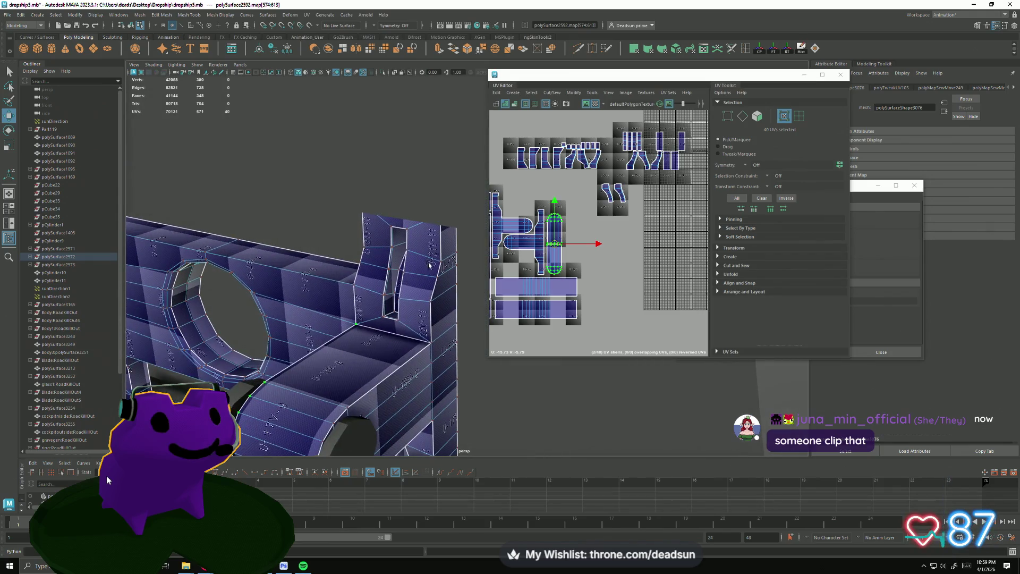
pyautogui.scroll(5, 597, 169)
pyautogui.moveTo(592, 239)
pyautogui.keyDown('alt'); pyautogui.mouseDown(button='middle')
pyautogui.moveTo(596, 229)
pyautogui.moveTo(531, 233)
pyautogui.mouseUp(button='middle'); pyautogui.keyUp('alt')
pyautogui.keyDown('alt'); pyautogui.moveTo(462, 270); pyautogui.dragTo(378, 281); pyautogui.keyUp('alt')
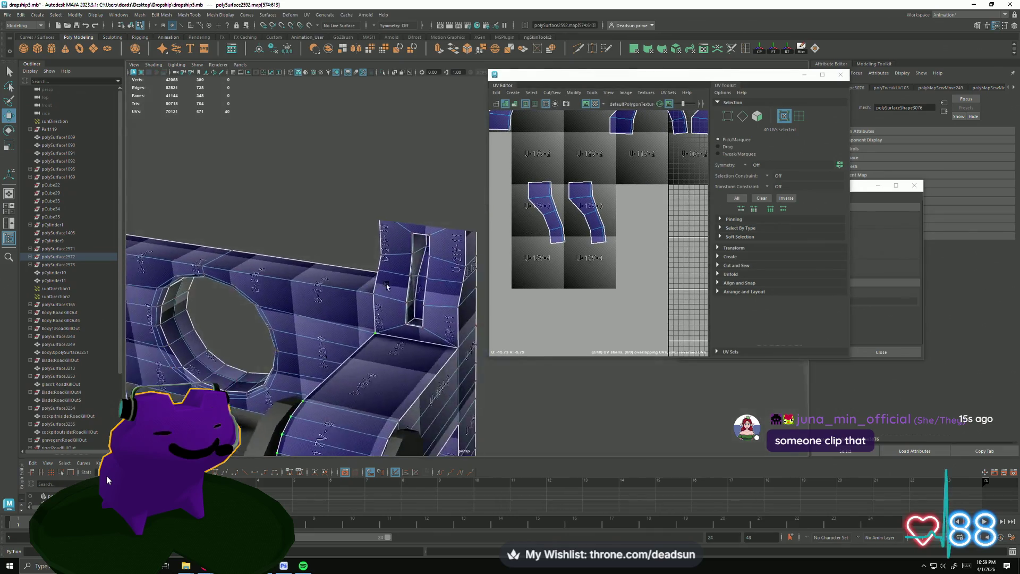
pyautogui.press('F10')
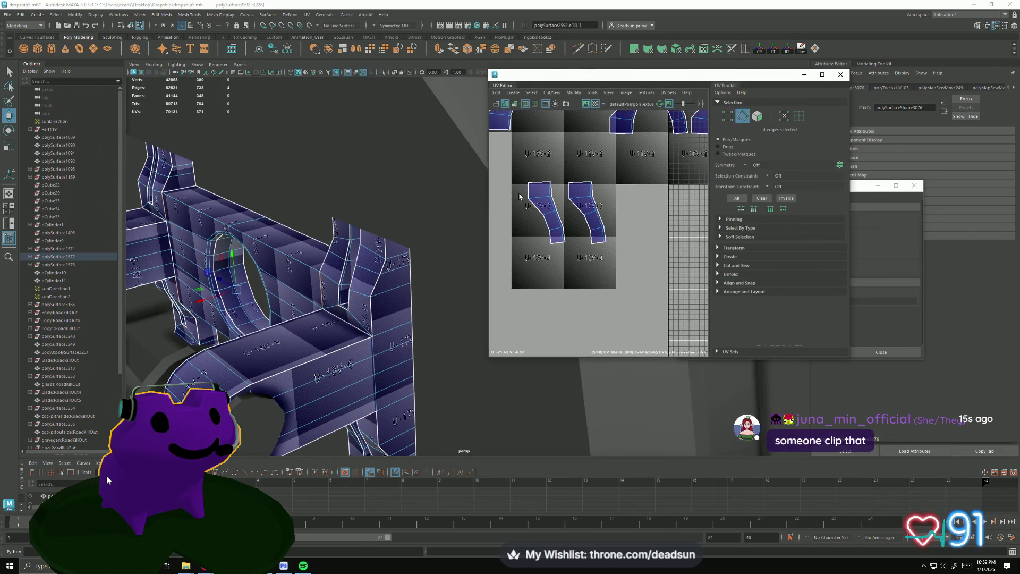
# - Select the shared edges and Move and Sew the two bent shells into one piece
pyautogui.click(561, 229)
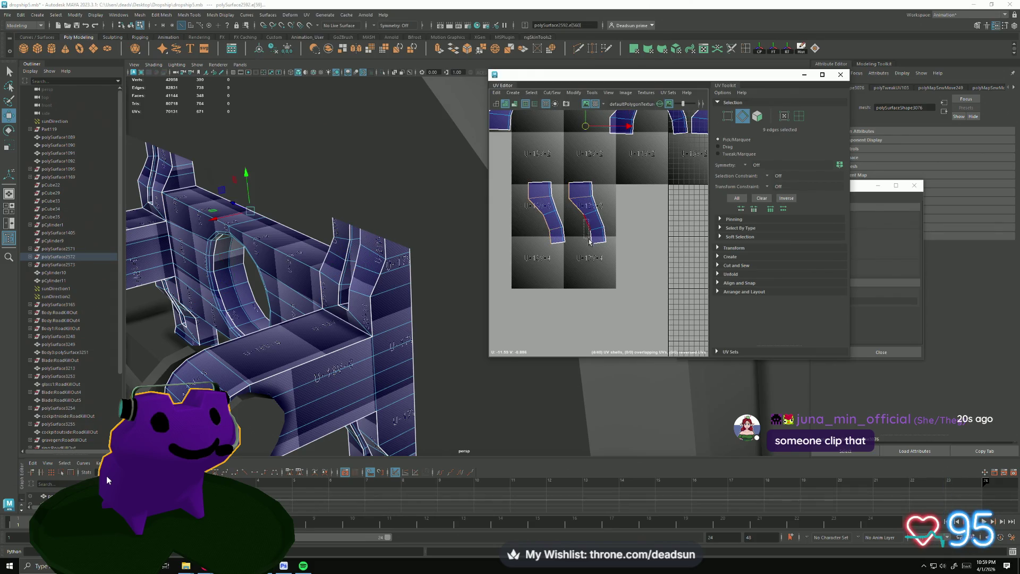
pyautogui.click(551, 94)
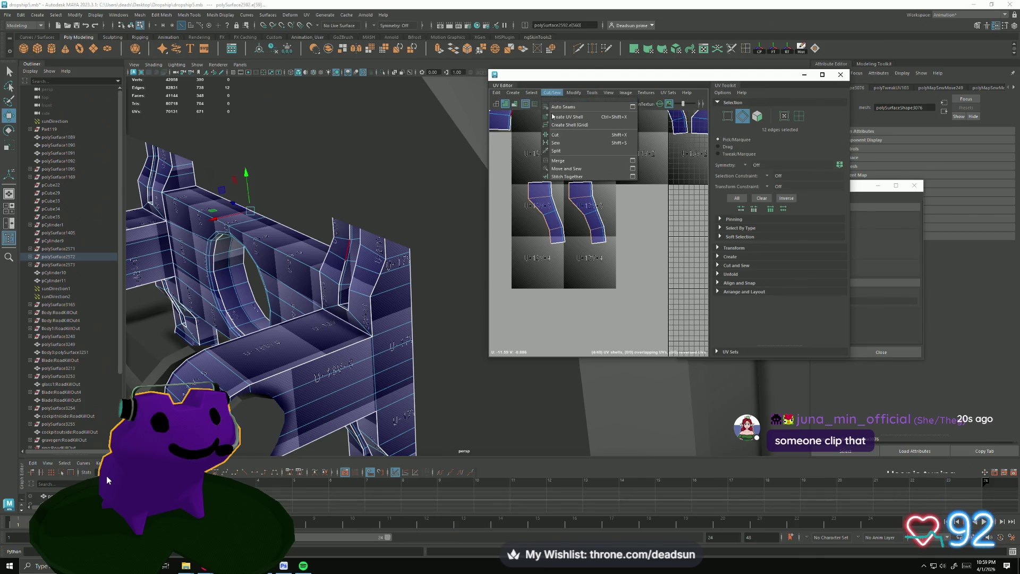
pyautogui.click(578, 177)
pyautogui.scroll(-2, 577, 178)
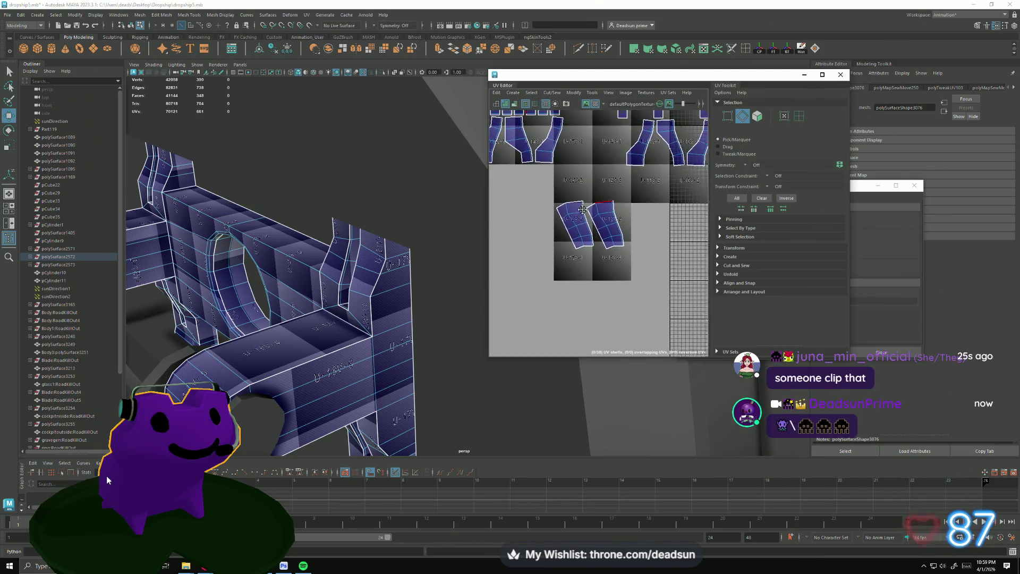
pyautogui.moveTo(570, 249)
pyautogui.keyDown('shift'); pyautogui.mouseDown(button='right')
pyautogui.moveTo(588, 234)
pyautogui.moveTo(604, 251)
pyautogui.mouseUp(button='right'); pyautogui.keyUp('shift')
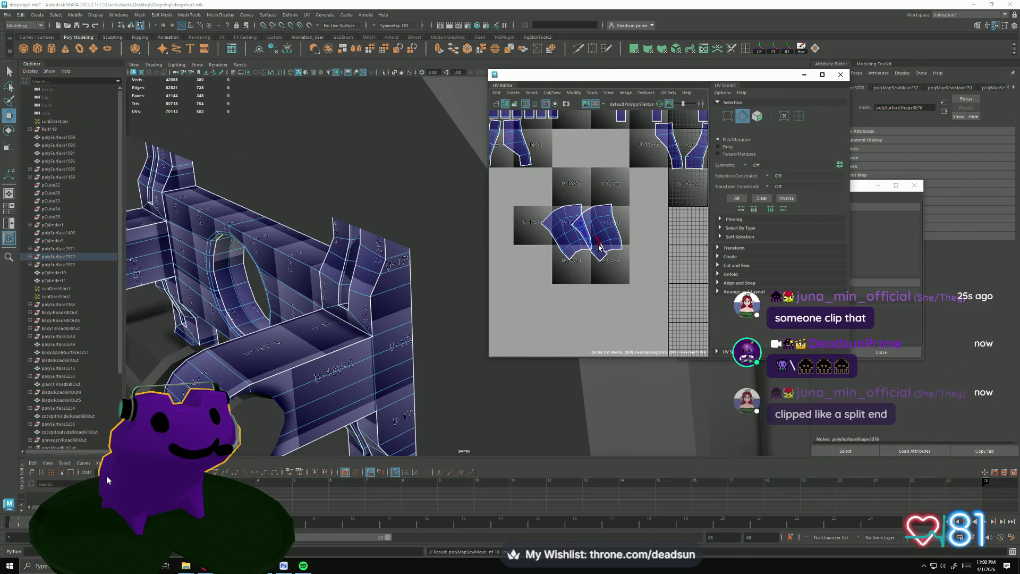
# - In UV Shell mode, move the joined shell left and rotate it upright
pyautogui.moveTo(577, 304); pyautogui.dragTo(589, 318, button='right')
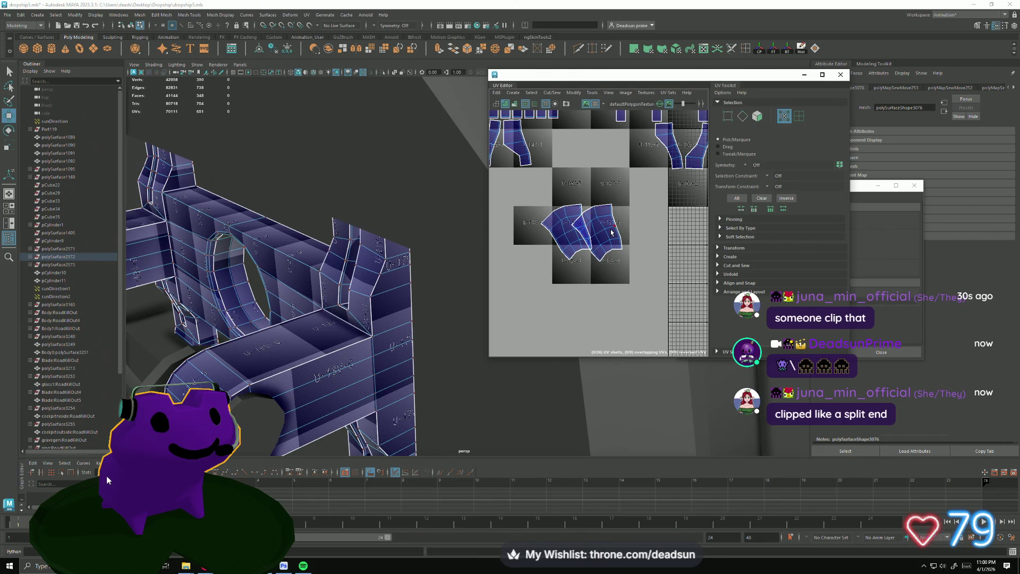
pyautogui.click(602, 231)
pyautogui.scroll(-2, 605, 267)
pyautogui.moveTo(605, 259)
pyautogui.mouseDown()
pyautogui.moveTo(564, 262)
pyautogui.moveTo(604, 263)
pyautogui.mouseUp()
pyautogui.press('e')
pyautogui.moveTo(612, 304); pyautogui.dragTo(609, 308)
pyautogui.press('w')
pyautogui.moveTo(604, 262); pyautogui.dragTo(595, 263)
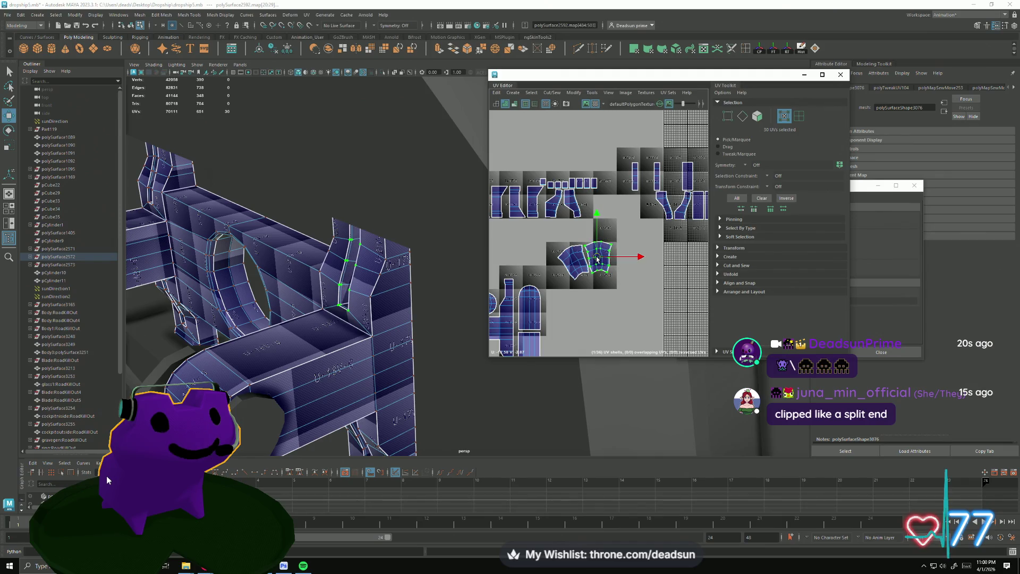
# - Select matching edges on the two curved shells and Move and Sew them together
pyautogui.keyDown('alt'); pyautogui.moveTo(567, 230); pyautogui.dragTo(553, 253, button='middle'); pyautogui.keyUp('alt')
pyautogui.scroll(3, 553, 253)
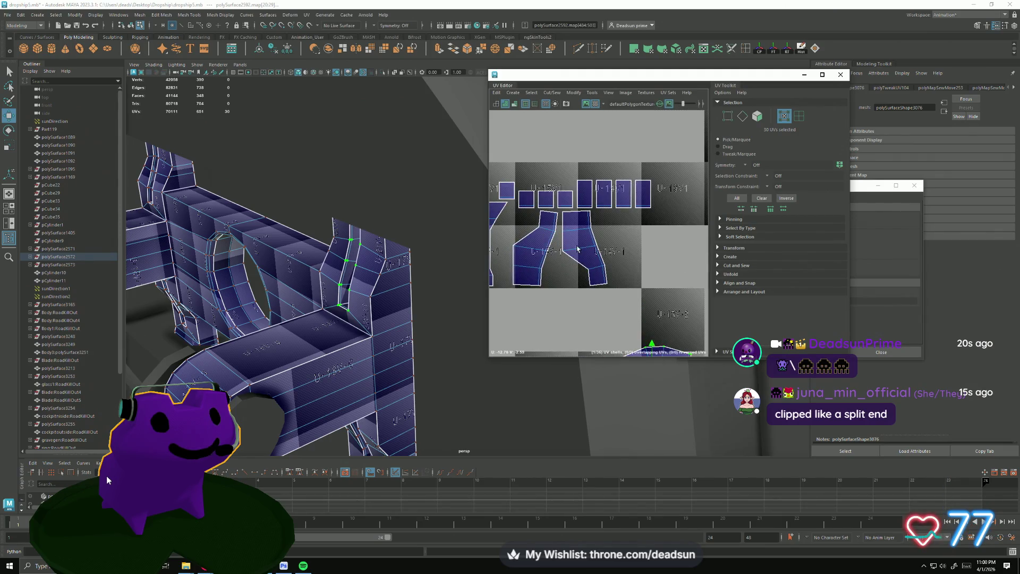
pyautogui.moveTo(563, 263); pyautogui.dragTo(564, 230, button='right')
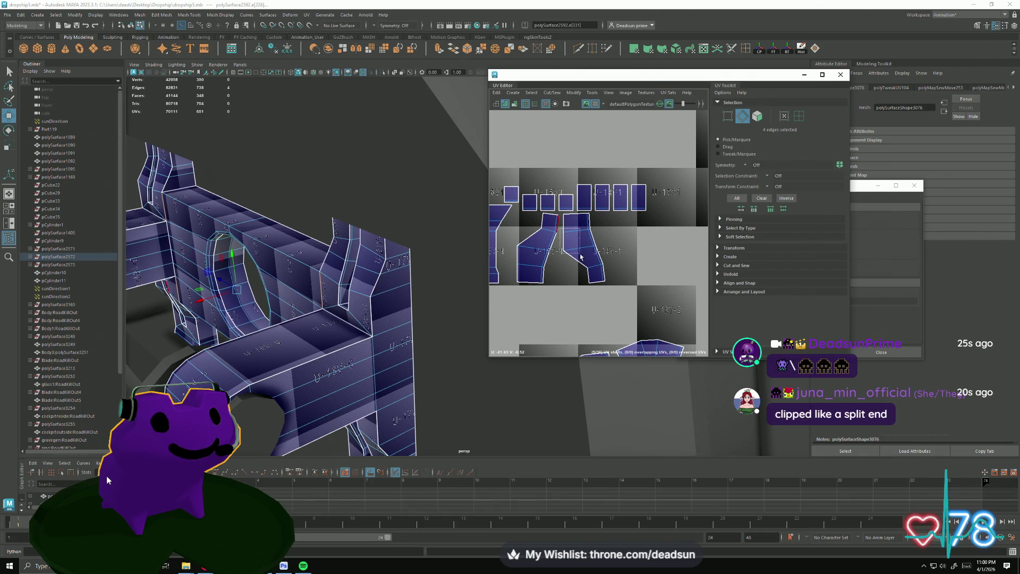
pyautogui.moveTo(582, 279); pyautogui.dragTo(586, 276)
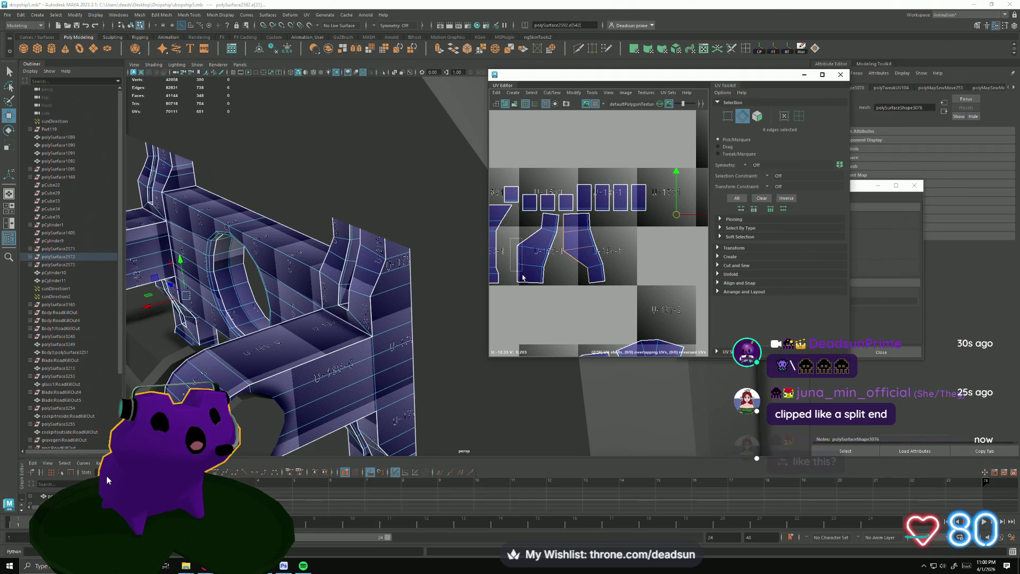
pyautogui.keyDown('shift'); pyautogui.moveTo(523, 276); pyautogui.dragTo(524, 257); pyautogui.keyUp('shift')
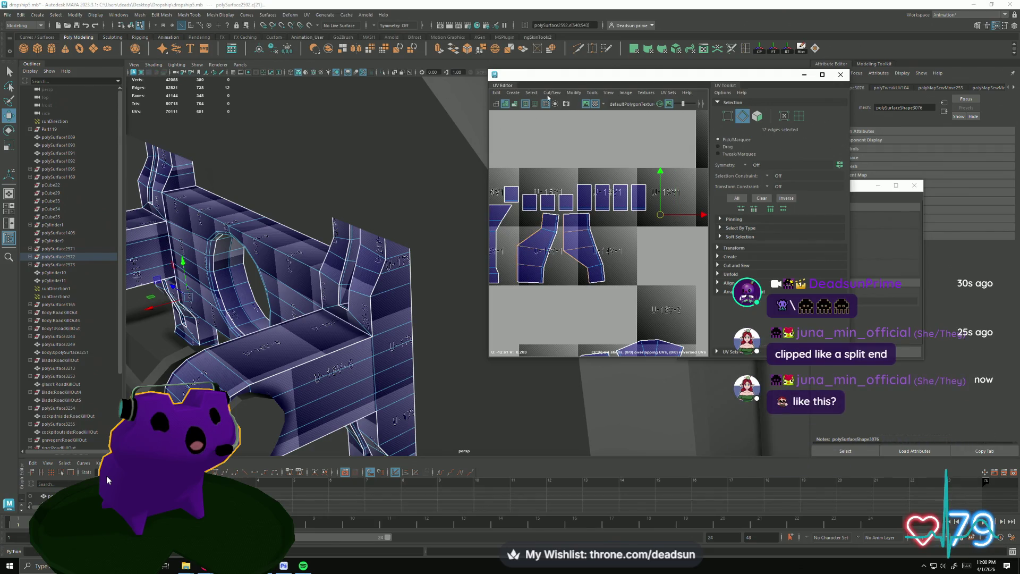
pyautogui.click(550, 93)
pyautogui.click(583, 169)
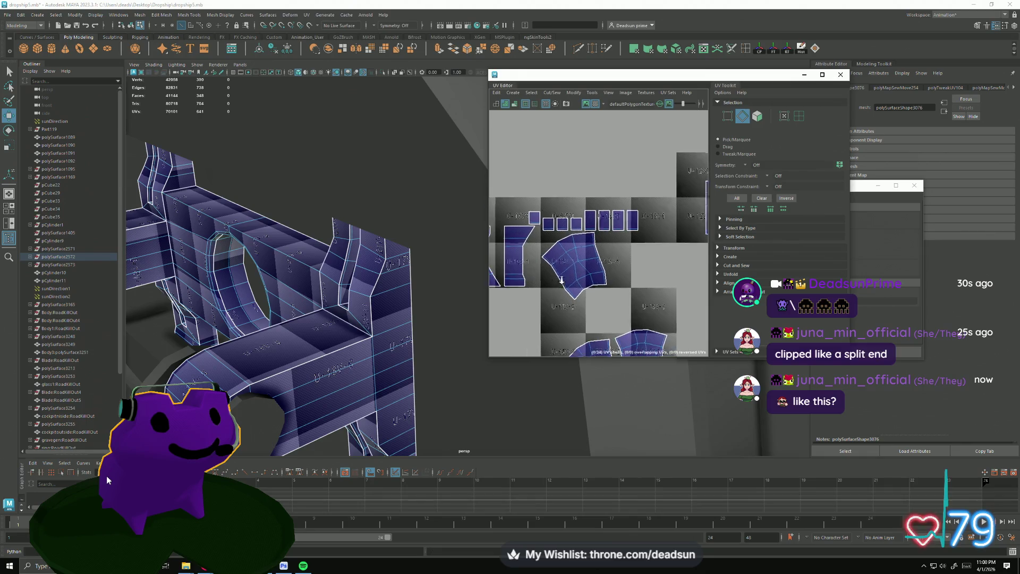
pyautogui.scroll(-3, 549, 176)
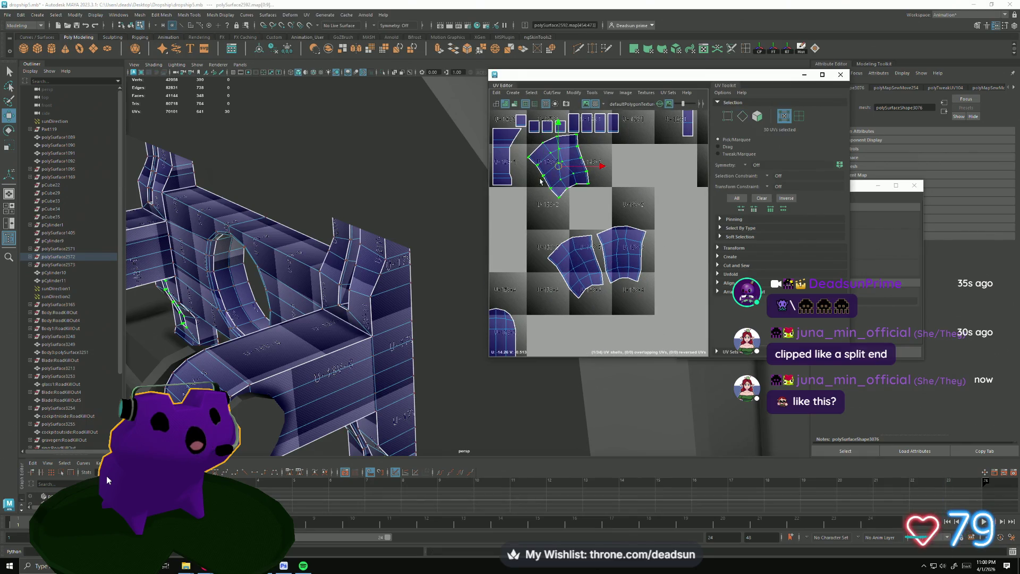
# - Move the upper curved shell down beside the others and rotate it upright into the row
pyautogui.moveTo(548, 177)
pyautogui.mouseDown()
pyautogui.moveTo(662, 273)
pyautogui.moveTo(669, 294)
pyautogui.mouseUp()
pyautogui.press('e')
pyautogui.press('w')
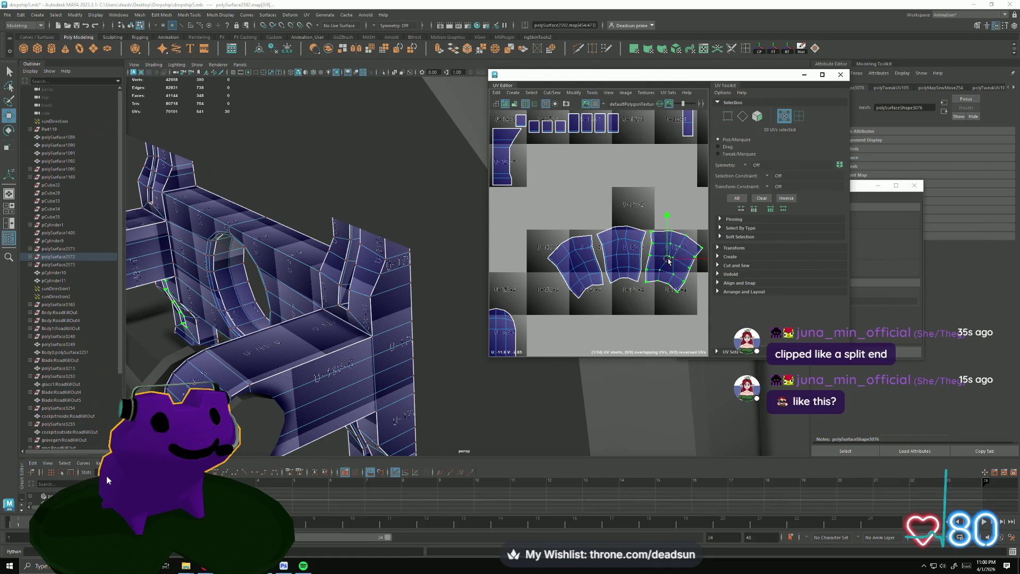
pyautogui.scroll(-3, 668, 260)
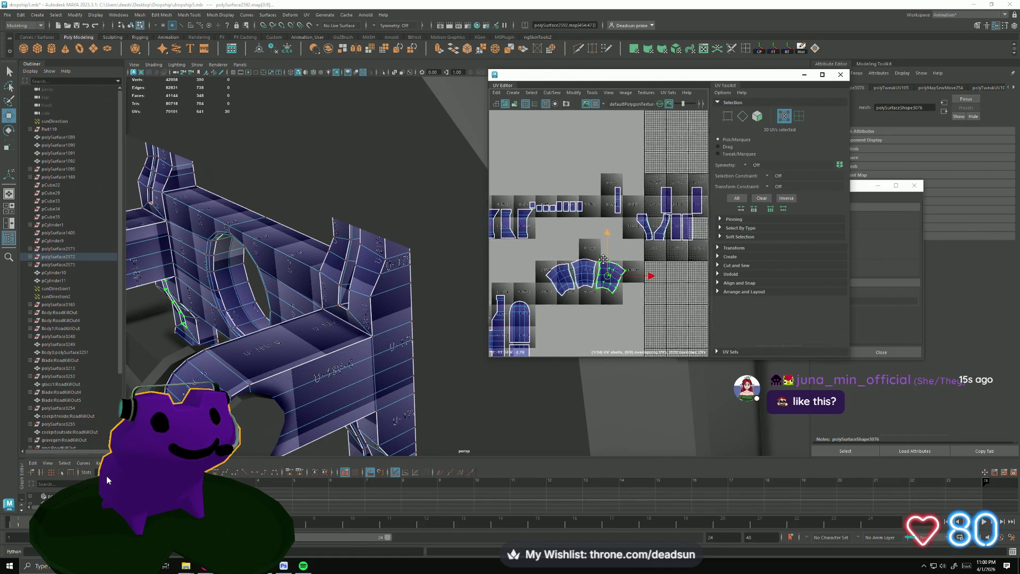
pyautogui.keyDown('alt'); pyautogui.moveTo(622, 255); pyautogui.dragTo(556, 236, button='middle'); pyautogui.keyUp('alt')
pyautogui.scroll(3, 556, 236)
pyautogui.moveTo(557, 237); pyautogui.dragTo(552, 220, button='right')
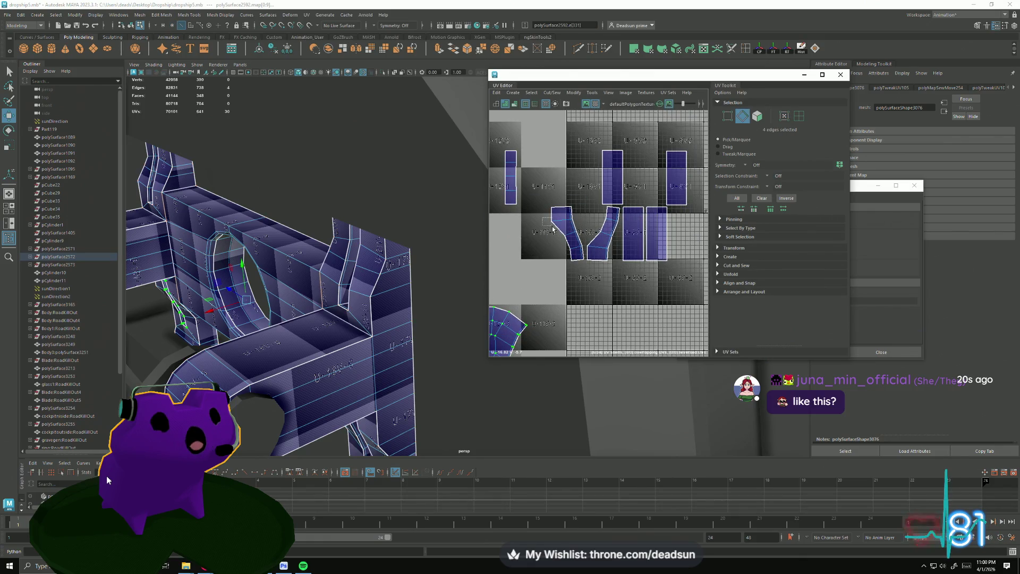
# - Cut the UVs along the selected edges to split off another curved shell and select it
pyautogui.click(596, 234)
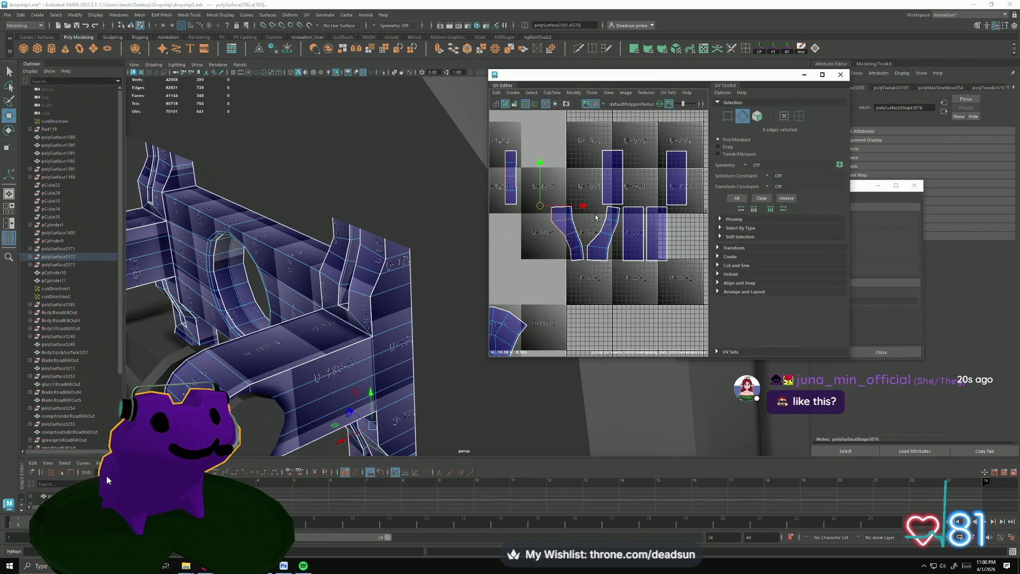
pyautogui.keyDown('shift'); pyautogui.click(588, 253); pyautogui.keyUp('shift')
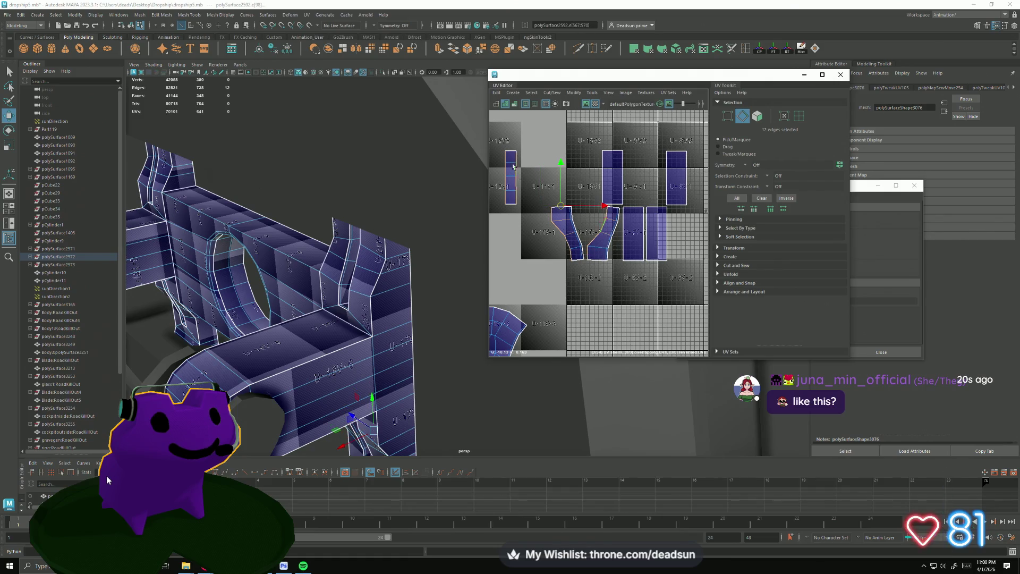
pyautogui.click(553, 92)
pyautogui.click(574, 172)
pyautogui.moveTo(574, 173)
pyautogui.keyDown('alt'); pyautogui.mouseDown(button='middle')
pyautogui.moveTo(613, 255)
pyautogui.moveTo(631, 252)
pyautogui.mouseUp(button='middle'); pyautogui.keyUp('alt')
pyautogui.moveTo(677, 195); pyautogui.dragTo(631, 252)
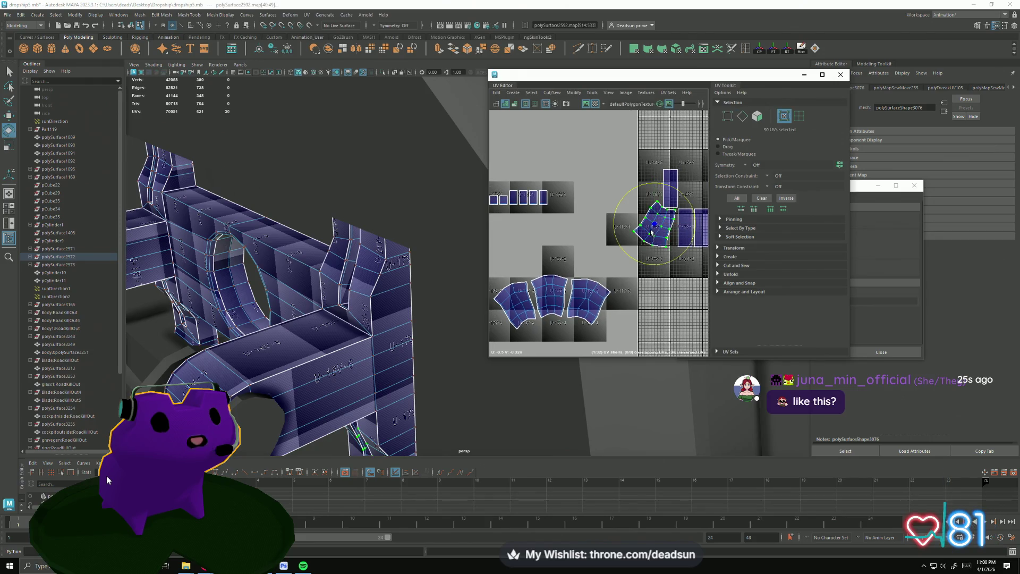
# - Recover the selection and move the newly cut shell into the lower row
pyautogui.click(642, 255)
pyautogui.hotkey('ctrl', 'z')
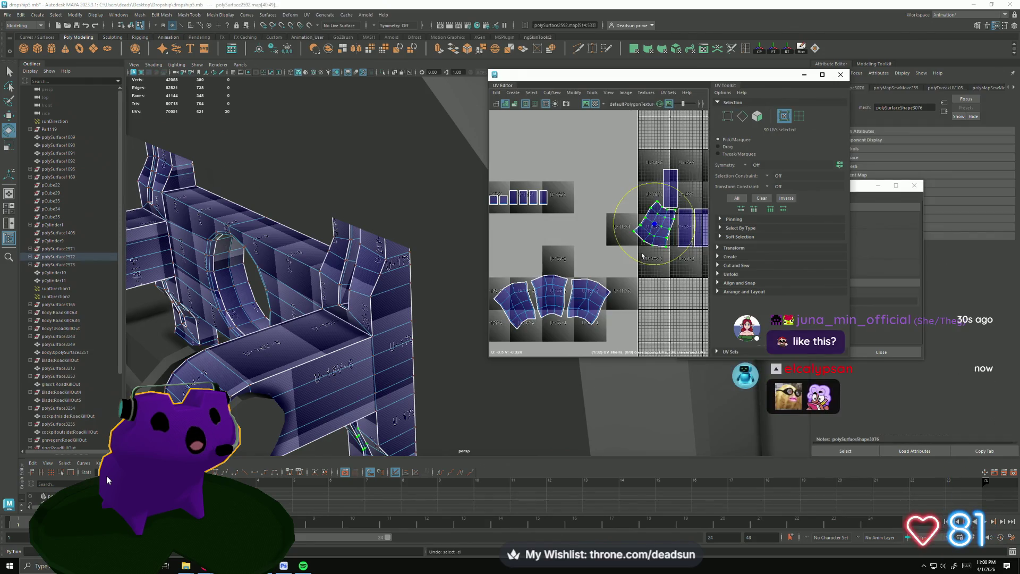
pyautogui.press('w')
pyautogui.moveTo(651, 229)
pyautogui.mouseDown()
pyautogui.moveTo(619, 317)
pyautogui.moveTo(626, 307)
pyautogui.mouseUp()
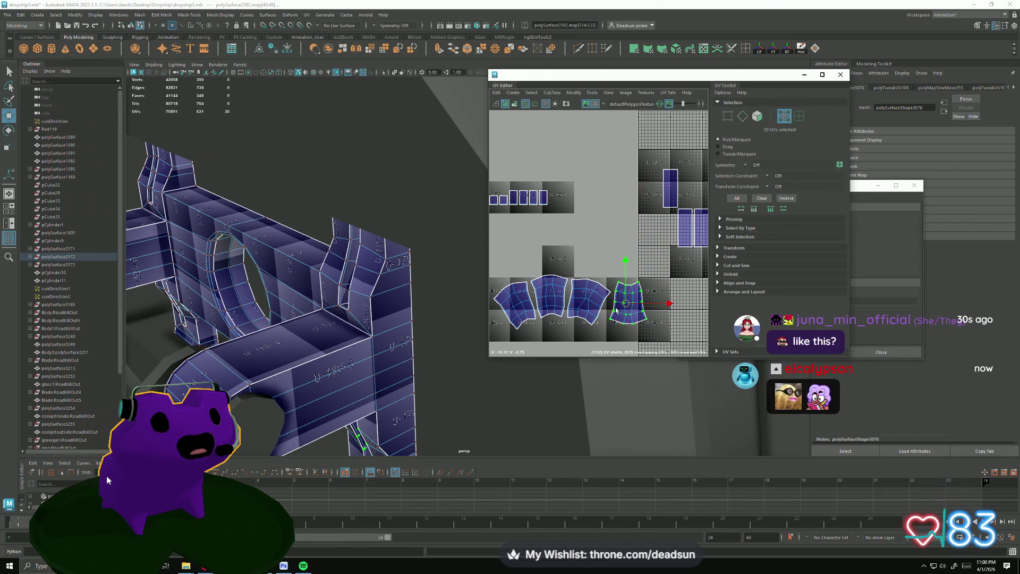
# - Rotate the third and second curved shells upright so they stand straight in the row
pyautogui.click(588, 319)
pyautogui.press('e')
pyautogui.press('w')
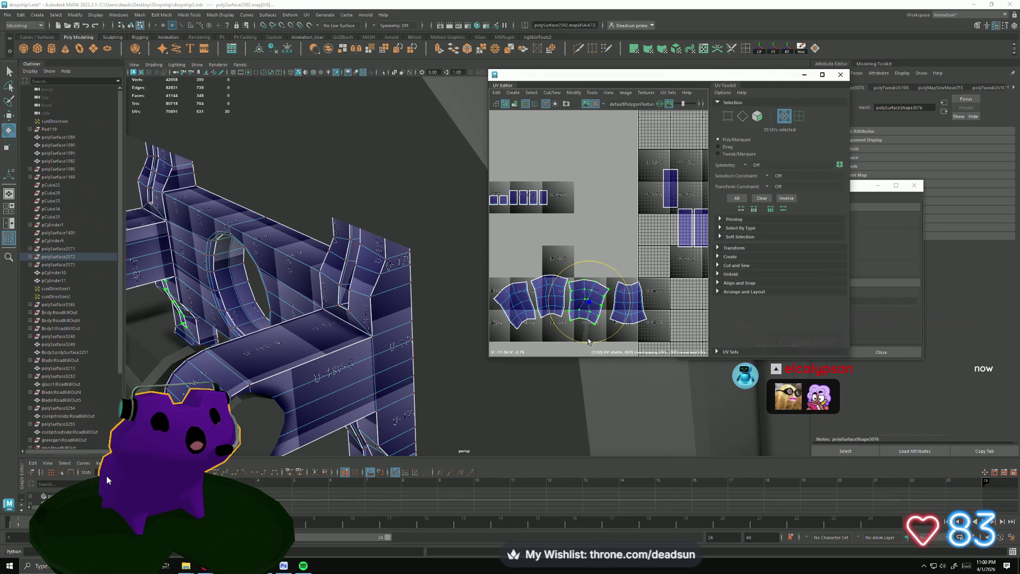
pyautogui.press('e')
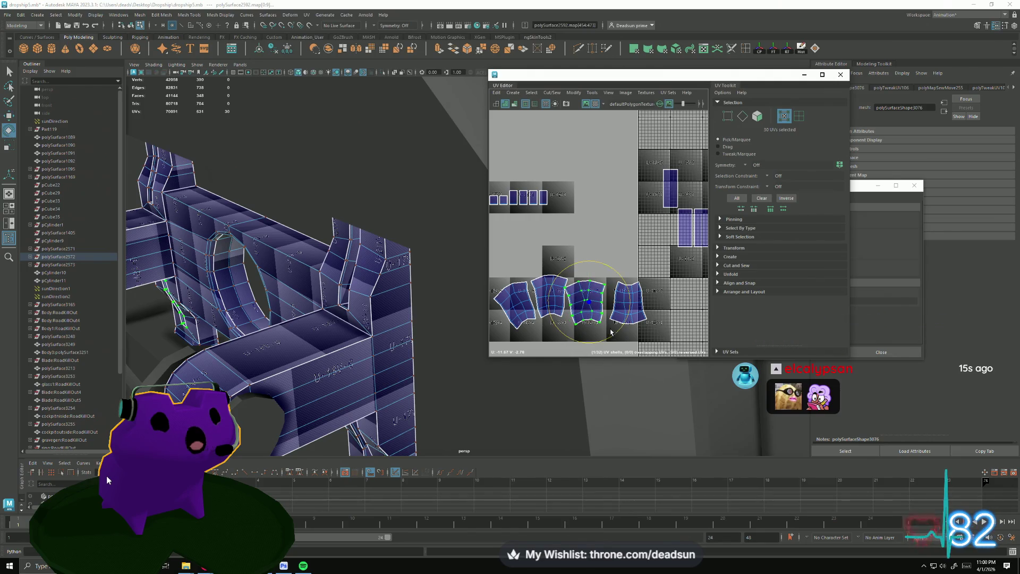
pyautogui.moveTo(613, 338); pyautogui.dragTo(565, 308)
pyautogui.press('w')
pyautogui.click(564, 309)
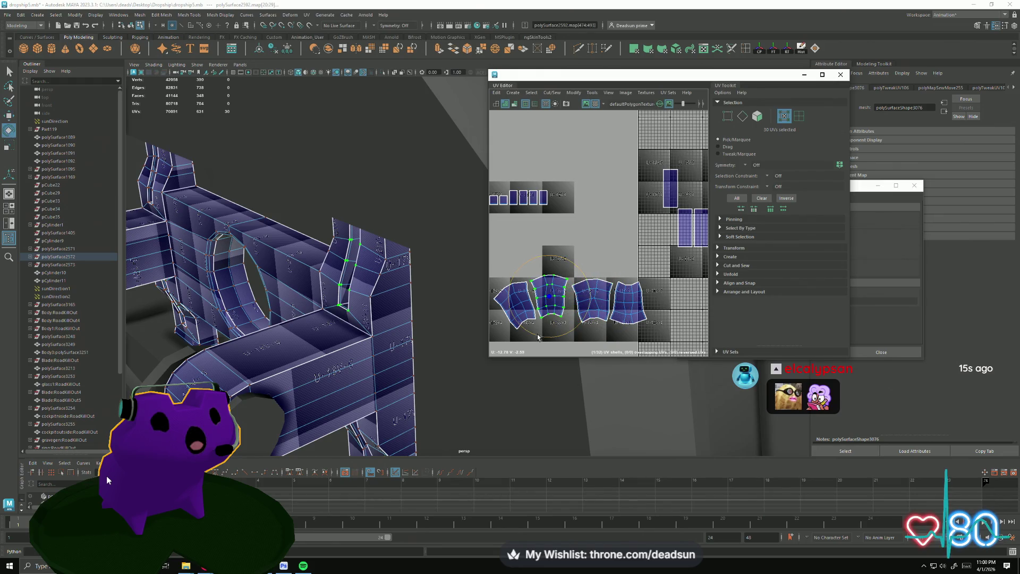
pyautogui.press('e')
pyautogui.press('w')
pyautogui.moveTo(550, 299)
pyautogui.mouseDown()
pyautogui.moveTo(566, 307)
pyautogui.moveTo(539, 340)
pyautogui.moveTo(523, 331)
pyautogui.moveTo(524, 305)
pyautogui.mouseUp()
# - Straighten the first shell, nudge the fourth into line, then select an edge on the small shell
pyautogui.click(526, 301)
pyautogui.press('e')
pyautogui.press('e')
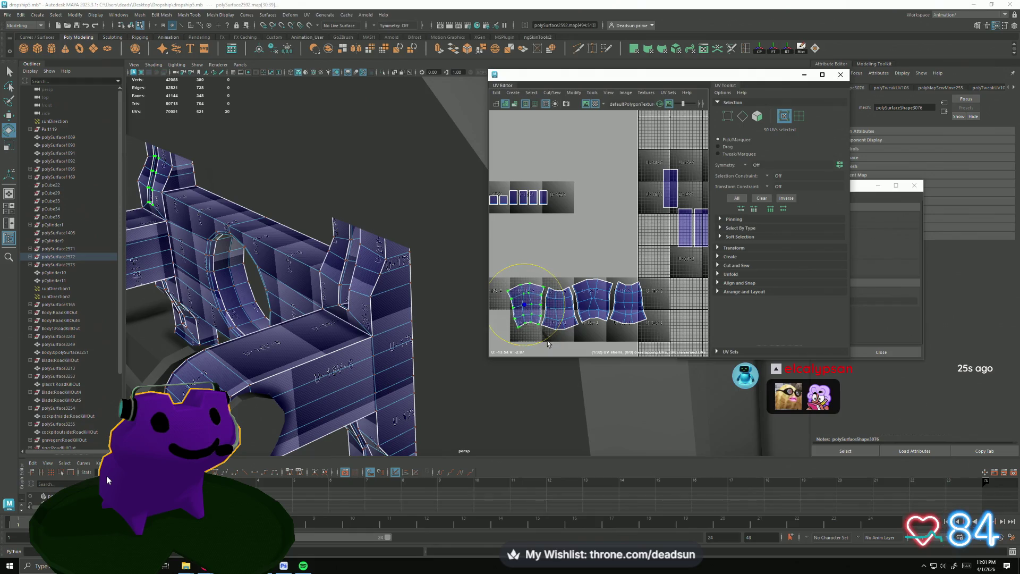
pyautogui.click(626, 307)
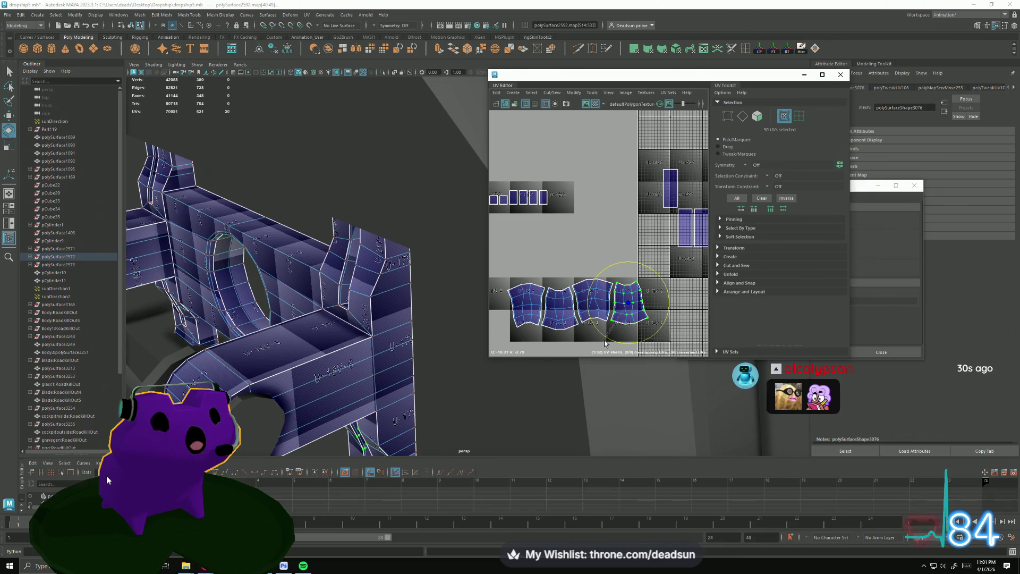
pyautogui.press('w')
pyautogui.moveTo(631, 308); pyautogui.dragTo(629, 311)
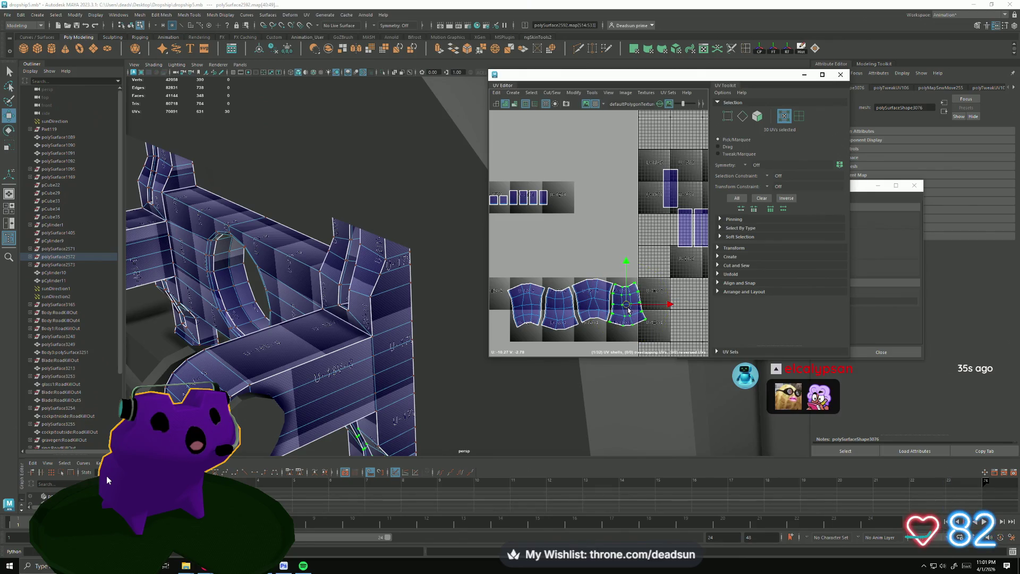
pyautogui.scroll(-1, 629, 311)
pyautogui.scroll(-2, 631, 299)
pyautogui.scroll(-2, 635, 282)
pyautogui.scroll(-1, 638, 265)
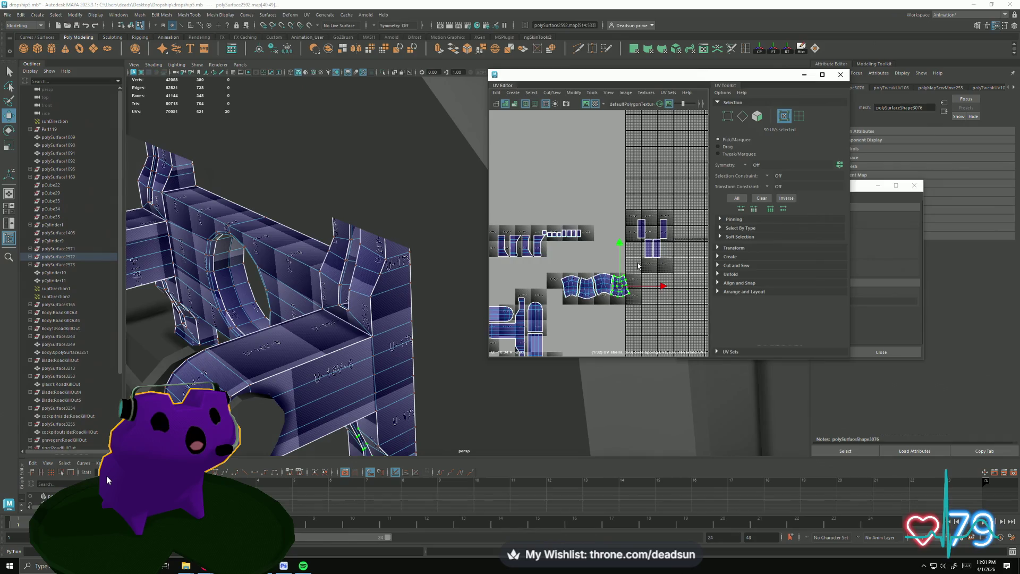
pyautogui.press('F10')
pyautogui.click(638, 230)
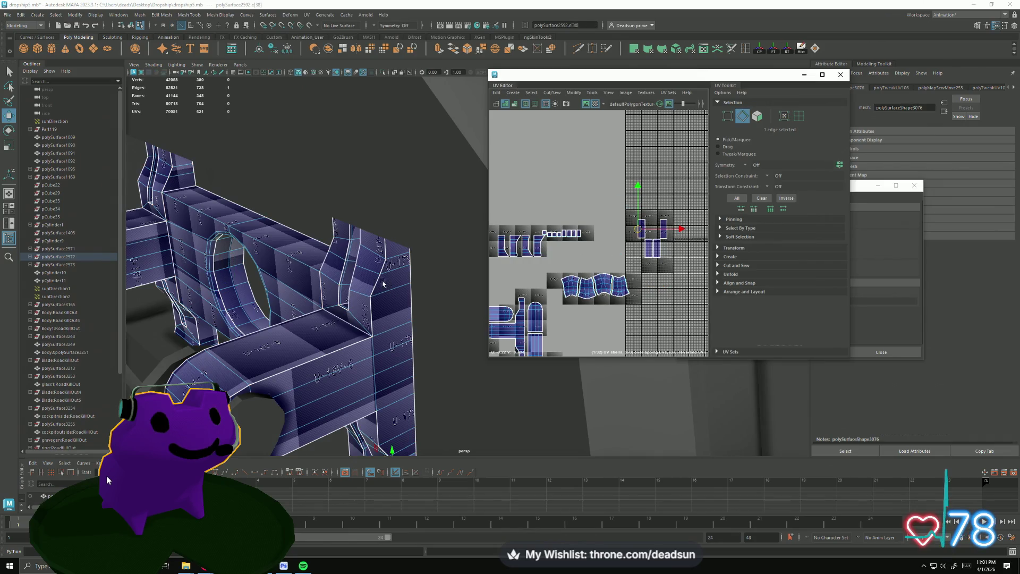
pyautogui.keyDown('alt'); pyautogui.moveTo(267, 285); pyautogui.dragTo(318, 275); pyautogui.keyUp('alt')
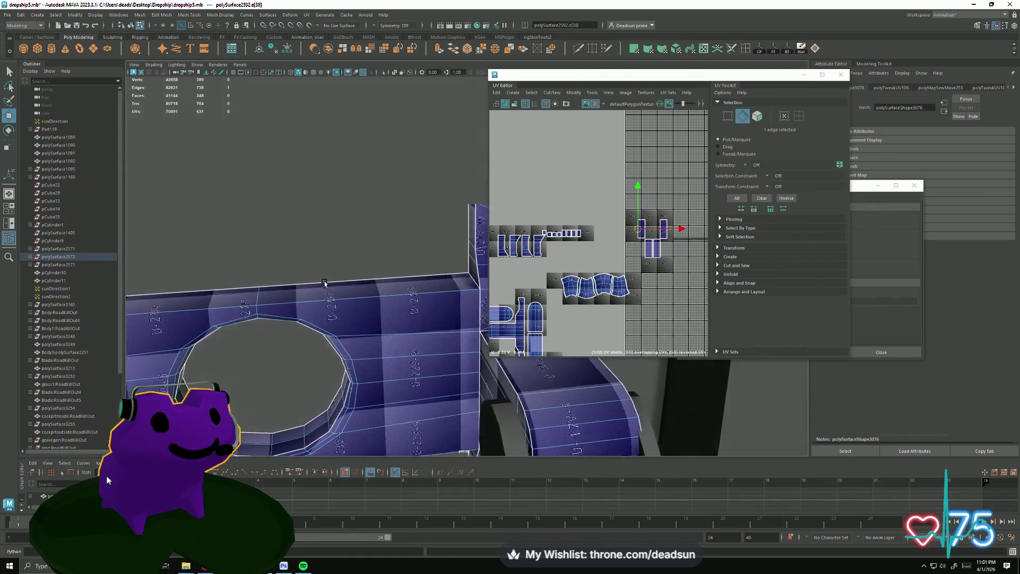
pyautogui.moveTo(318, 274)
pyautogui.keyDown('alt'); pyautogui.mouseDown()
pyautogui.moveTo(346, 336)
pyautogui.moveTo(467, 365)
pyautogui.moveTo(350, 401)
pyautogui.moveTo(364, 383)
pyautogui.mouseUp(); pyautogui.keyUp('alt')
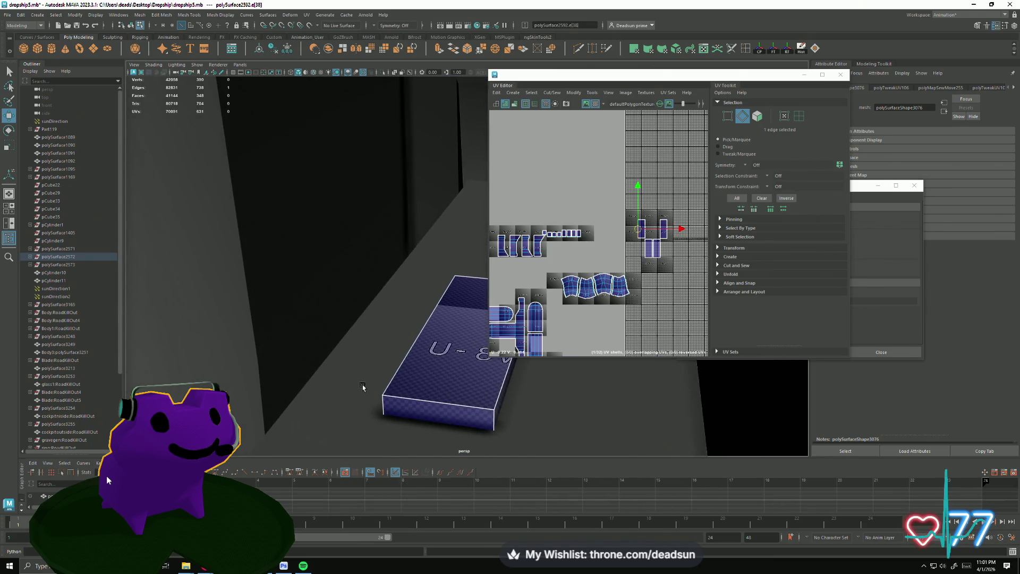
pyautogui.moveTo(433, 348); pyautogui.dragTo(457, 349, button='right')
pyautogui.click(458, 349)
pyautogui.scroll(-2, 457, 349)
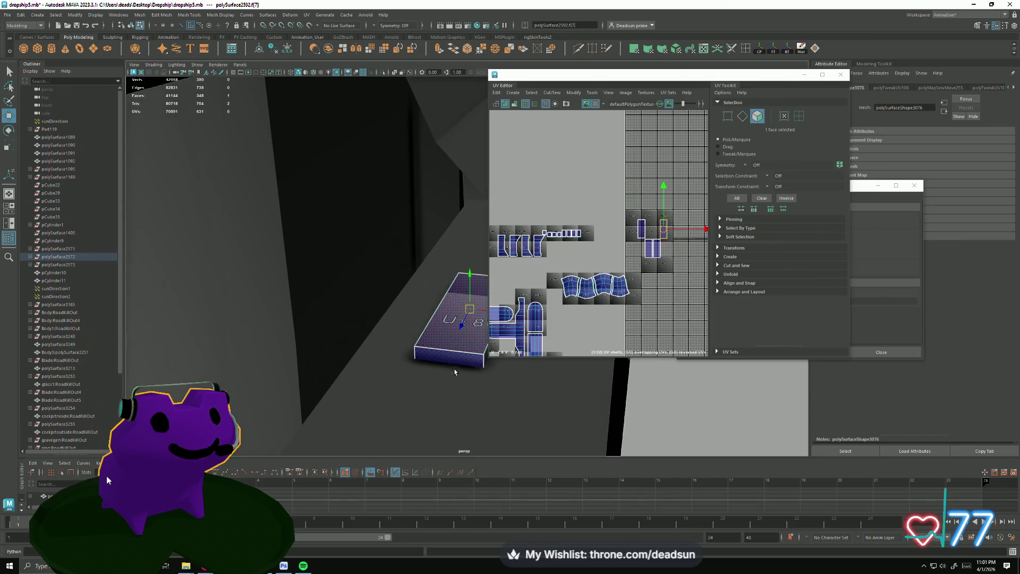
pyautogui.moveTo(687, 273); pyautogui.dragTo(634, 208)
pyautogui.moveTo(360, 301)
pyautogui.keyDown('alt'); pyautogui.mouseDown()
pyautogui.moveTo(392, 293)
pyautogui.moveTo(424, 372)
pyautogui.moveTo(409, 382)
pyautogui.moveTo(418, 378)
pyautogui.moveTo(423, 336)
pyautogui.moveTo(217, 284)
pyautogui.moveTo(432, 255)
pyautogui.moveTo(444, 339)
pyautogui.mouseUp(); pyautogui.keyUp('alt')
pyautogui.click(415, 364)
pyautogui.scroll(-5, 438, 336)
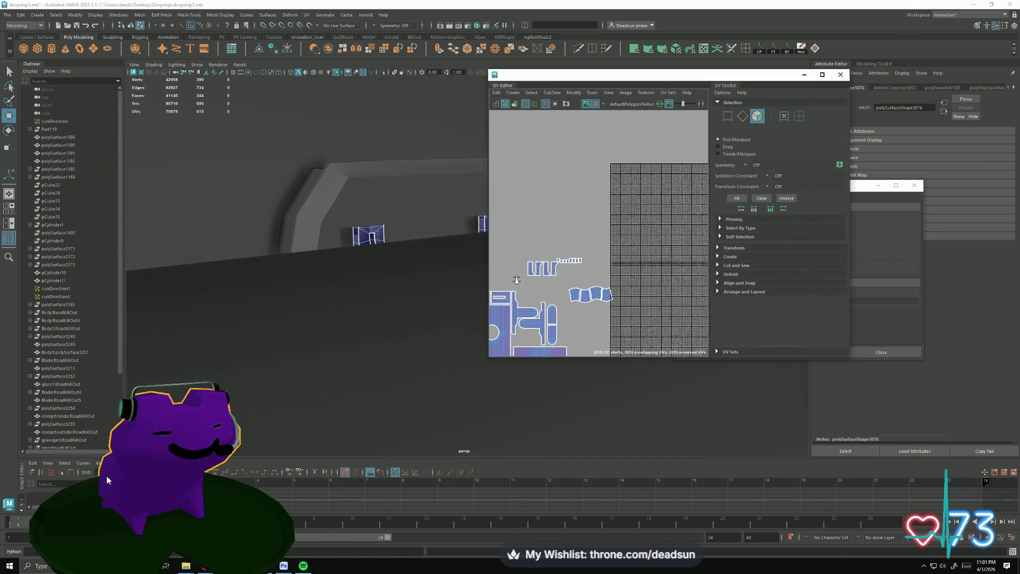
pyautogui.scroll(-3, 666, 244)
# - Select the four curved UV shells in shell mode and nudge them slightly left
pyautogui.moveTo(657, 234); pyautogui.dragTo(631, 223, button='right')
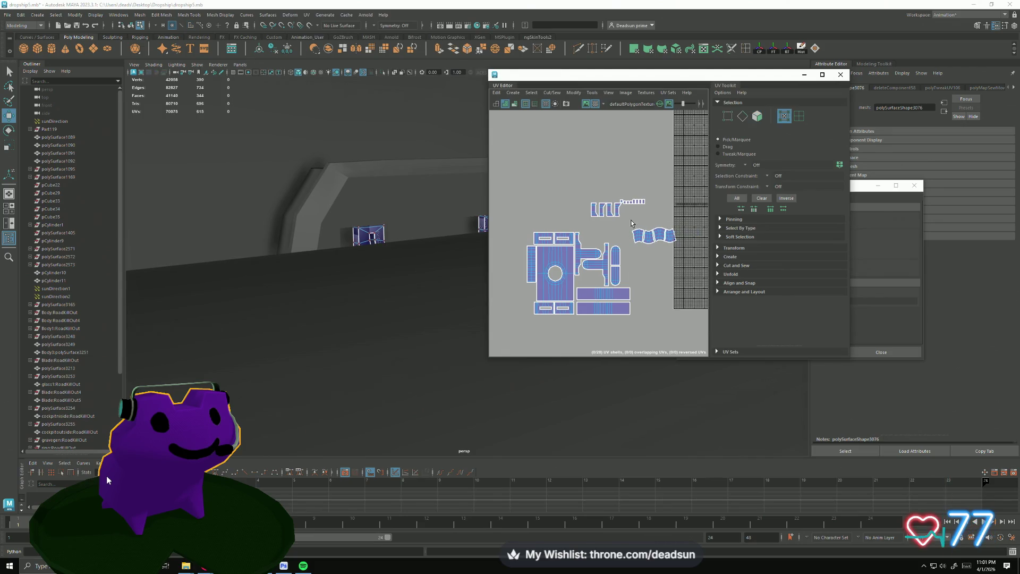
pyautogui.moveTo(693, 248); pyautogui.dragTo(604, 235)
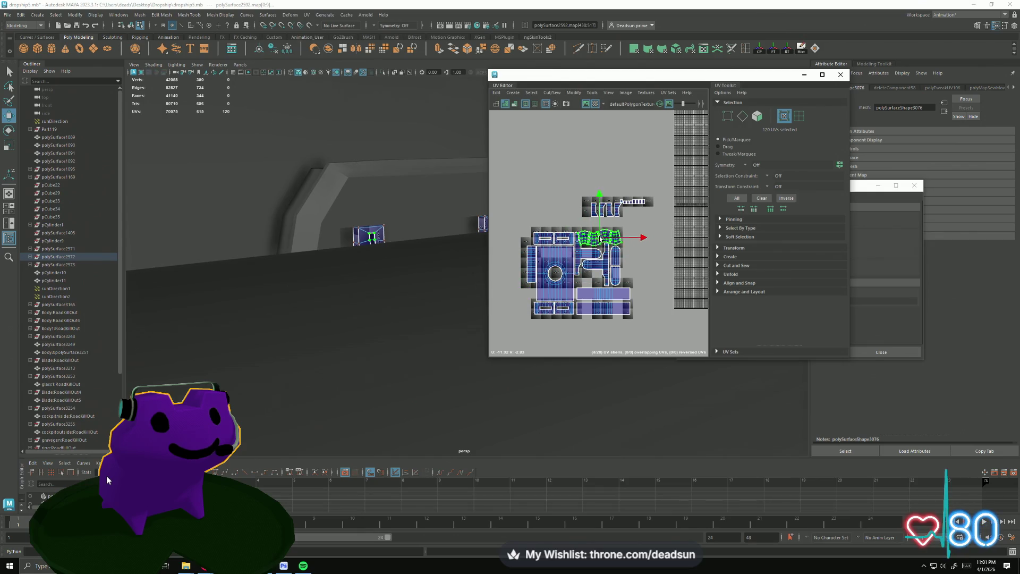
pyautogui.scroll(3, 602, 238)
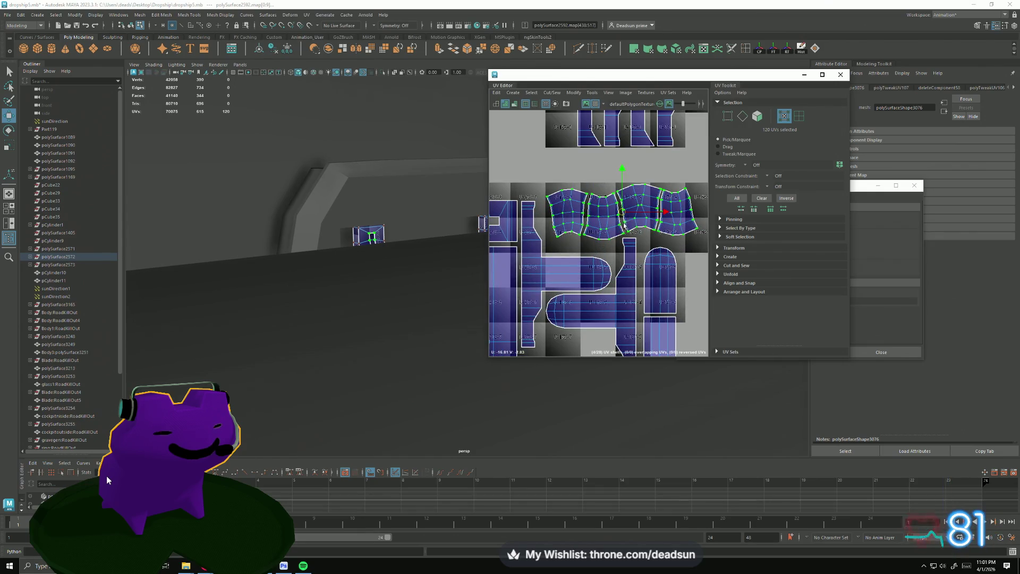
pyautogui.moveTo(631, 212); pyautogui.dragTo(623, 223)
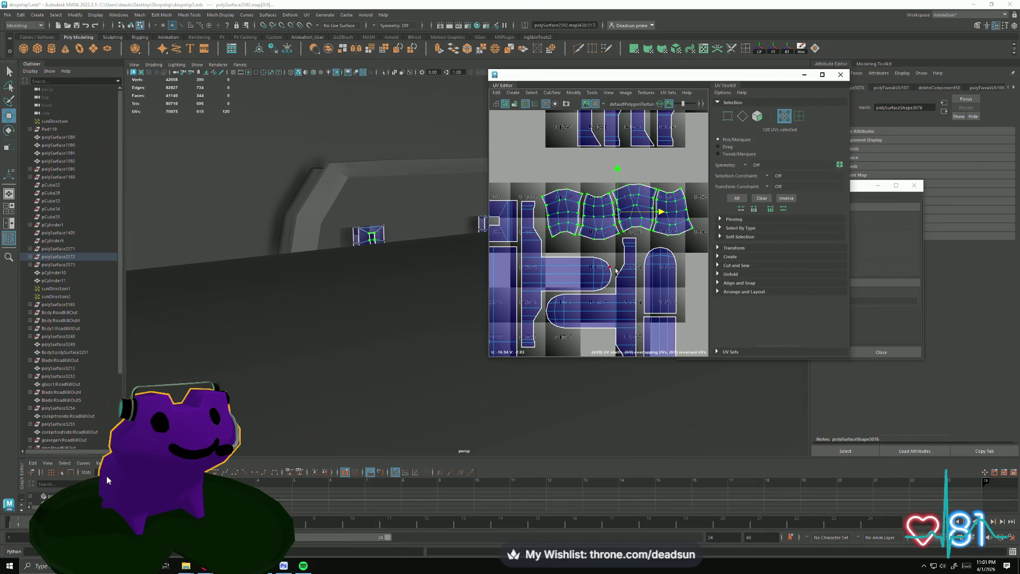
pyautogui.scroll(-2, 615, 272)
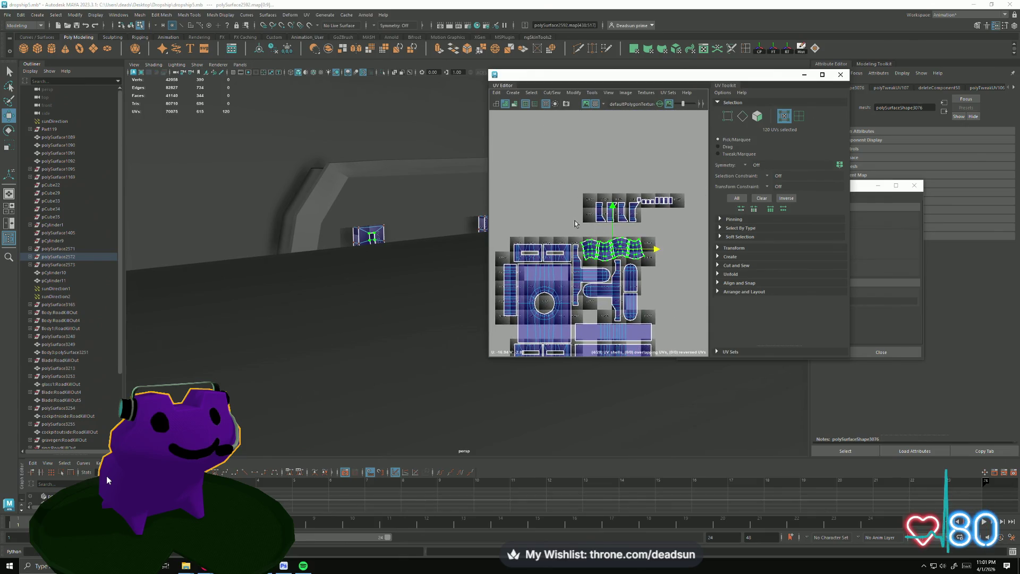
pyautogui.press('f')
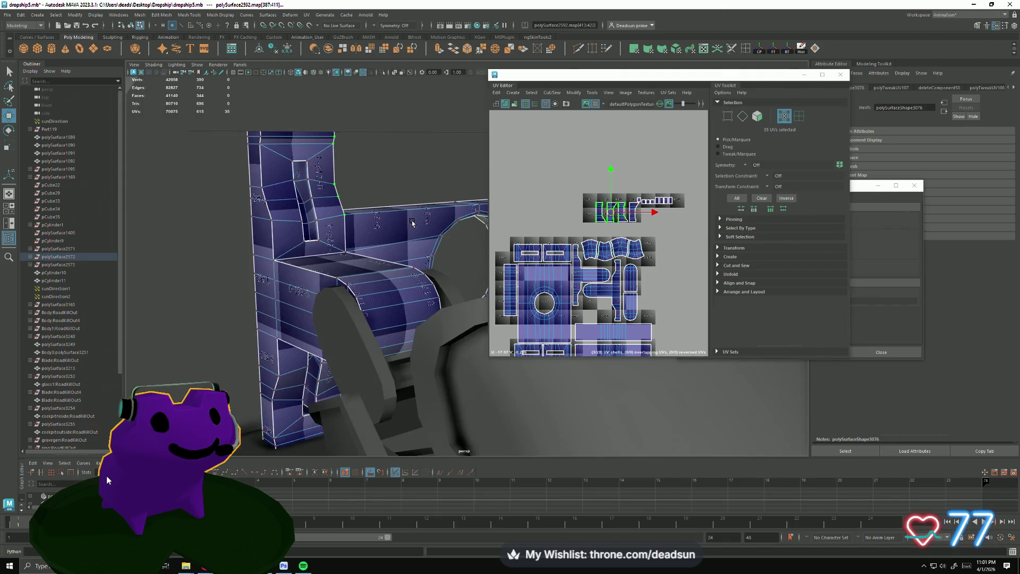
pyautogui.keyDown('alt'); pyautogui.moveTo(412, 219); pyautogui.dragTo(335, 247); pyautogui.keyUp('alt')
pyautogui.keyDown('alt'); pyautogui.moveTo(536, 275); pyautogui.dragTo(548, 235, button='middle'); pyautogui.keyUp('alt')
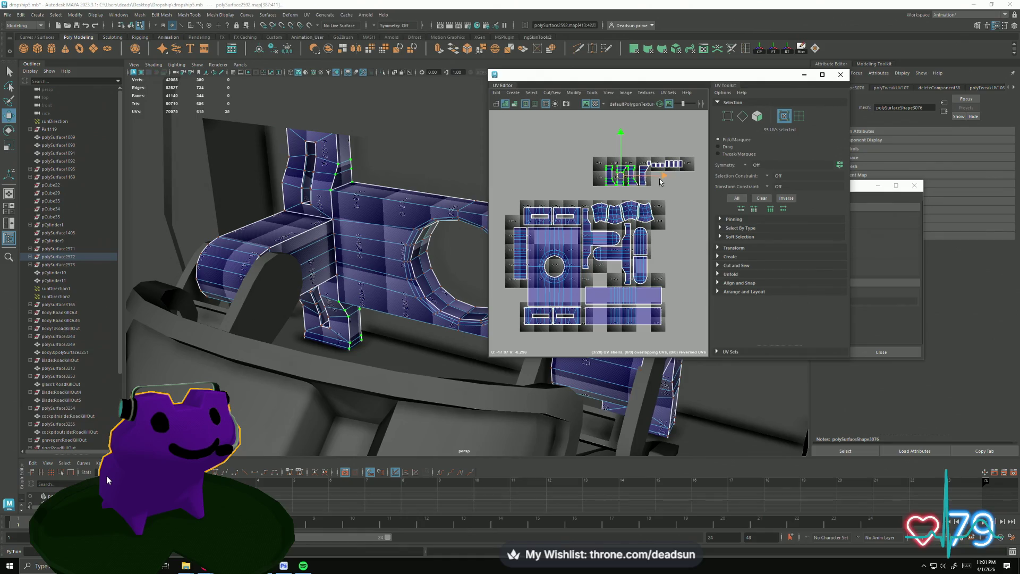
# - Move the small strip shell down to the layout's lower left, then up into the layout
pyautogui.moveTo(646, 185); pyautogui.dragTo(542, 319)
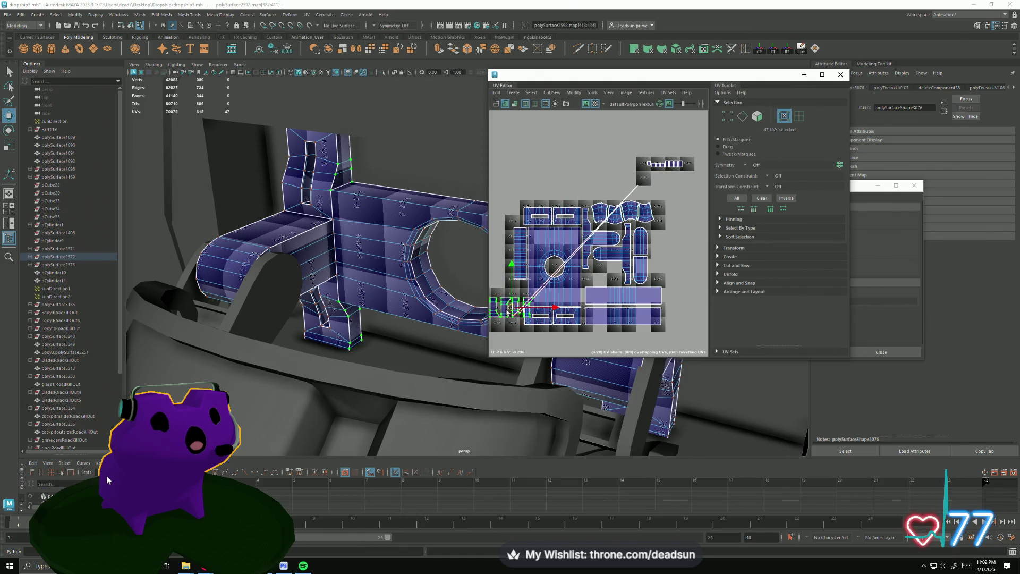
pyautogui.hotkey('ctrl', 'z')
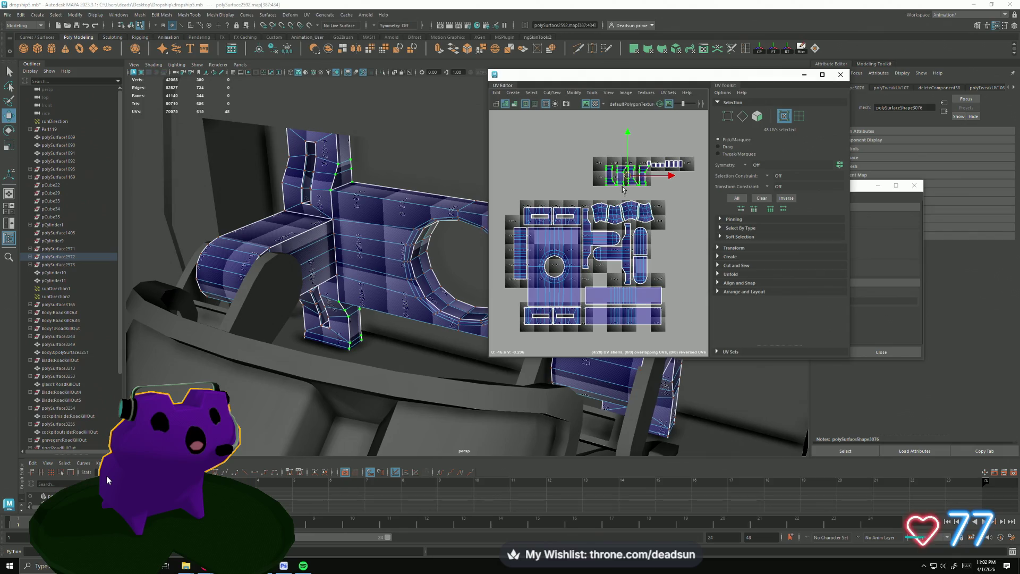
pyautogui.moveTo(623, 188); pyautogui.dragTo(534, 314)
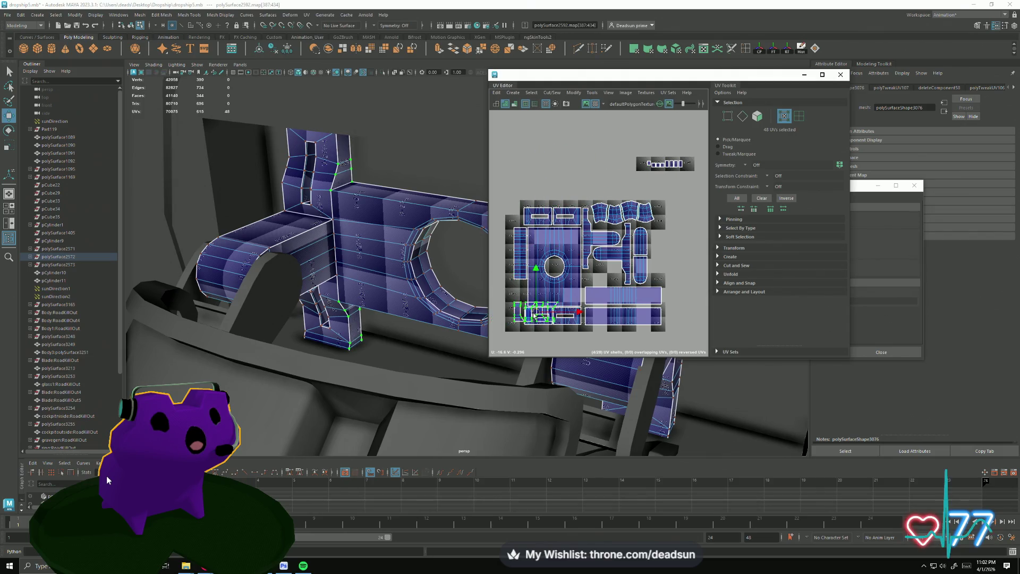
pyautogui.scroll(-2, 643, 256)
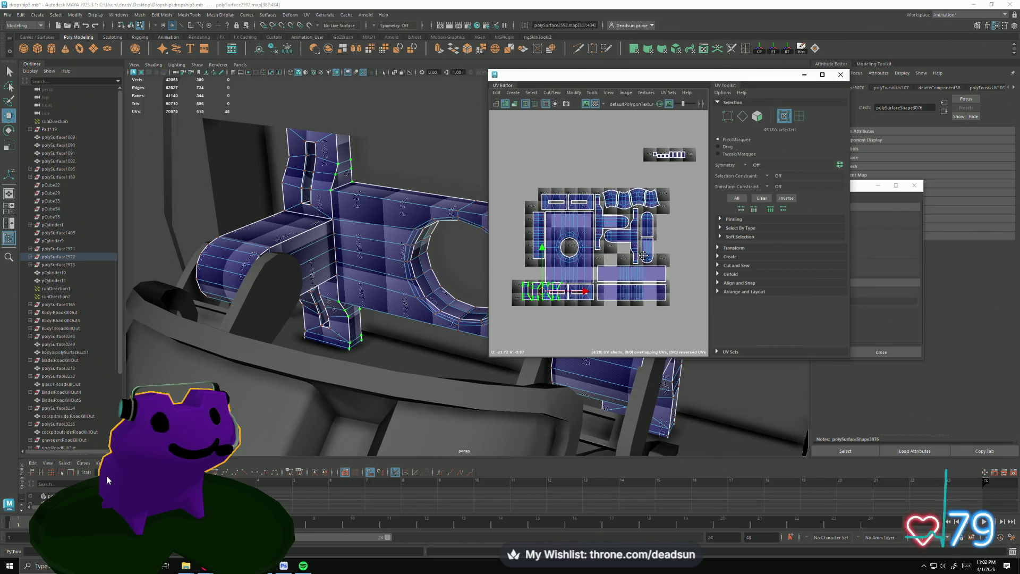
pyautogui.scroll(2, 644, 256)
pyautogui.scroll(1, 561, 308)
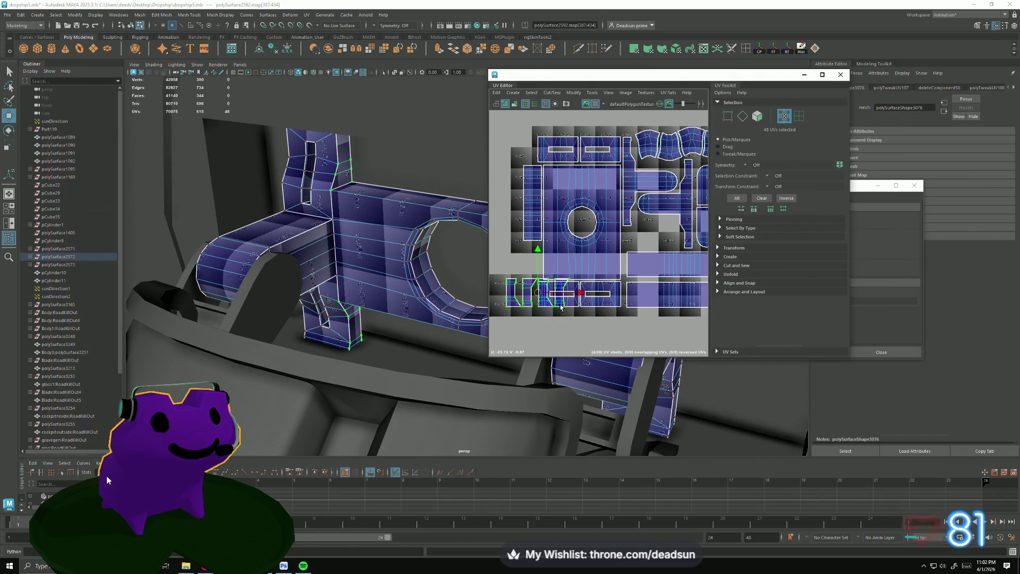
pyautogui.moveTo(494, 295); pyautogui.dragTo(647, 240)
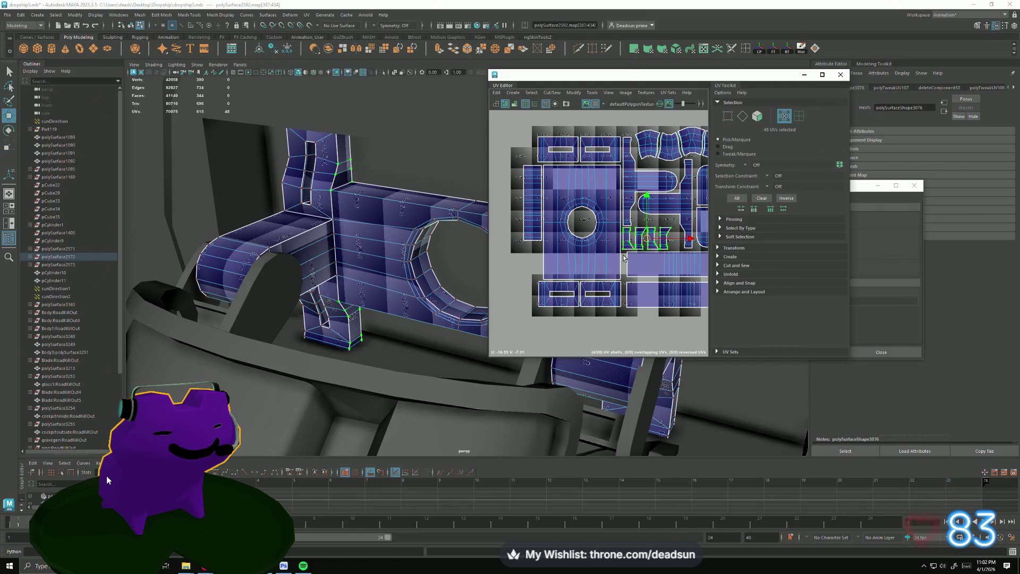
pyautogui.scroll(-3, 647, 239)
pyautogui.scroll(-3, 630, 231)
pyautogui.scroll(2, 604, 214)
# - Bring the shell above the layout down, rotate it 90° upright and slide it against the left column
pyautogui.click(649, 180)
pyautogui.moveTo(649, 180); pyautogui.dragTo(523, 303)
pyautogui.keyDown('alt'); pyautogui.moveTo(533, 327); pyautogui.dragTo(569, 316, button='middle'); pyautogui.keyUp('alt')
pyautogui.scroll(2, 569, 316)
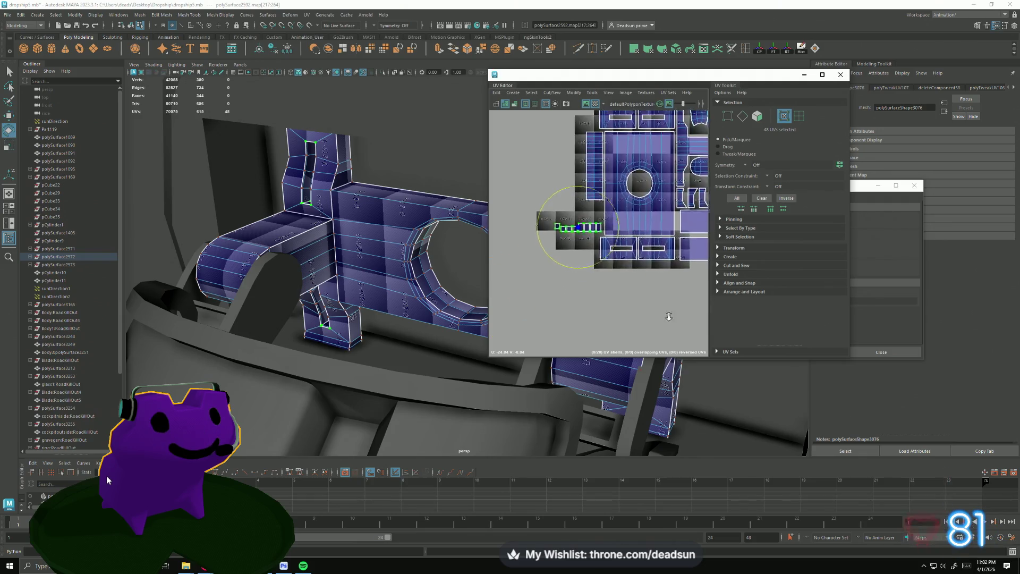
pyautogui.scroll(2, 589, 327)
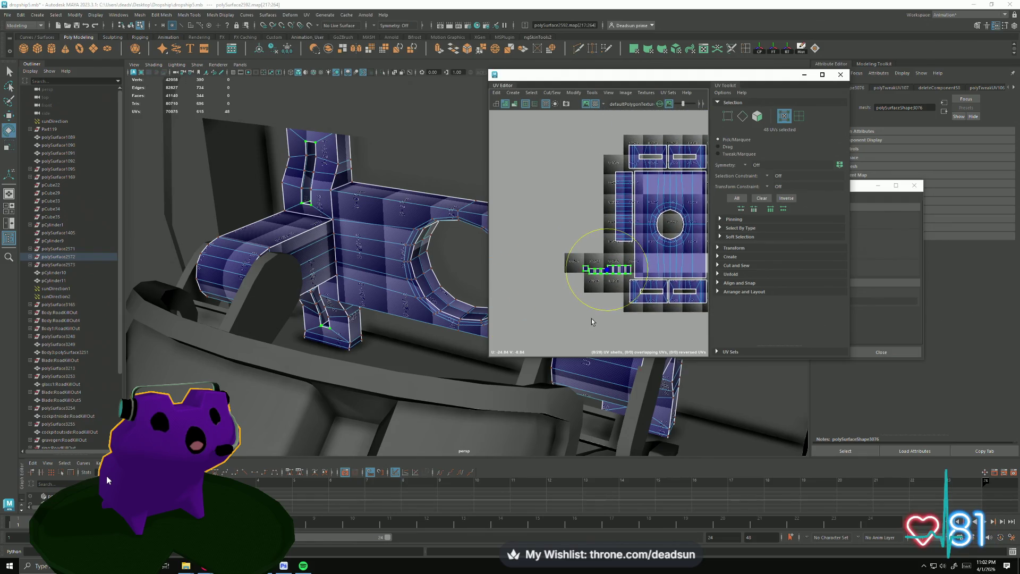
pyautogui.hotkey('ctrl', 'alt', 'Right')
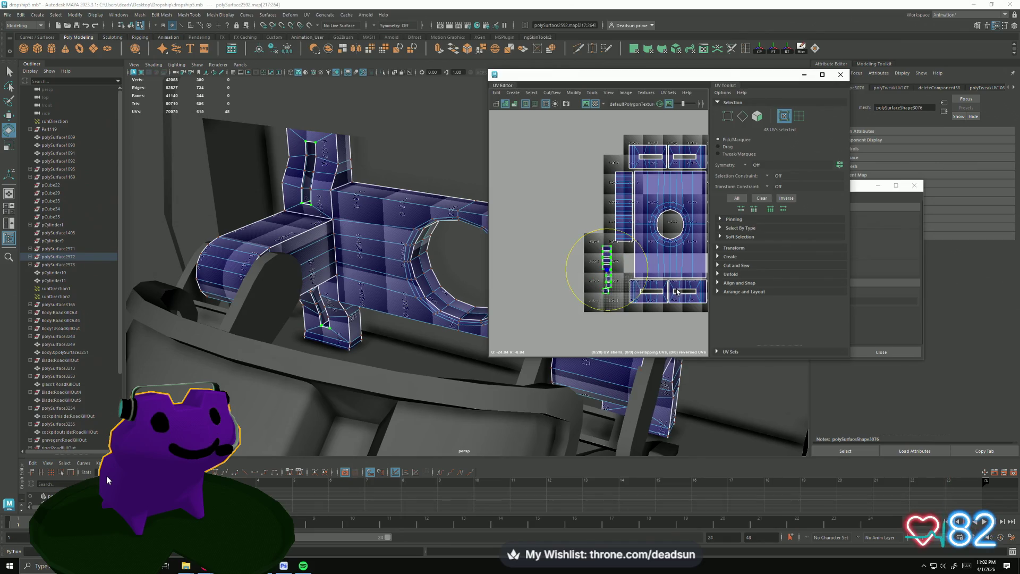
pyautogui.press('w')
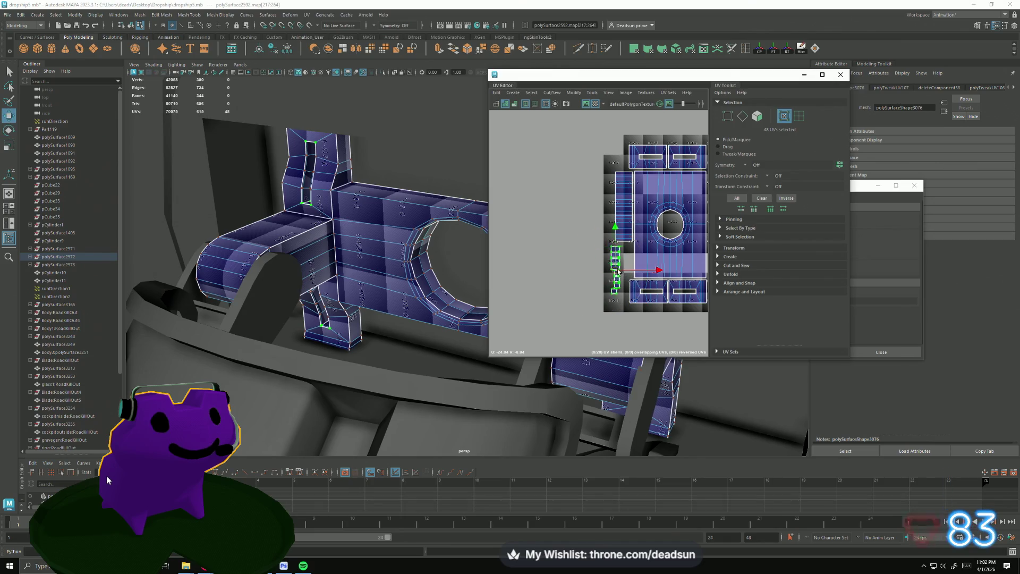
pyautogui.moveTo(608, 271); pyautogui.dragTo(627, 267)
pyautogui.scroll(4, 639, 323)
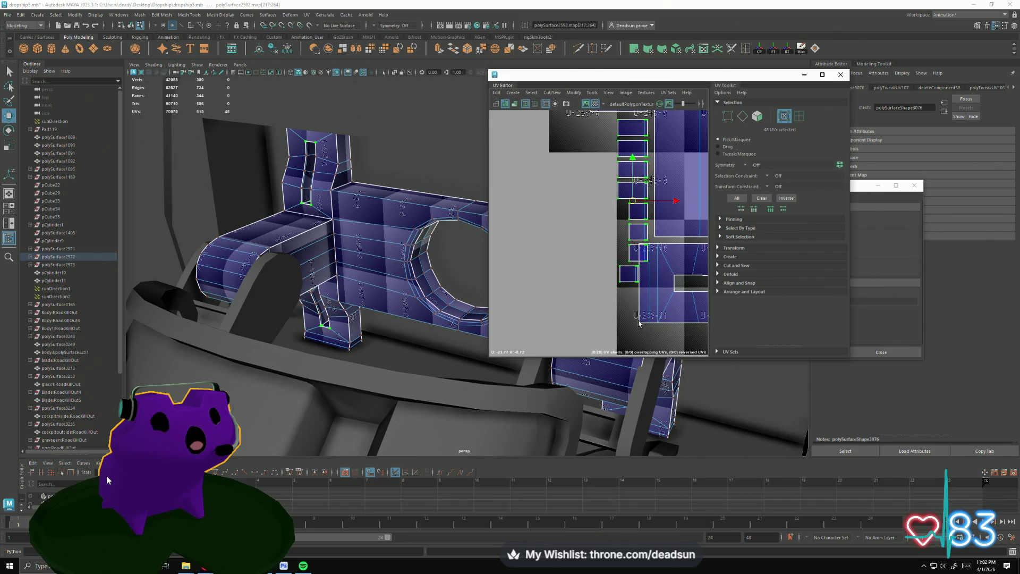
pyautogui.scroll(2, 640, 257)
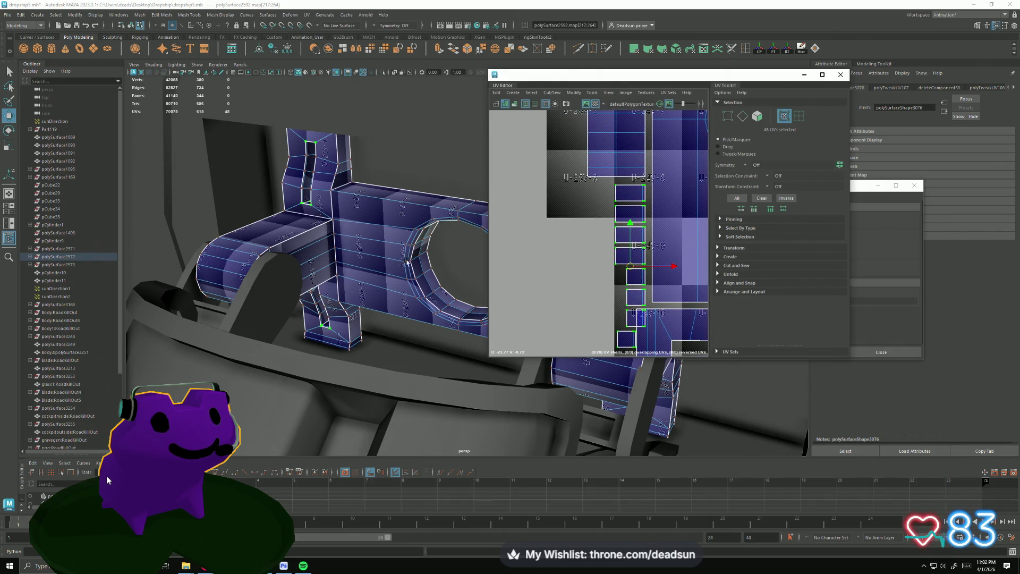
pyautogui.scroll(-3, 596, 232)
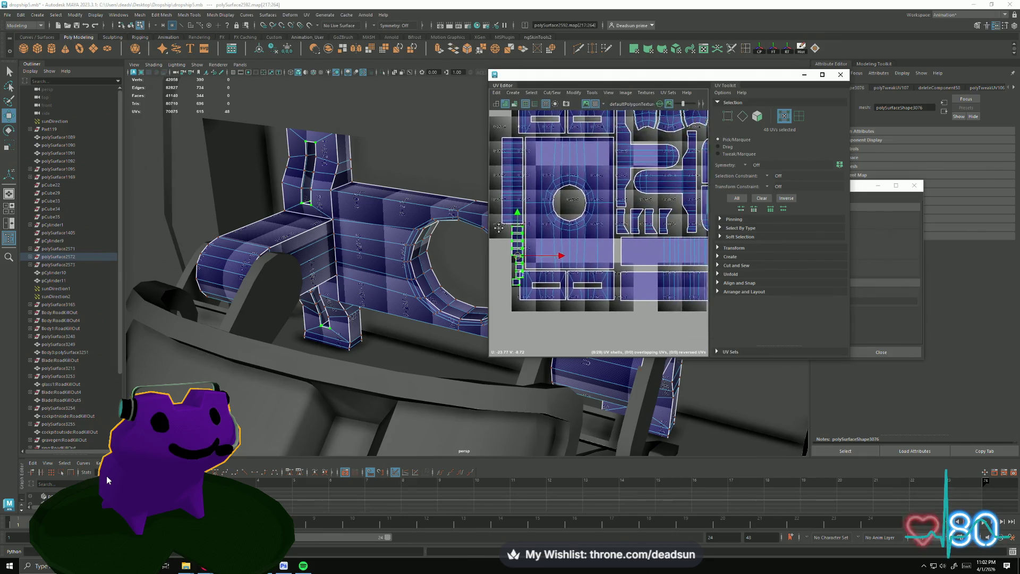
pyautogui.moveTo(597, 233)
pyautogui.keyDown('alt'); pyautogui.mouseDown(button='middle')
pyautogui.moveTo(532, 227)
pyautogui.moveTo(494, 239)
pyautogui.mouseUp(button='middle'); pyautogui.keyUp('alt')
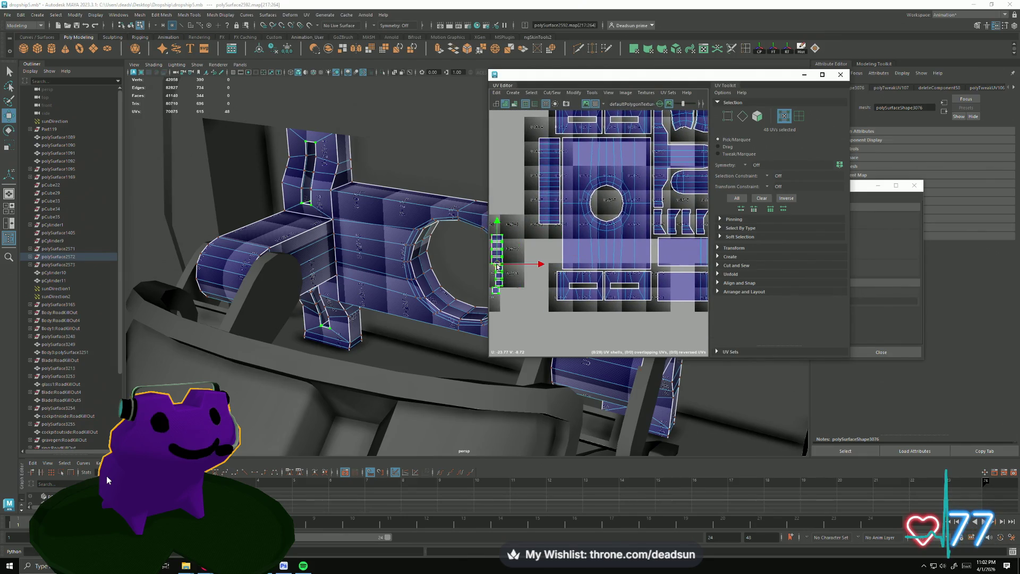
pyautogui.scroll(-2, 573, 284)
pyautogui.scroll(1, 574, 284)
# - Orbit to the part's inner wall and select an edge on it
pyautogui.moveTo(361, 213)
pyautogui.keyDown('alt'); pyautogui.mouseDown()
pyautogui.moveTo(411, 319)
pyautogui.moveTo(435, 296)
pyautogui.mouseUp(); pyautogui.keyUp('alt')
pyautogui.moveTo(434, 296); pyautogui.dragTo(434, 255, button='right')
pyautogui.click(434, 276)
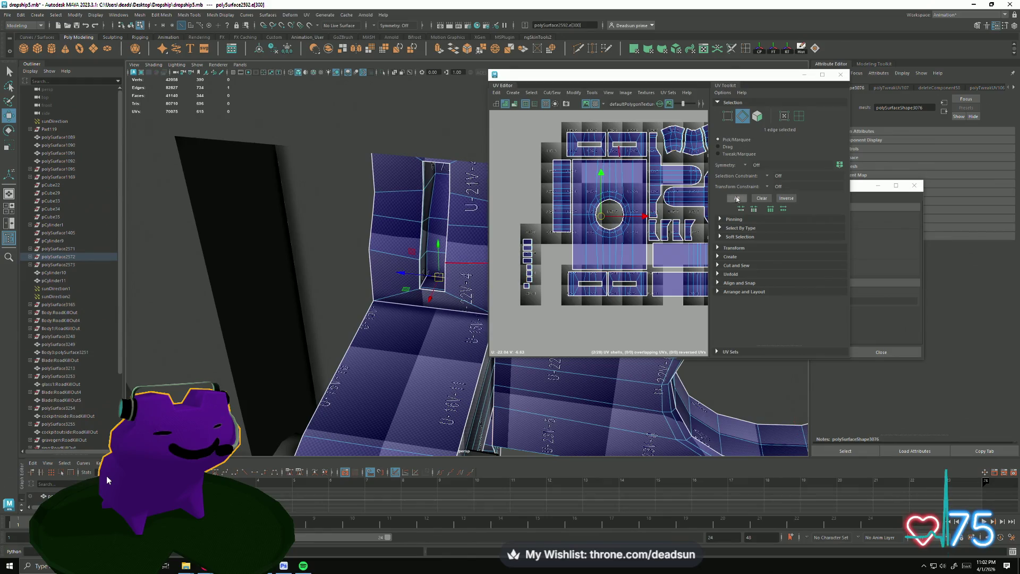
pyautogui.scroll(3, 662, 216)
pyautogui.scroll(2, 664, 211)
pyautogui.scroll(2, 664, 209)
# - Move and Sew the selected seam edges, repeating the sew on the following seams
pyautogui.keyDown('shift'); pyautogui.click(656, 193); pyautogui.keyUp('shift')
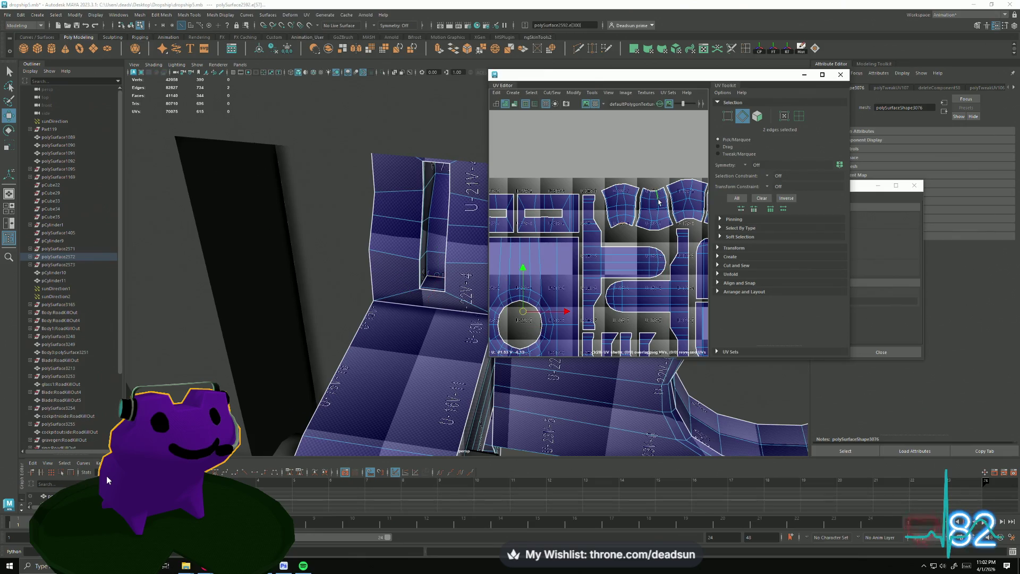
pyautogui.keyDown('shift'); pyautogui.click(692, 222); pyautogui.keyUp('shift')
pyautogui.keyDown('alt'); pyautogui.moveTo(691, 223); pyautogui.dragTo(620, 218, button='middle'); pyautogui.keyUp('alt')
pyautogui.click(552, 93)
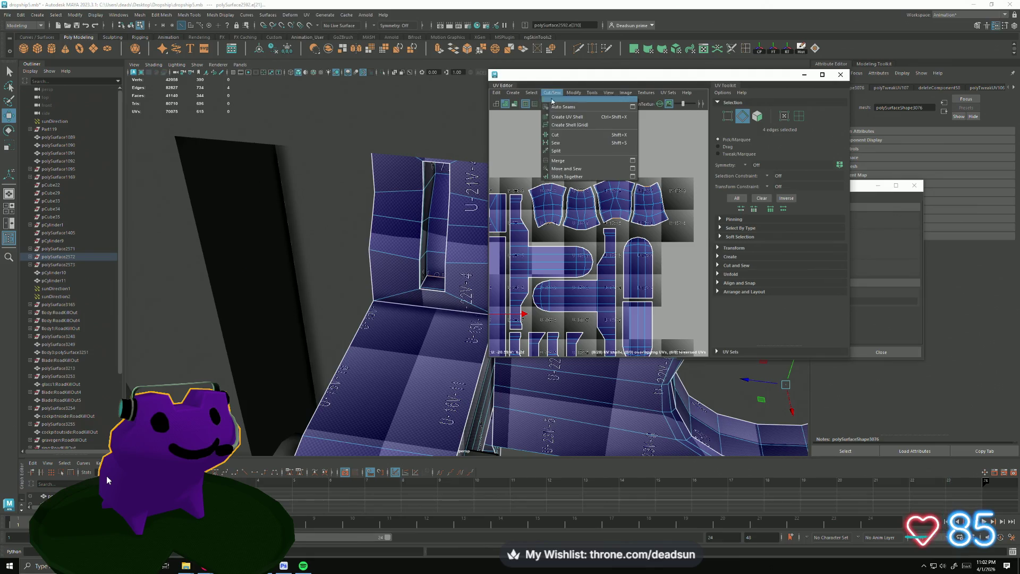
pyautogui.click(565, 168)
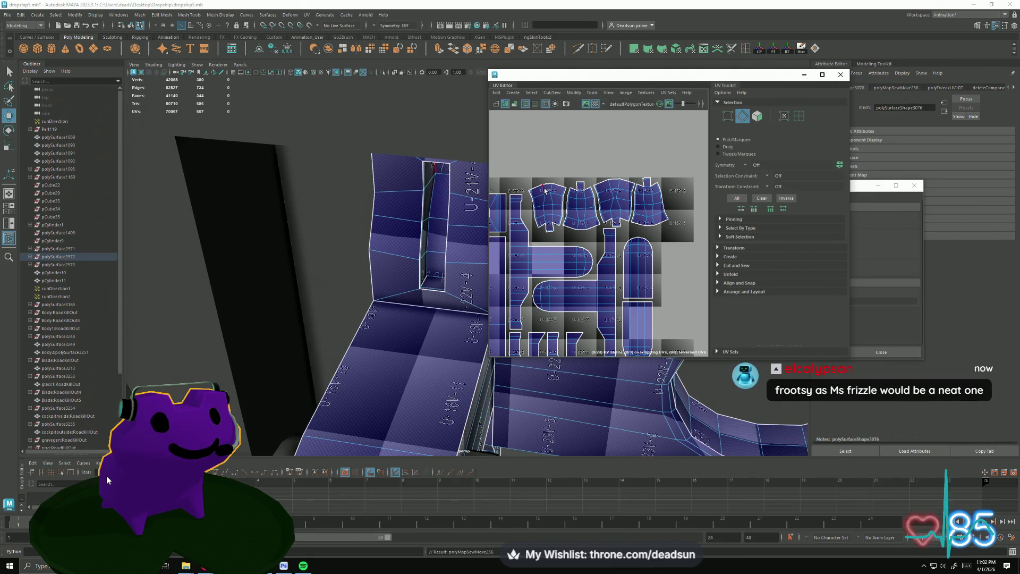
pyautogui.press('g')
pyautogui.click(619, 182)
pyautogui.press('g')
pyautogui.click(575, 236)
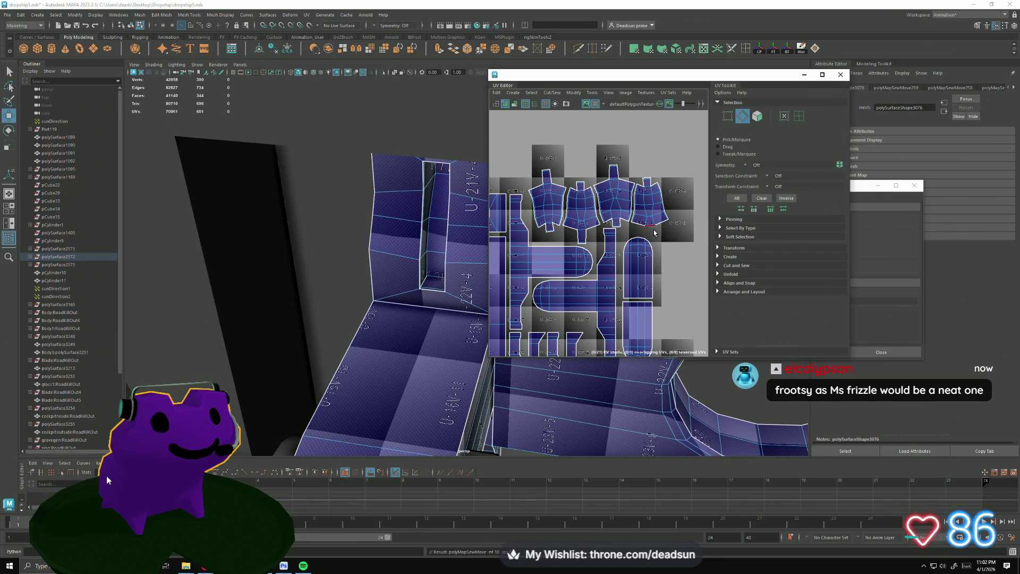
pyautogui.scroll(-2, 618, 257)
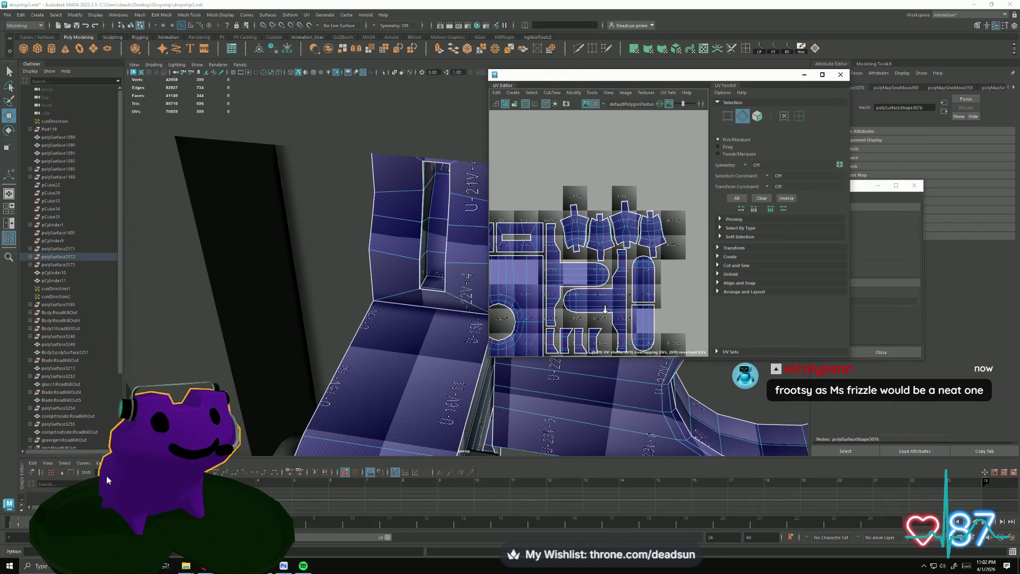
# - Shift the sewn shells right and move the capsule, vest-shaped and other shells down into place
pyautogui.click(653, 220)
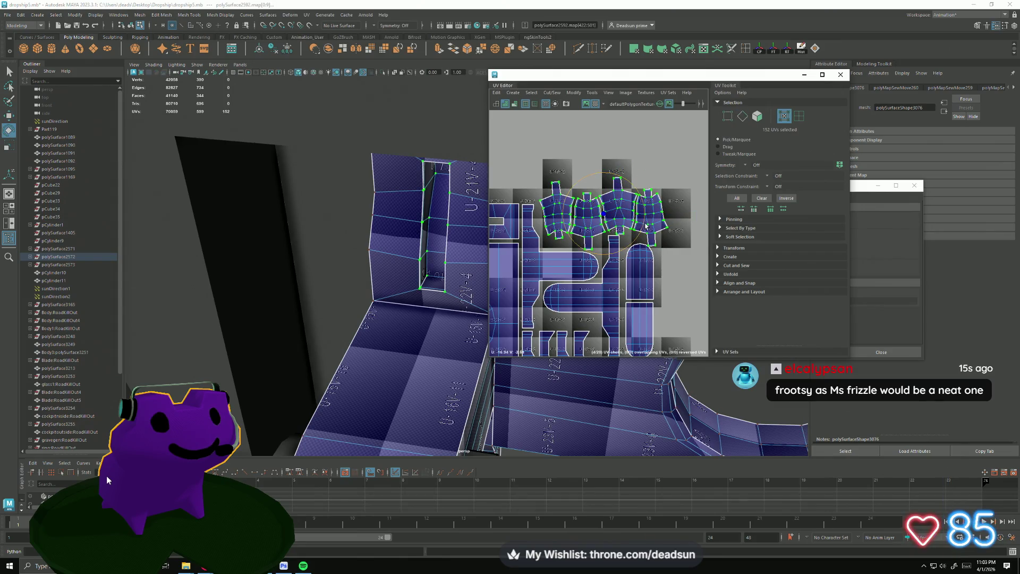
pyautogui.press('e')
pyautogui.press('w')
pyautogui.moveTo(600, 211); pyautogui.dragTo(611, 214)
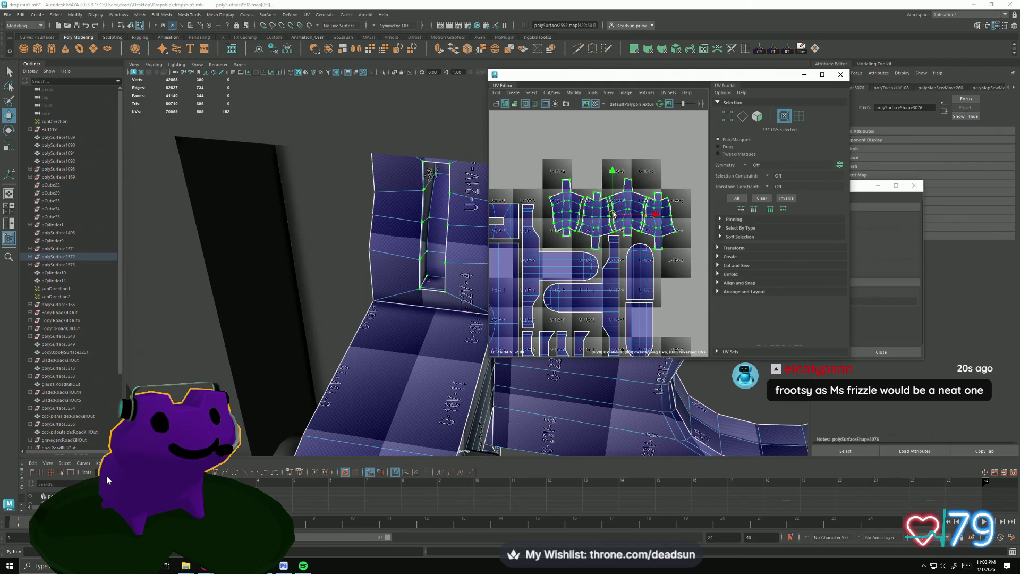
pyautogui.scroll(-1, 614, 214)
pyautogui.scroll(-2, 597, 214)
pyautogui.scroll(-1, 582, 213)
pyautogui.scroll(-1, 569, 214)
pyautogui.scroll(2, 570, 214)
pyautogui.scroll(2, 598, 228)
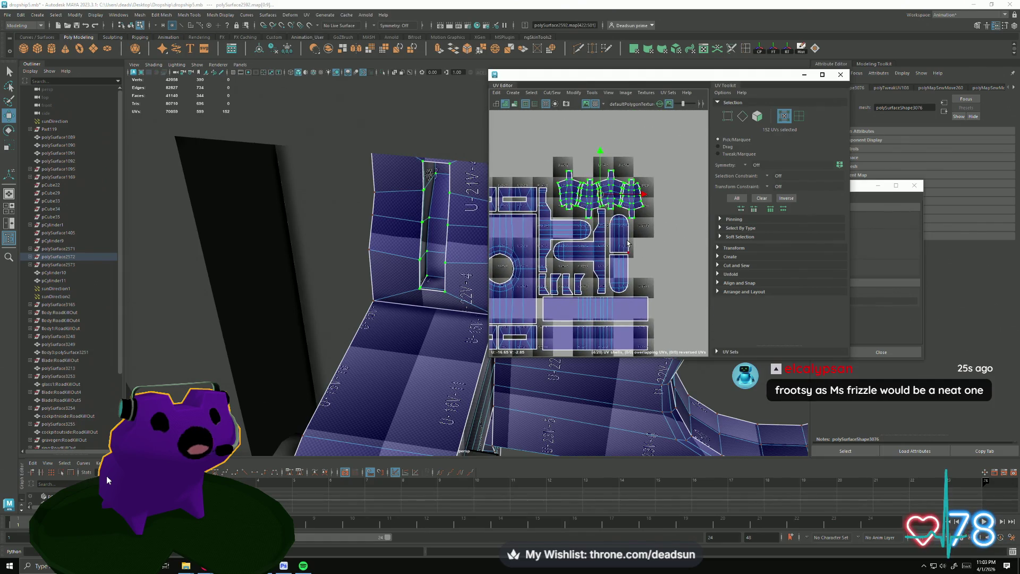
pyautogui.click(621, 263)
pyautogui.moveTo(625, 276)
pyautogui.mouseDown()
pyautogui.moveTo(627, 200)
pyautogui.moveTo(620, 275)
pyautogui.mouseUp()
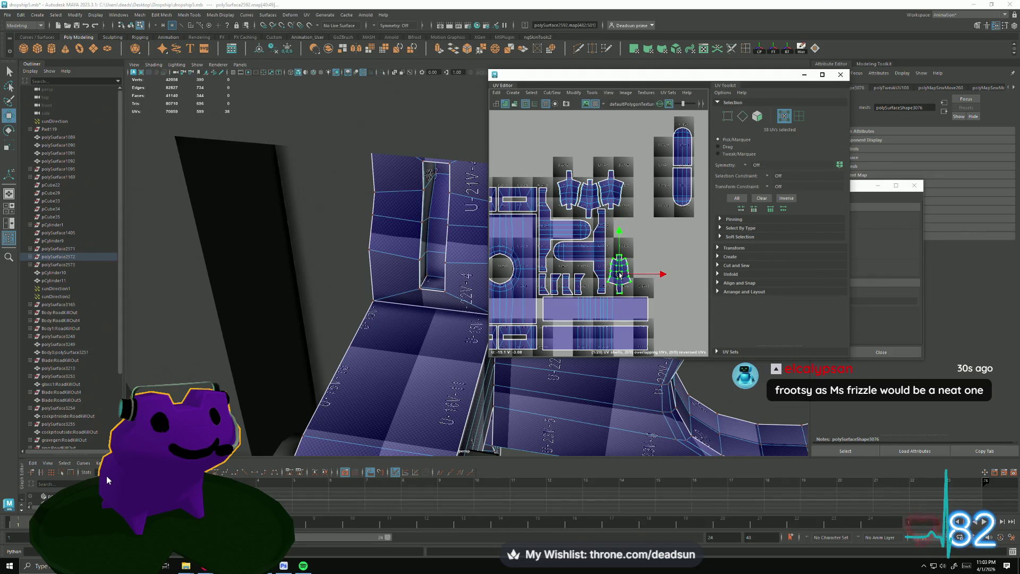
pyautogui.moveTo(617, 194)
pyautogui.mouseDown()
pyautogui.moveTo(647, 193)
pyautogui.moveTo(642, 266)
pyautogui.mouseUp()
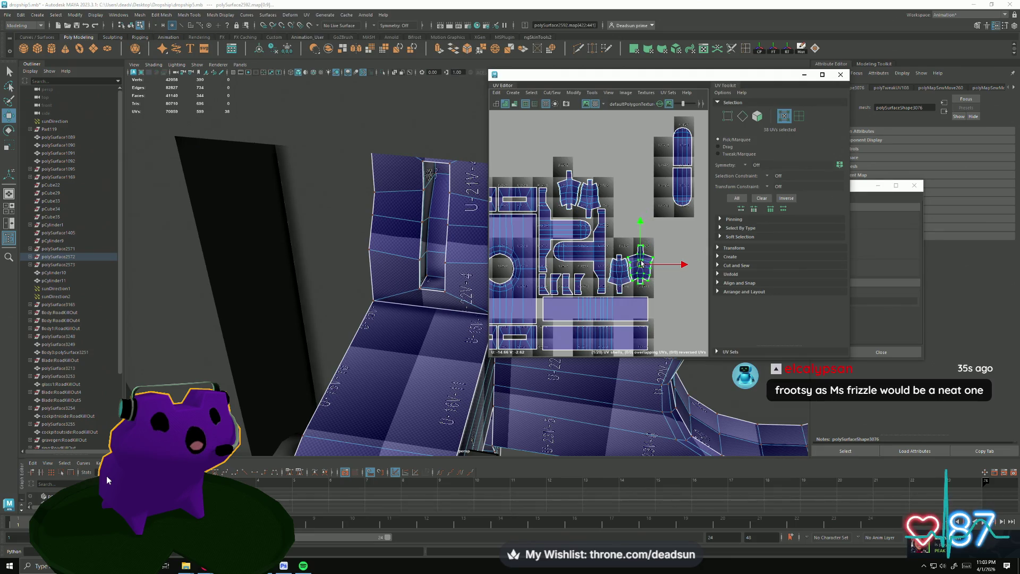
pyautogui.moveTo(588, 199)
pyautogui.mouseDown()
pyautogui.moveTo(608, 196)
pyautogui.moveTo(618, 231)
pyautogui.mouseUp()
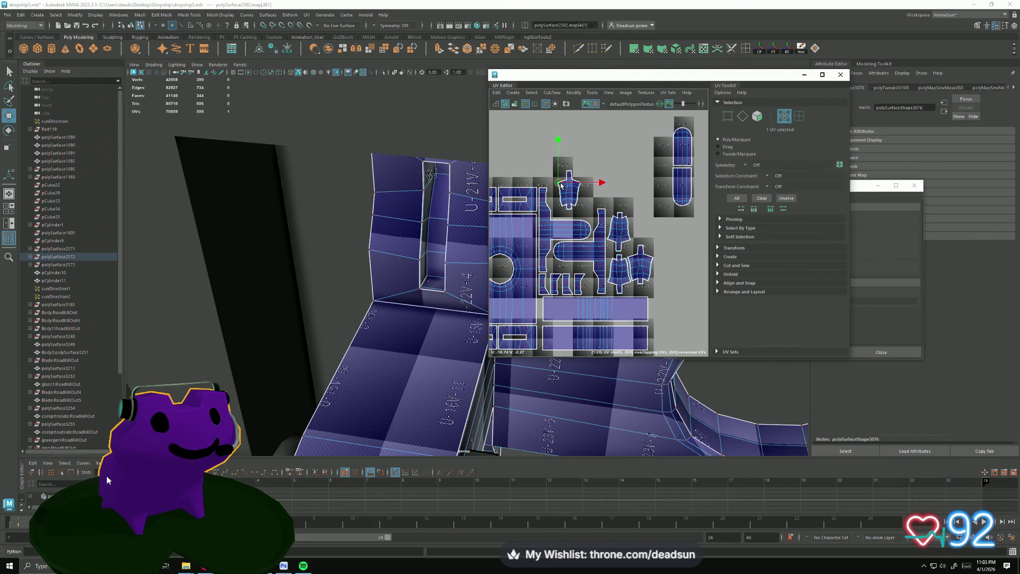
pyautogui.moveTo(572, 190)
pyautogui.mouseDown()
pyautogui.moveTo(618, 201)
pyautogui.moveTo(645, 224)
pyautogui.mouseUp()
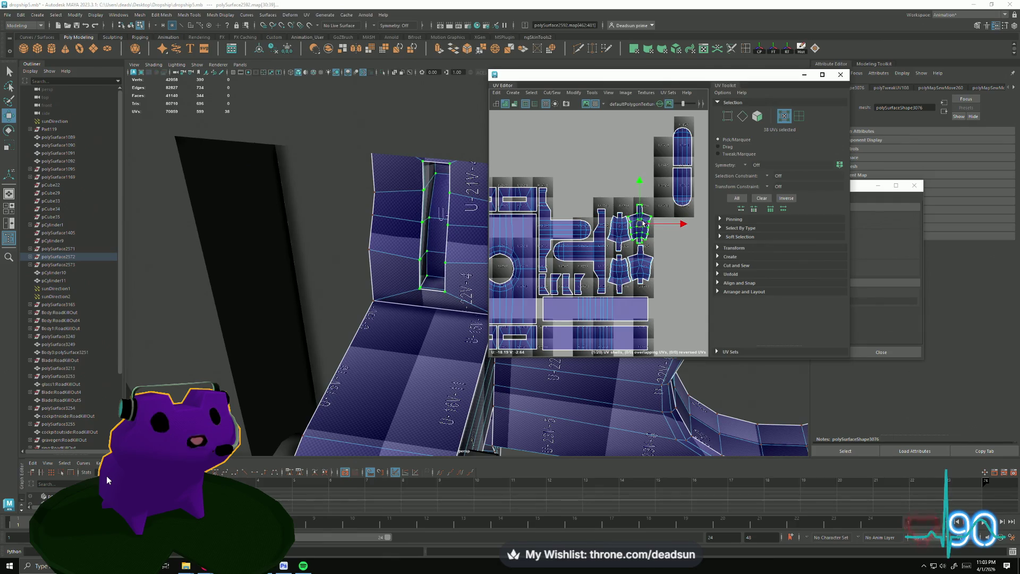
# - Rotate the whole capsule shell to lie horizontally and select the left capsule shell
pyautogui.press('e')
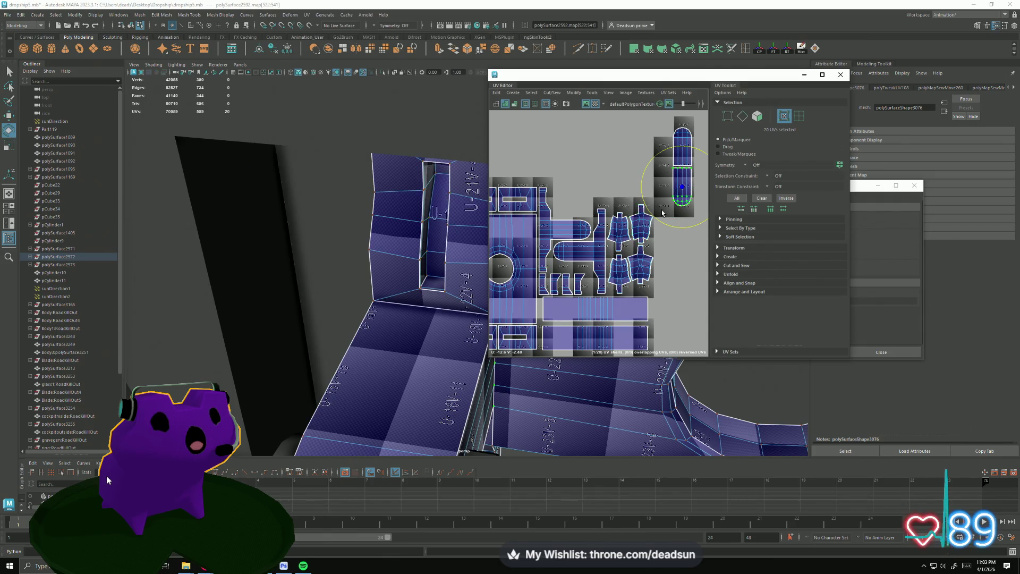
pyautogui.doubleClick(682, 138)
pyautogui.moveTo(663, 212)
pyautogui.mouseDown()
pyautogui.moveTo(707, 193)
pyautogui.moveTo(592, 198)
pyautogui.mouseUp()
pyautogui.press('w')
pyautogui.scroll(-2, 590, 227)
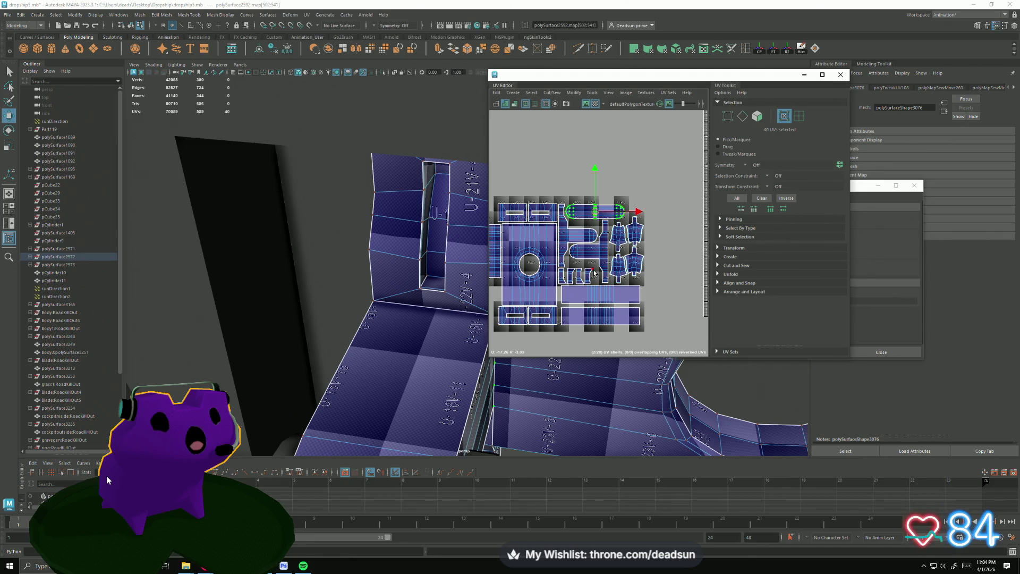
pyautogui.scroll(1, 594, 273)
pyautogui.scroll(1, 593, 267)
pyautogui.scroll(1, 591, 257)
pyautogui.scroll(1, 591, 250)
pyautogui.click(590, 251)
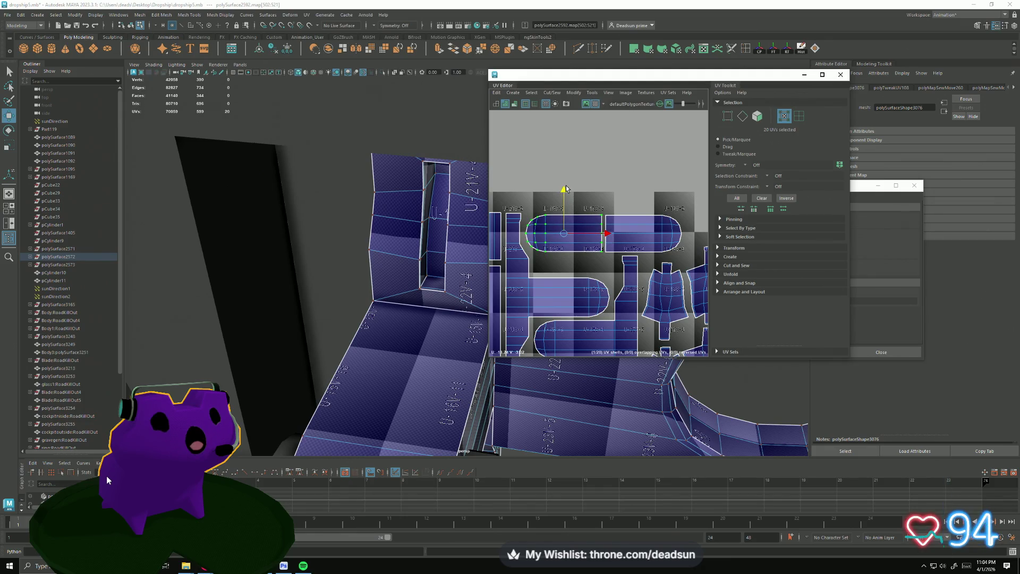
# - Scale the left capsule shell wider, then select the T-shaped shell
pyautogui.press('r')
pyautogui.moveTo(603, 234); pyautogui.dragTo(612, 235)
pyautogui.press('w')
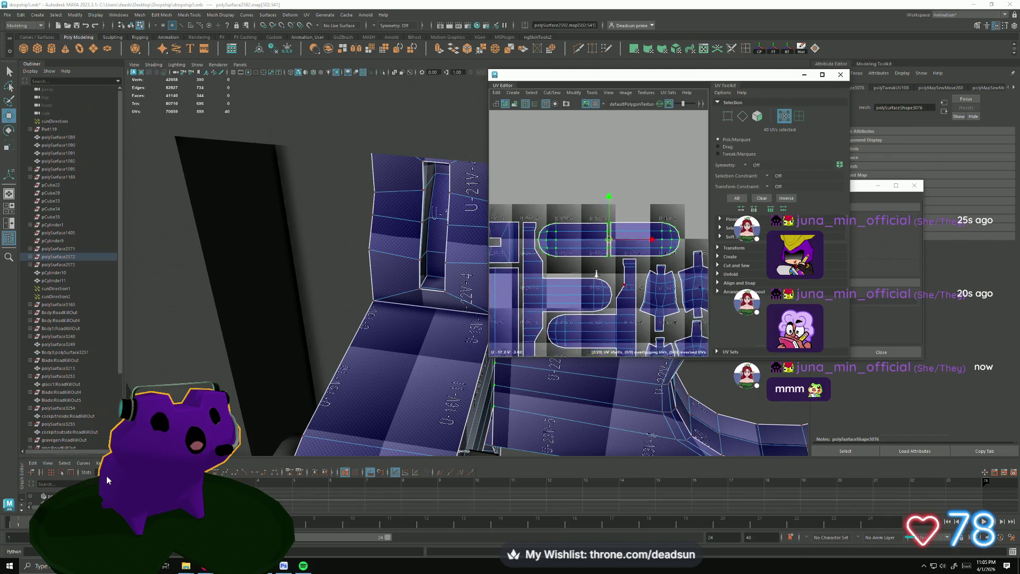
pyautogui.scroll(-5, 598, 270)
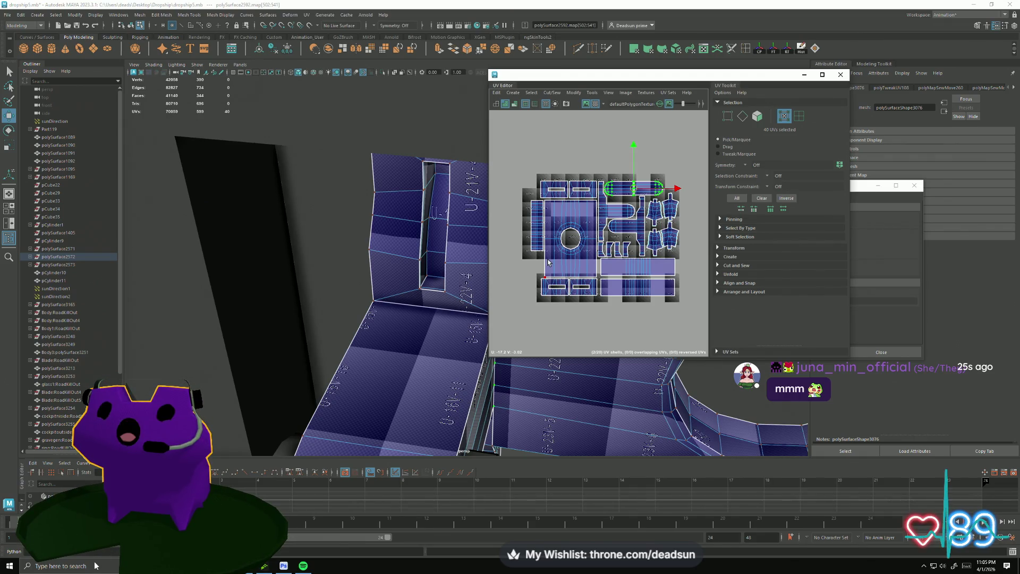
pyautogui.scroll(3, 689, 224)
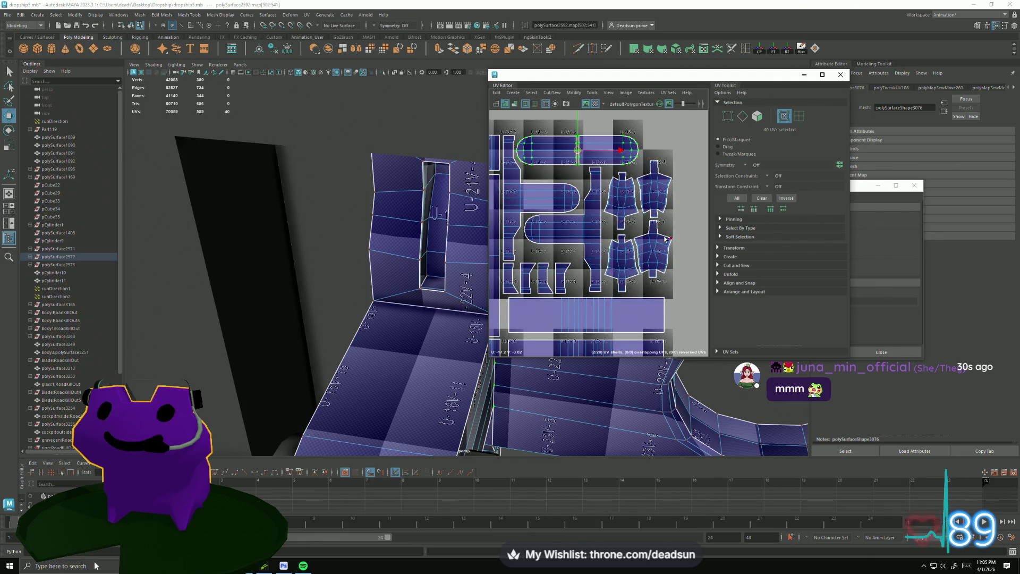
pyautogui.scroll(2, 589, 195)
pyautogui.click(589, 195)
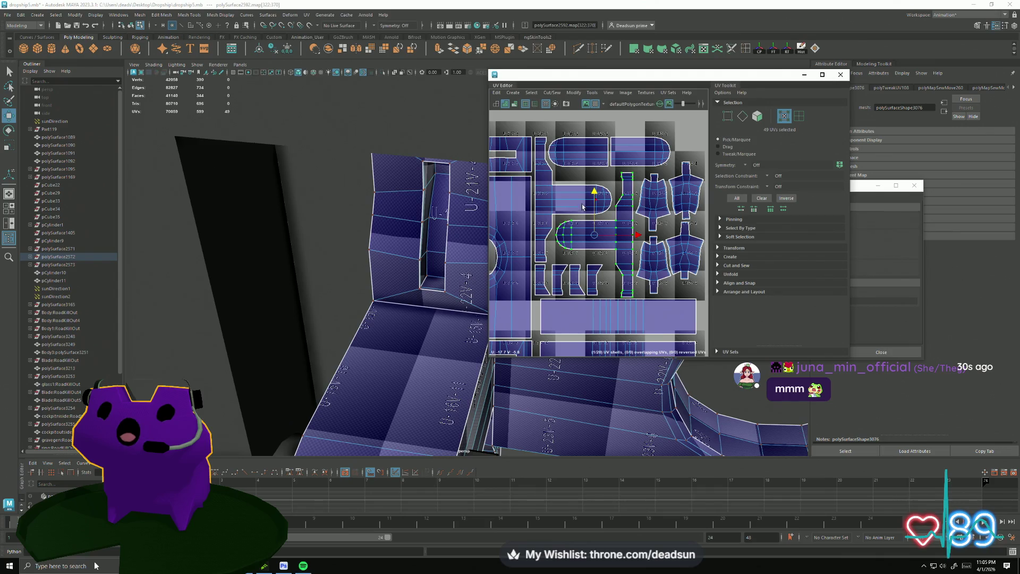
pyautogui.scroll(-3, 585, 209)
pyautogui.scroll(-5, 586, 209)
pyautogui.scroll(-2, 586, 209)
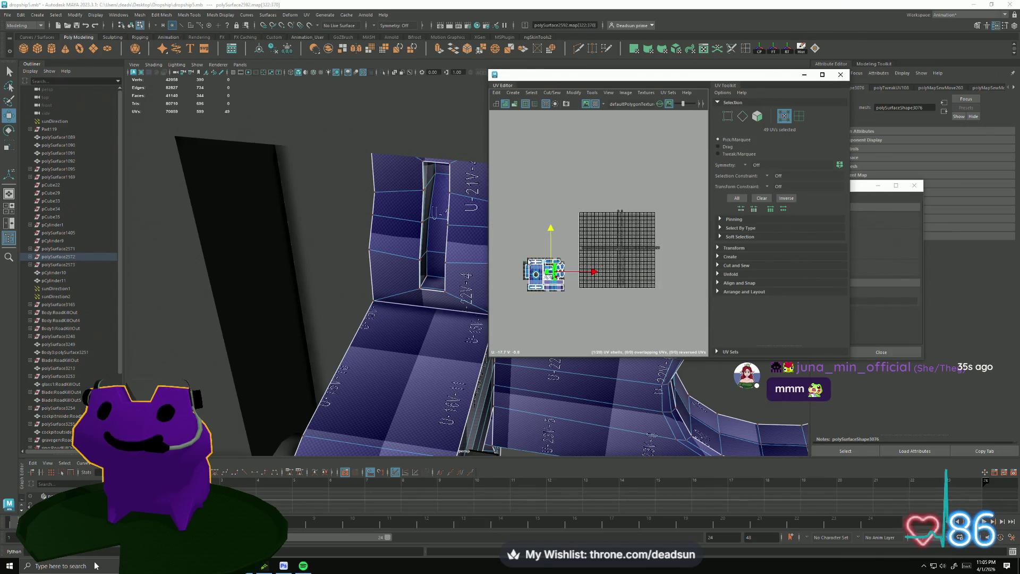
# - Shrink all the UV shells together and move them up and right toward the tile
pyautogui.moveTo(513, 241); pyautogui.dragTo(584, 313)
pyautogui.moveTo(545, 279); pyautogui.dragTo(508, 296)
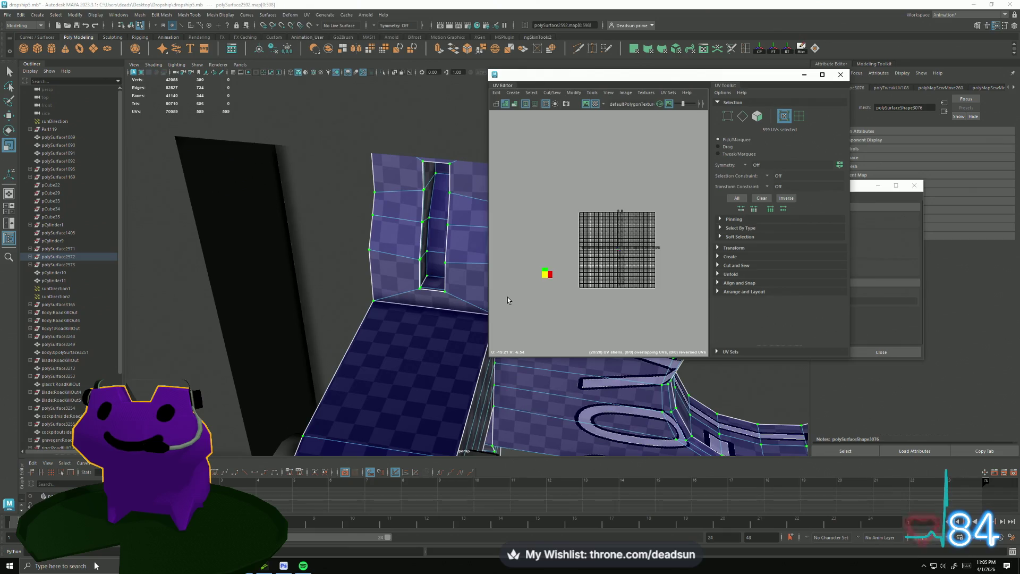
pyautogui.press('w')
pyautogui.moveTo(545, 275); pyautogui.dragTo(649, 208)
pyautogui.keyDown('alt'); pyautogui.moveTo(478, 374); pyautogui.dragTo(324, 308); pyautogui.keyUp('alt')
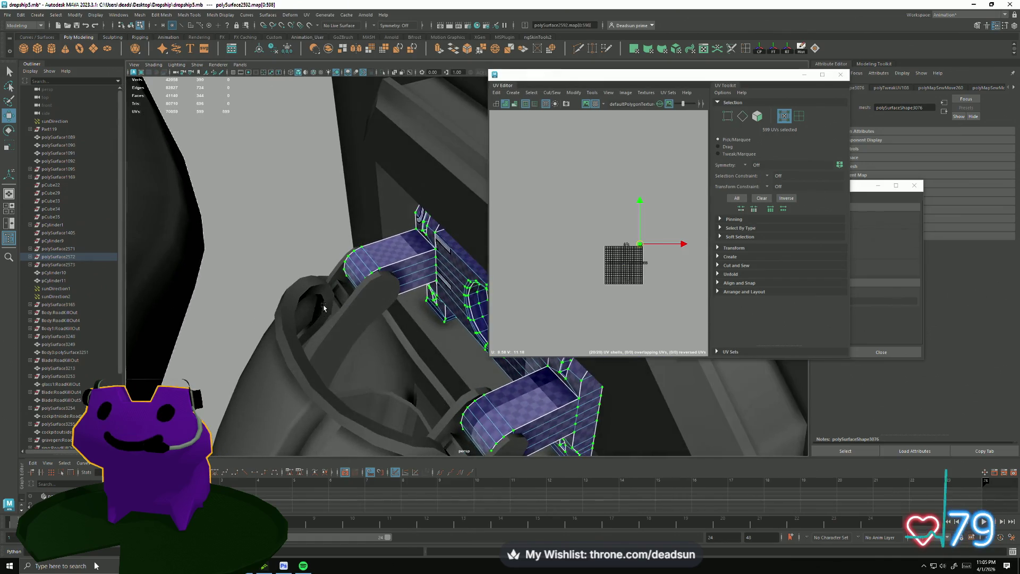
# - Switch to object mode and select the next gun part in the viewport
pyautogui.moveTo(403, 309); pyautogui.dragTo(341, 228, button='right')
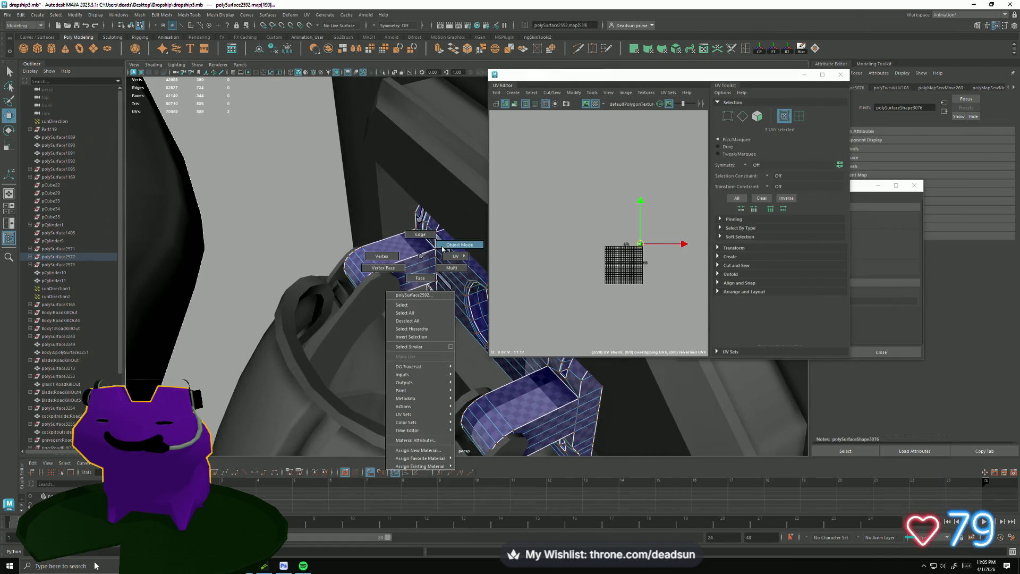
pyautogui.keyDown('alt'); pyautogui.moveTo(341, 229); pyautogui.dragTo(602, 277); pyautogui.keyUp('alt')
pyautogui.scroll(3, 602, 276)
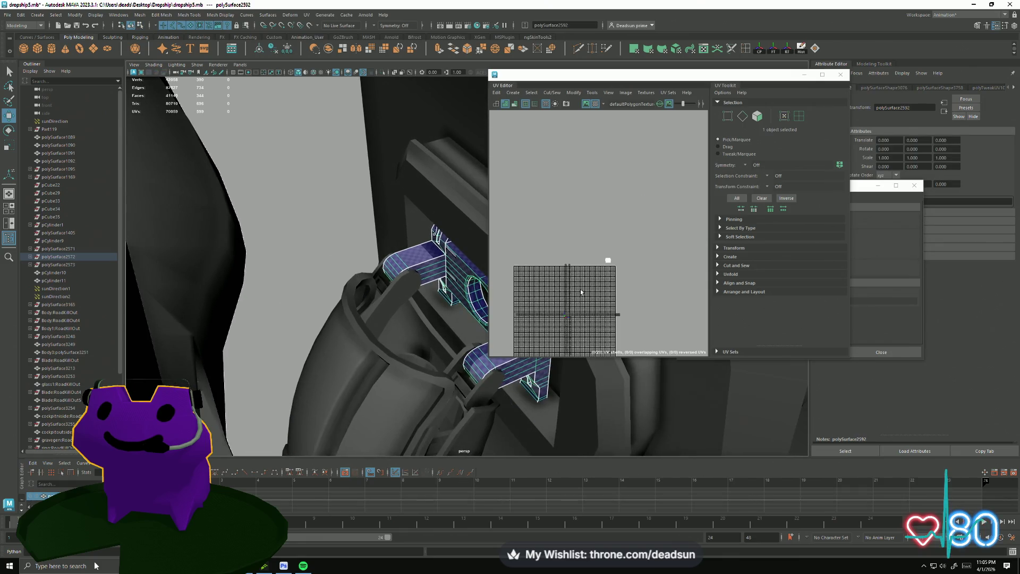
pyautogui.scroll(-5, 570, 301)
pyautogui.click(460, 204)
pyautogui.moveTo(433, 216); pyautogui.dragTo(441, 242, button='right')
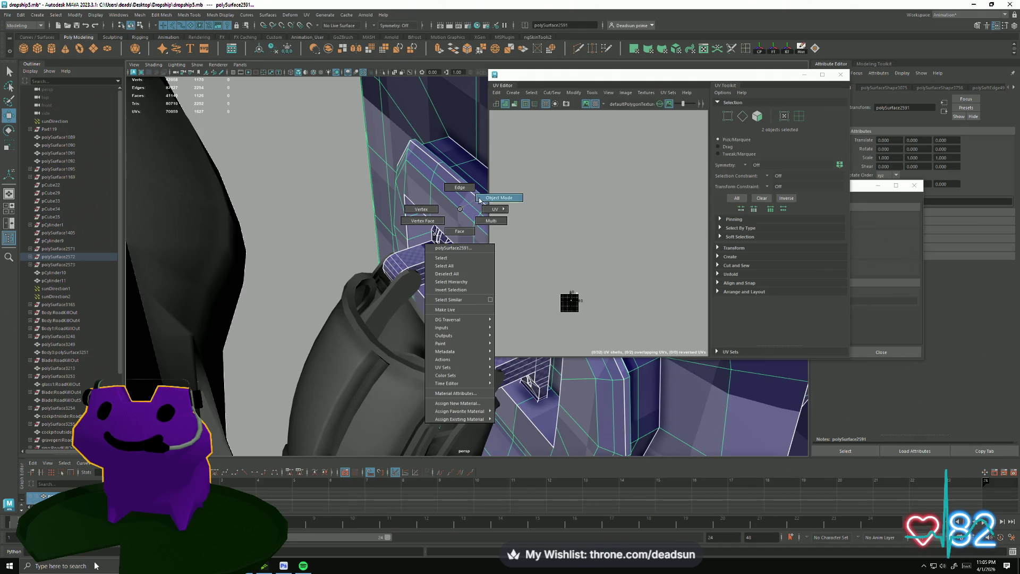
pyautogui.keyDown('shift'); pyautogui.click(411, 268); pyautogui.keyUp('shift')
pyautogui.scroll(5, 550, 267)
pyautogui.scroll(-5, 551, 267)
# - Switch the part to UV selection and select its whole UV shell
pyautogui.moveTo(542, 295); pyautogui.dragTo(569, 296, button='right')
pyautogui.moveTo(525, 277)
pyautogui.mouseDown()
pyautogui.moveTo(568, 316)
pyautogui.moveTo(638, 164)
pyautogui.mouseUp()
pyautogui.doubleClick(543, 298)
pyautogui.keyDown('alt'); pyautogui.moveTo(378, 214); pyautogui.dragTo(627, 157); pyautogui.keyUp('alt')
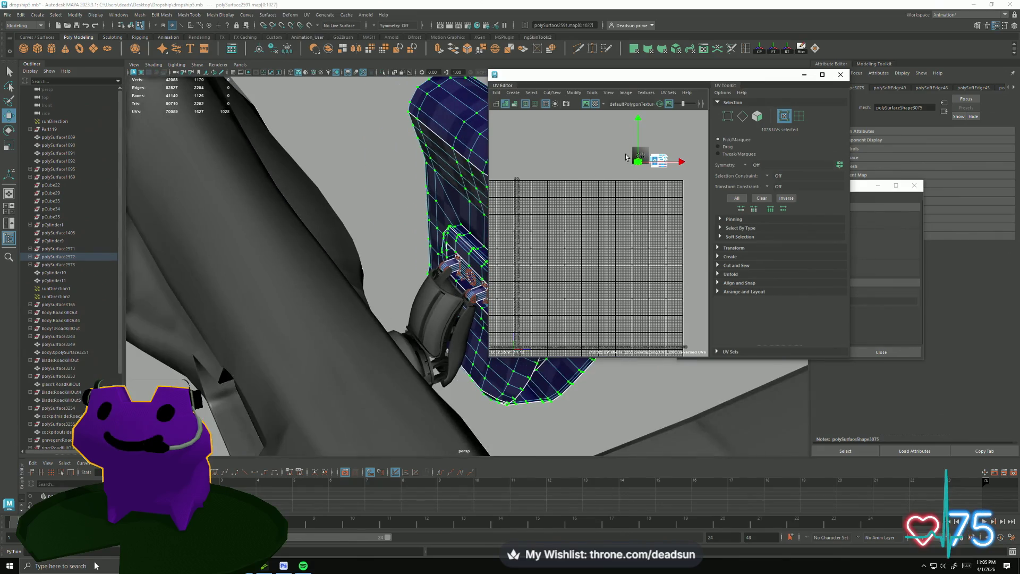
# - Pack the part's UV shells with Ctrl+L, move them into the UDIM tile, then bring up Tentacle
pyautogui.keyDown('alt'); pyautogui.moveTo(425, 231); pyautogui.dragTo(589, 183); pyautogui.keyUp('alt')
pyautogui.scroll(3, 684, 135)
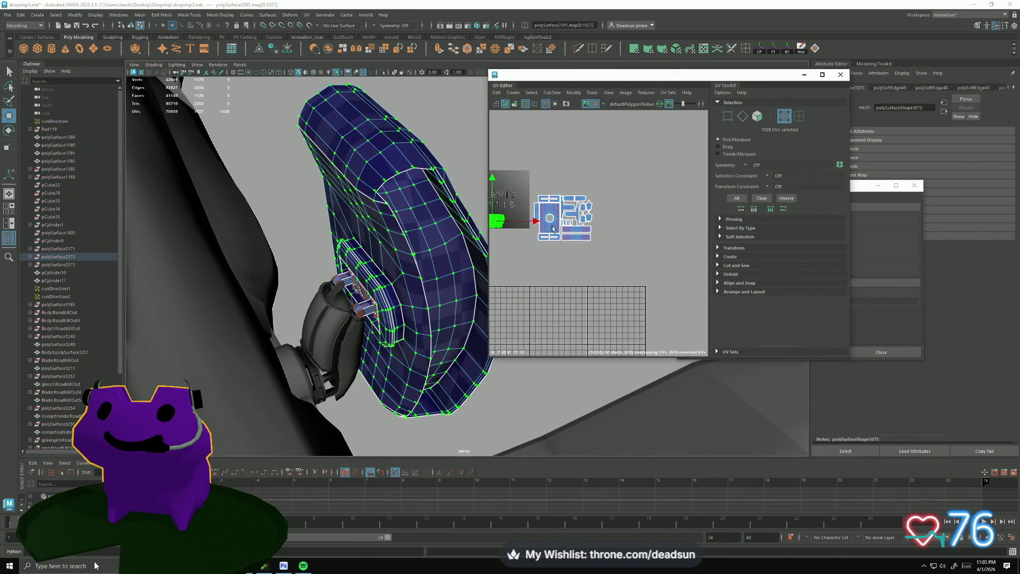
pyautogui.scroll(2, 614, 235)
pyautogui.scroll(2, 615, 235)
pyautogui.scroll(2, 615, 236)
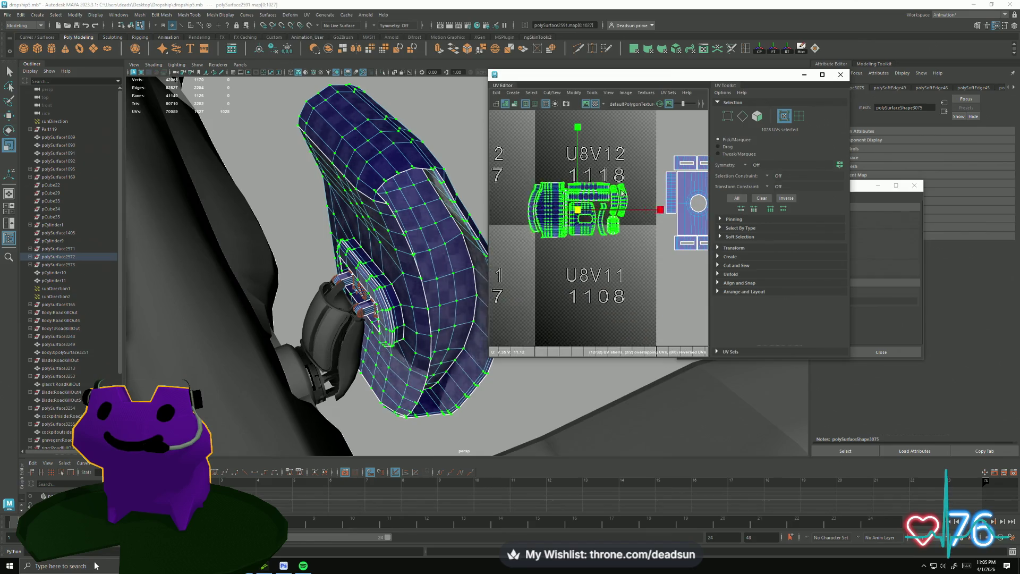
pyautogui.scroll(3, 698, 166)
pyautogui.hotkey('ctrl', 'l')
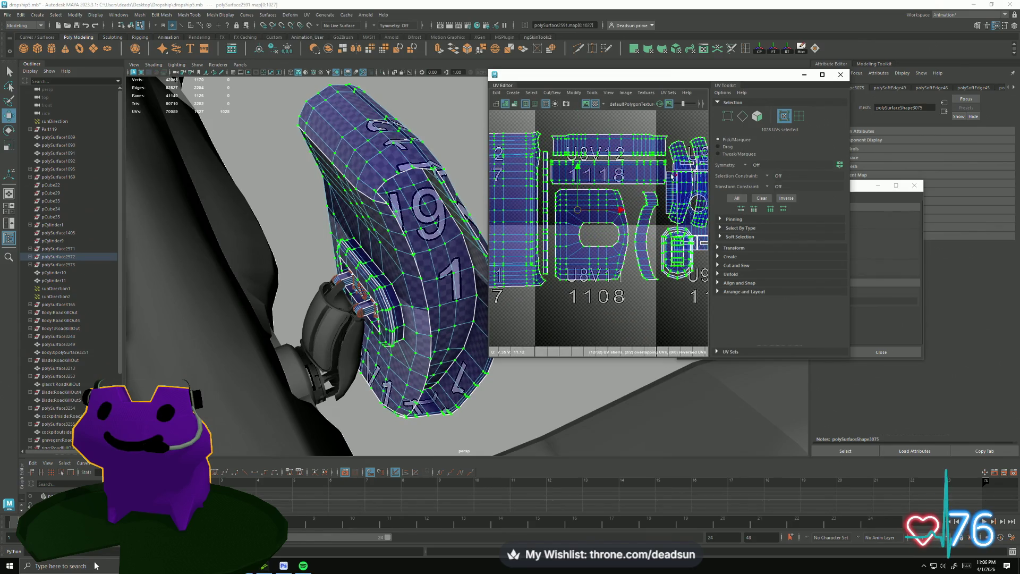
pyautogui.moveTo(574, 208); pyautogui.dragTo(522, 186)
pyautogui.scroll(-2, 522, 186)
pyautogui.scroll(-1, 558, 208)
pyautogui.scroll(-1, 587, 231)
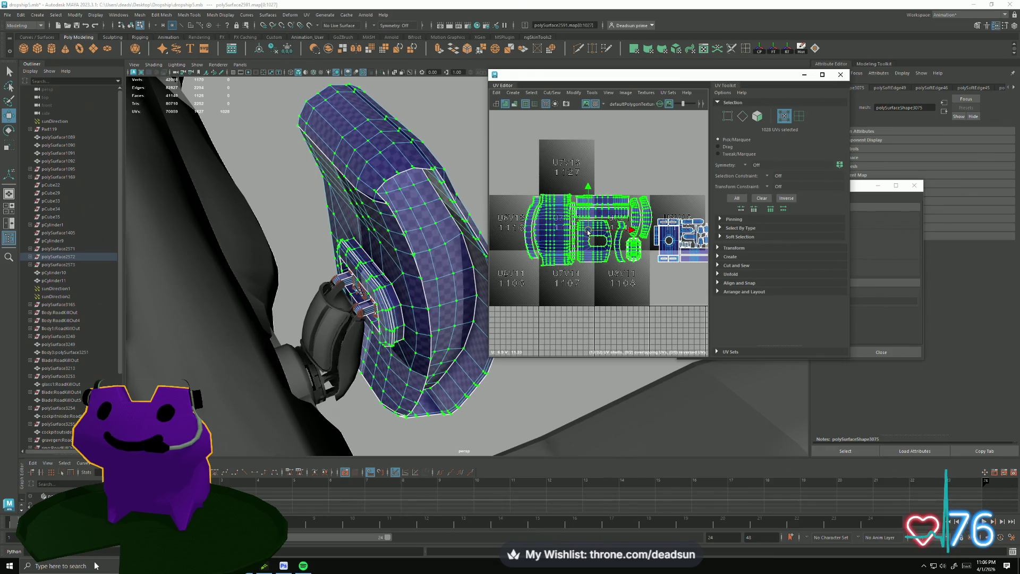
pyautogui.moveTo(328, 292)
pyautogui.keyDown('alt'); pyautogui.mouseDown()
pyautogui.moveTo(393, 343)
pyautogui.moveTo(374, 273)
pyautogui.mouseUp(); pyautogui.keyUp('alt')
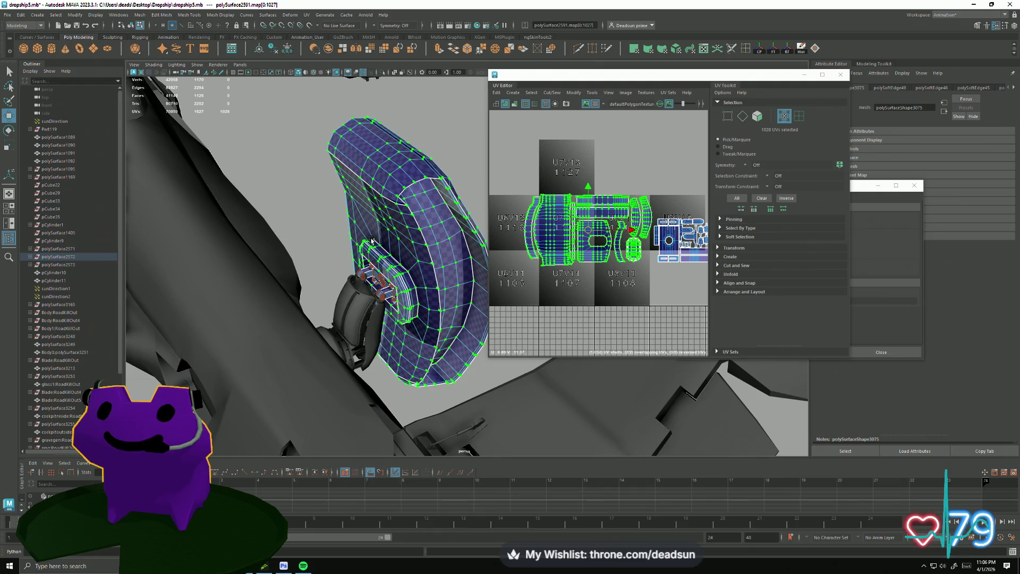
pyautogui.hotkey('alt', 'Tab')
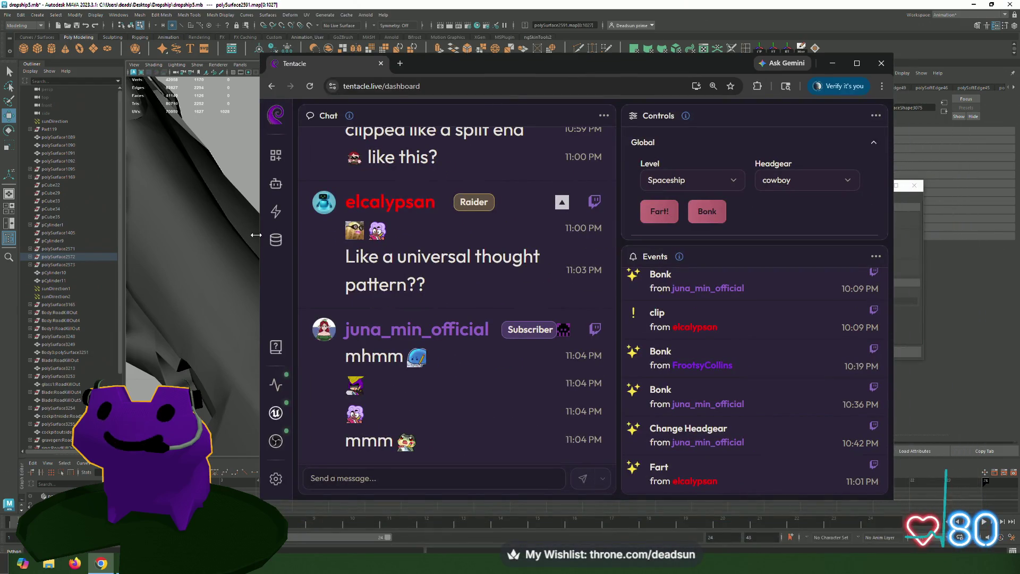
# - Expand the outsiders scheduled message and toggle Send as Announcement on then off
pyautogui.click(272, 188)
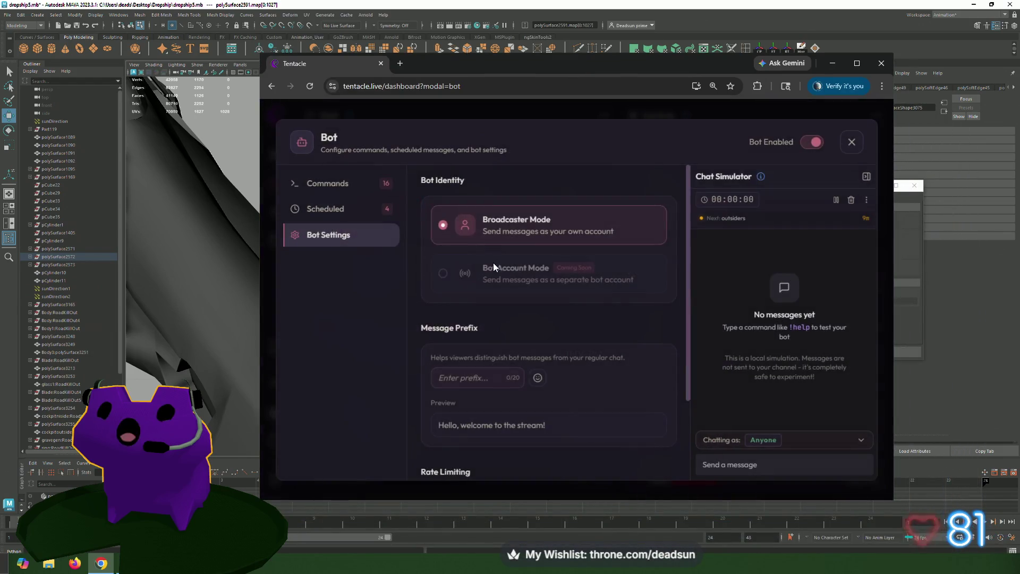
pyautogui.scroll(-3, 471, 266)
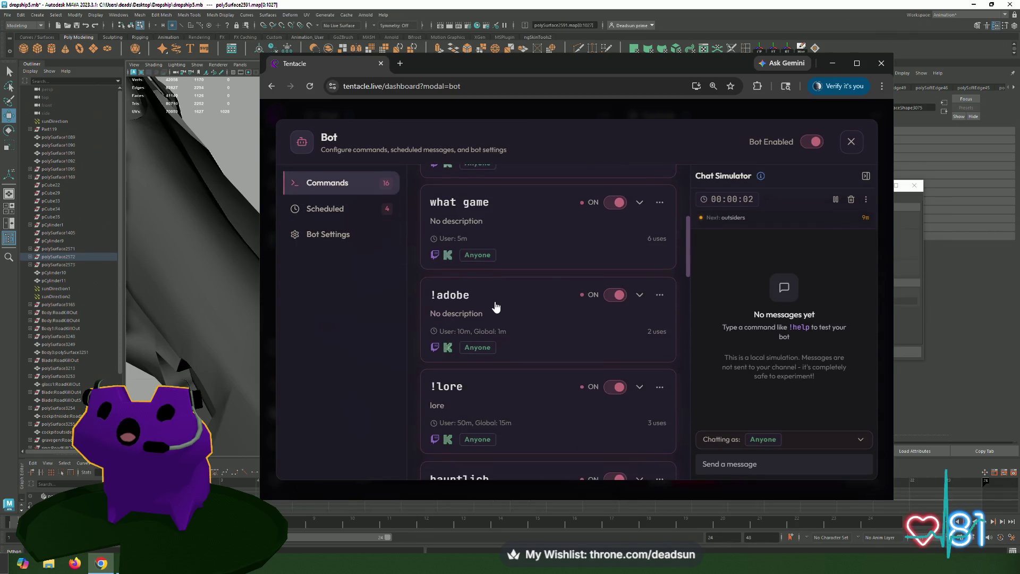
pyautogui.scroll(-3, 494, 303)
pyautogui.scroll(-3, 494, 299)
pyautogui.scroll(5, 486, 279)
pyautogui.scroll(2, 478, 271)
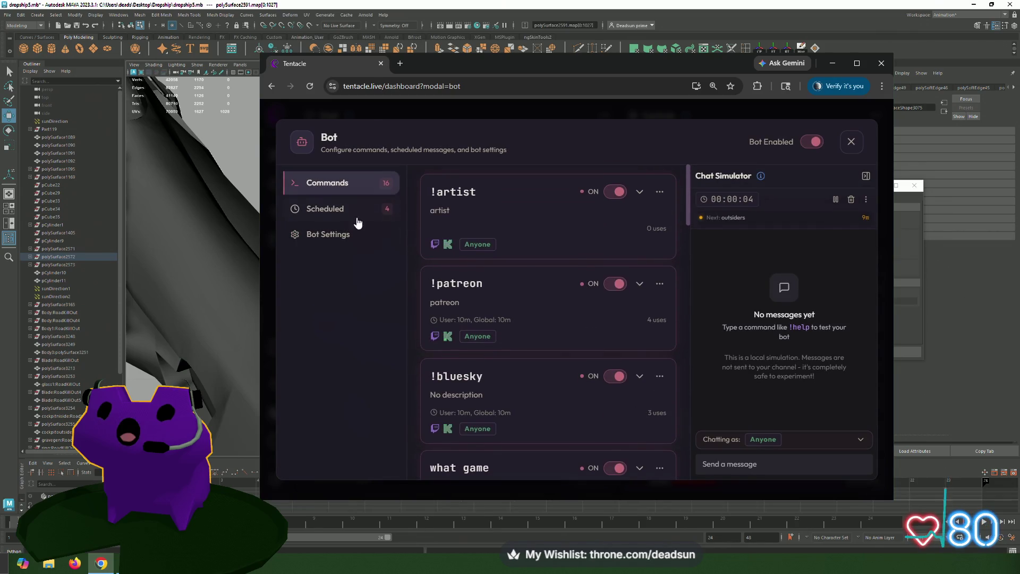
pyautogui.click(320, 209)
pyautogui.scroll(-2, 524, 271)
pyautogui.scroll(-1, 524, 271)
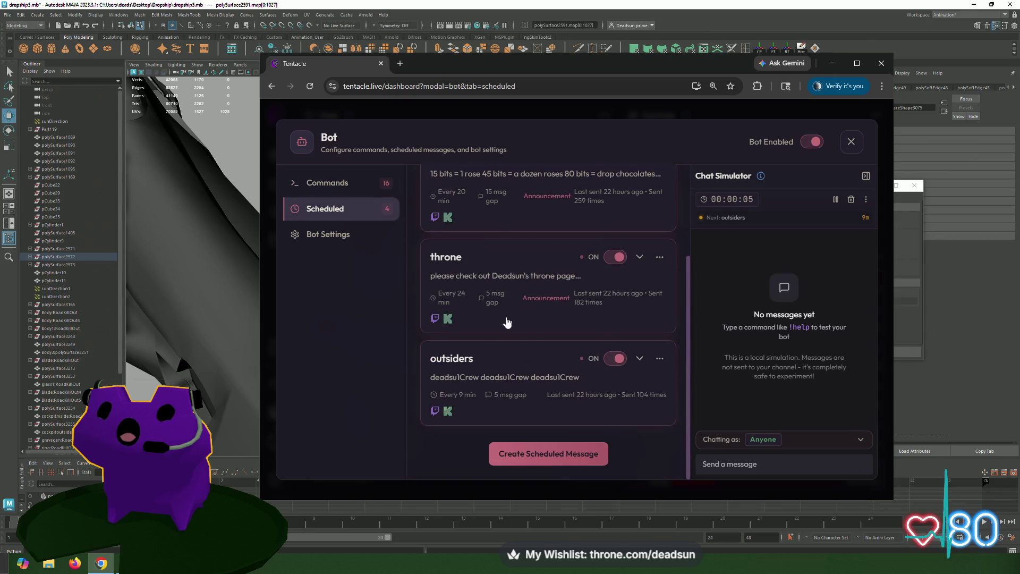
pyautogui.click(465, 363)
pyautogui.scroll(-3, 542, 362)
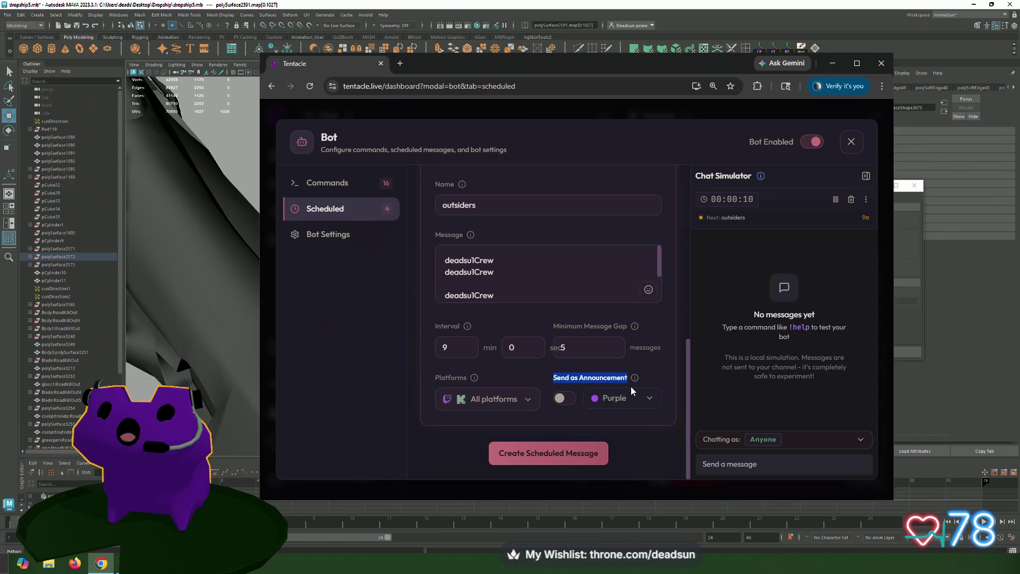
pyautogui.click(564, 401)
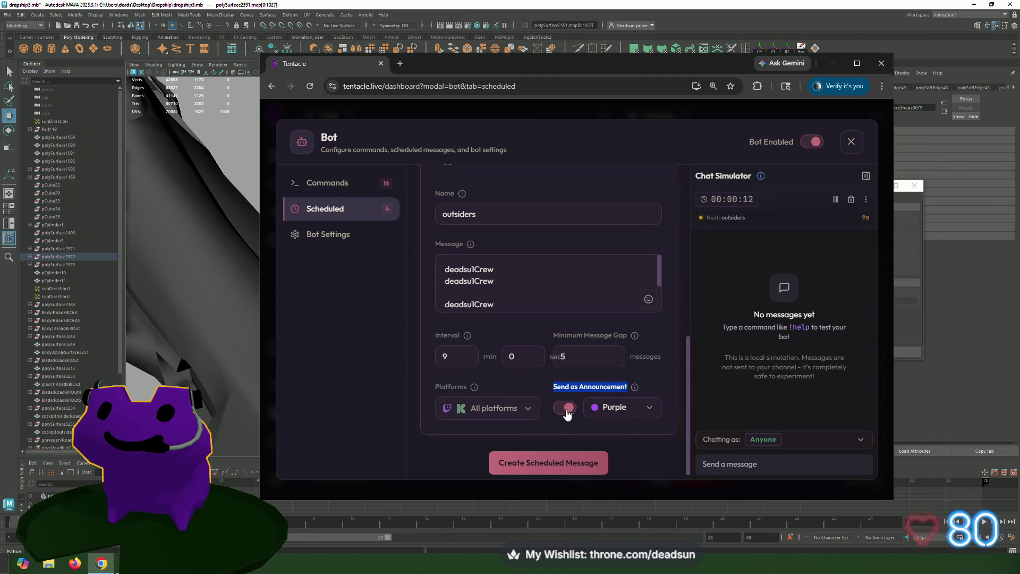
pyautogui.click(565, 408)
# - Delete the blank line between the message lines, view Bot Settings and return to Scheduled
pyautogui.click(444, 294)
pyautogui.press('BackSpace')
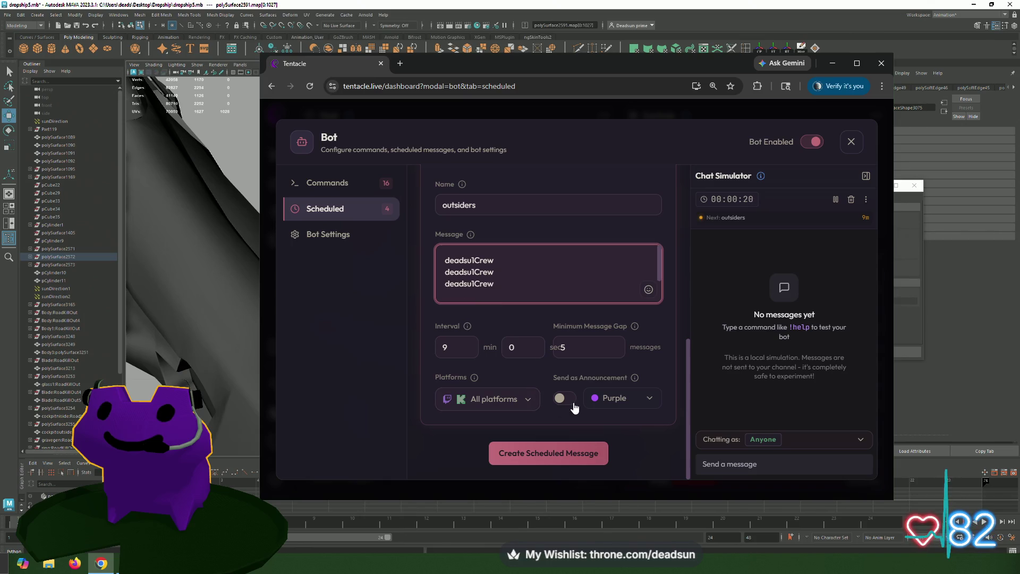
pyautogui.click(317, 238)
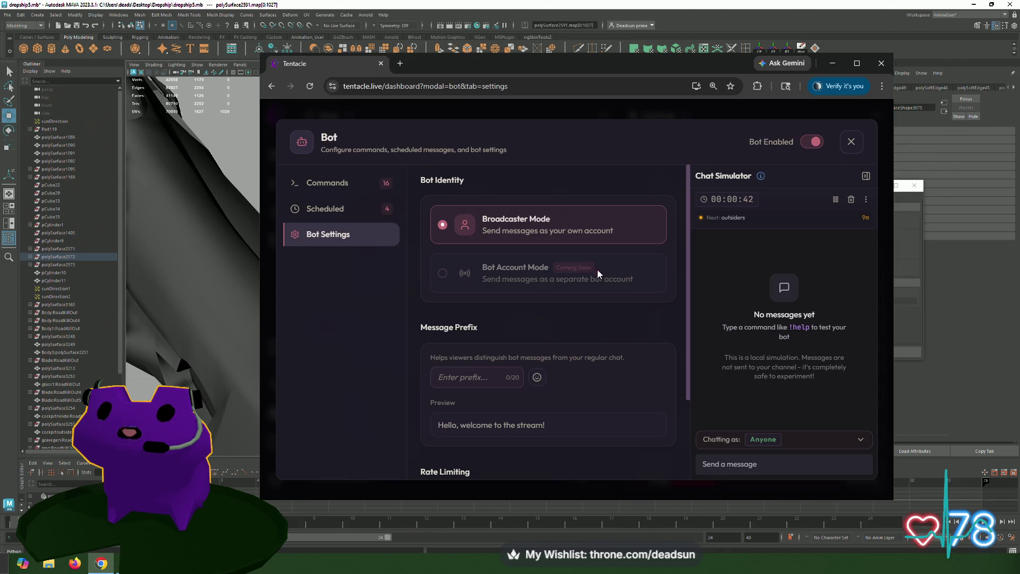
pyautogui.click(326, 212)
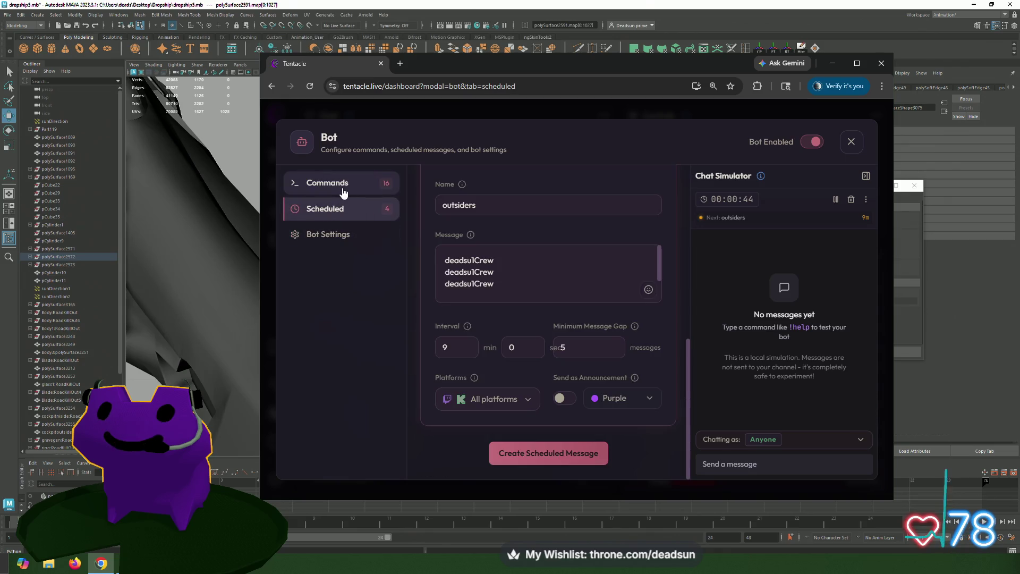
# - Flip through the Commands, Bot Settings and Scheduled tabs back to Commands
pyautogui.click(341, 190)
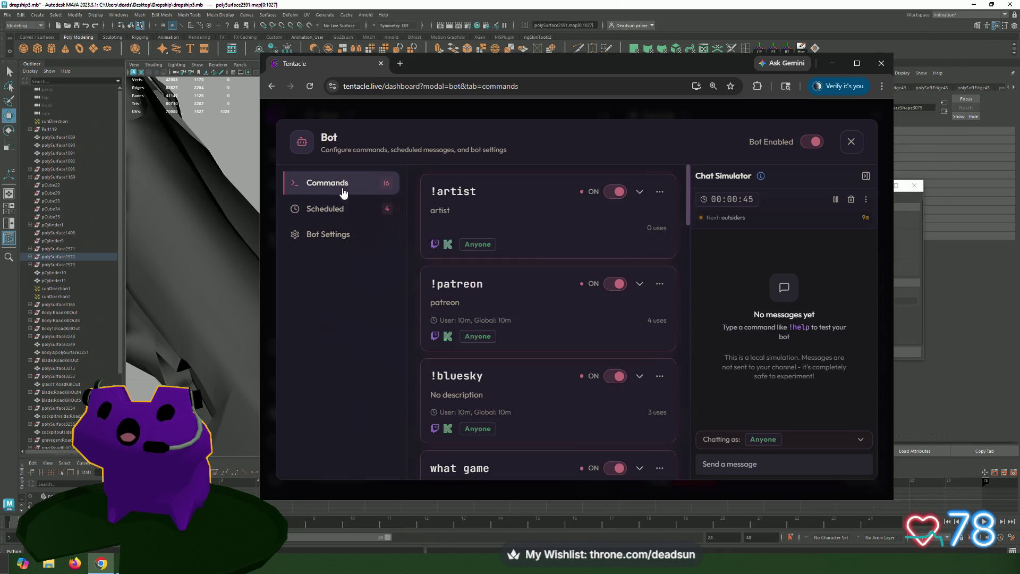
pyautogui.click(338, 233)
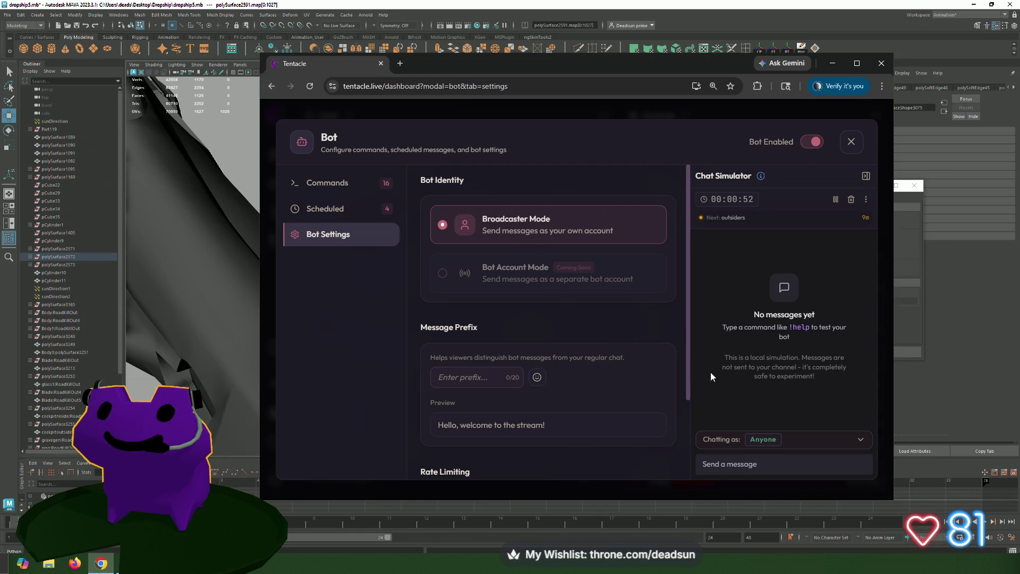
pyautogui.click(316, 212)
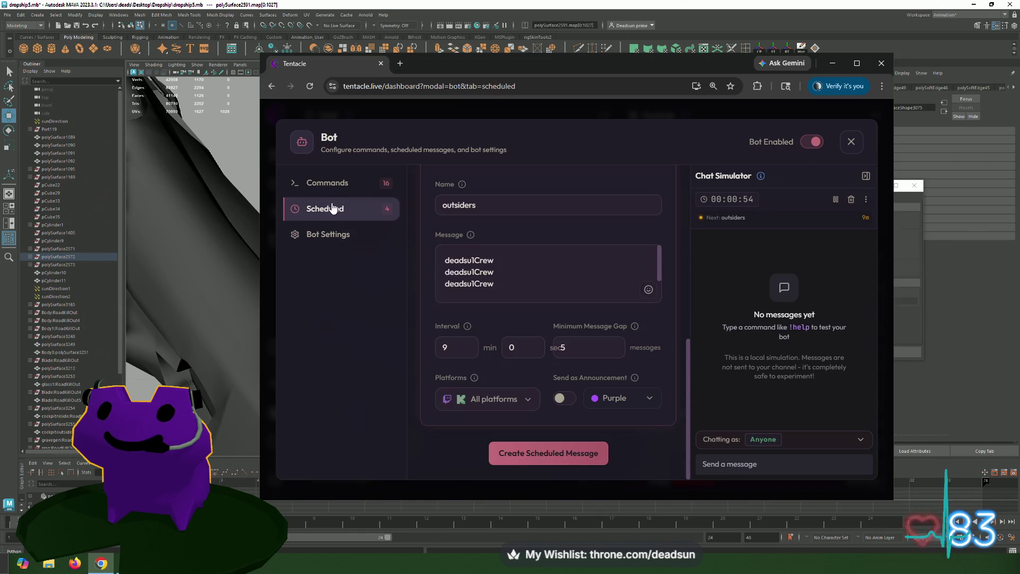
pyautogui.click(356, 186)
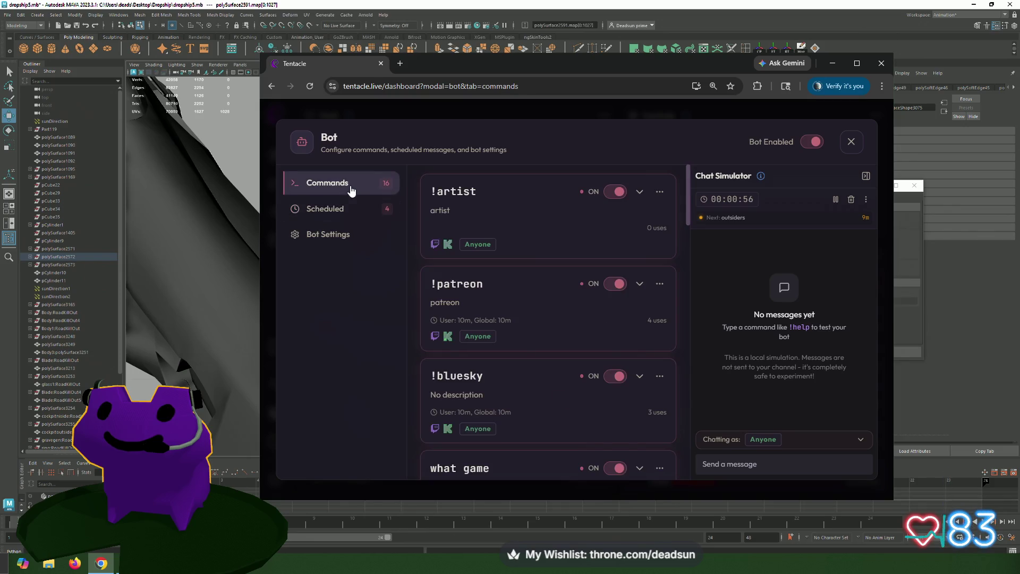
pyautogui.scroll(-3, 453, 271)
pyautogui.scroll(-5, 456, 275)
pyautogui.scroll(-3, 455, 275)
pyautogui.scroll(-1, 502, 335)
pyautogui.scroll(-1, 502, 335)
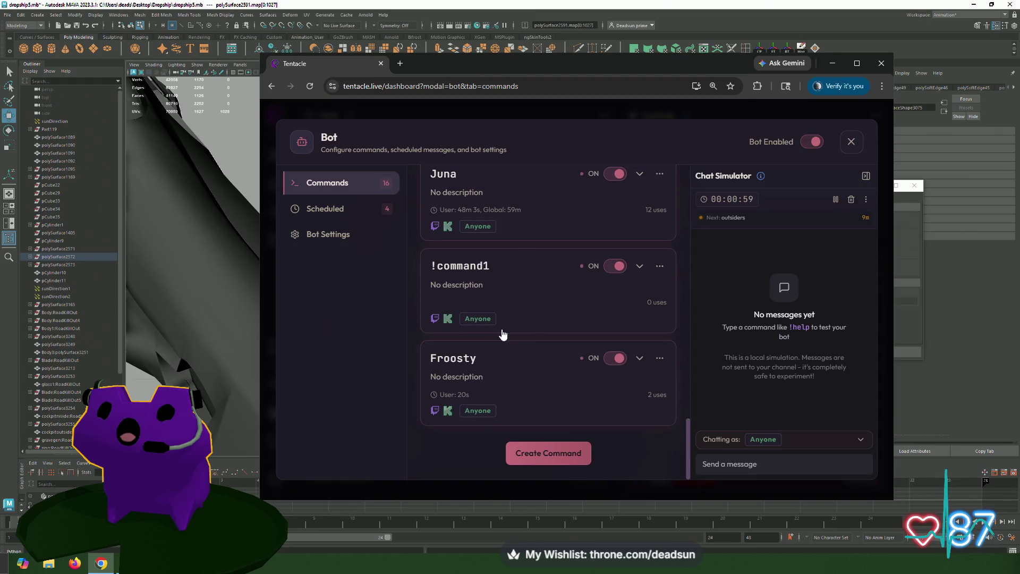
# - Expand the Froosty command, check the trigger Type choices and keep it a Phrase
pyautogui.click(481, 361)
pyautogui.scroll(-3, 504, 347)
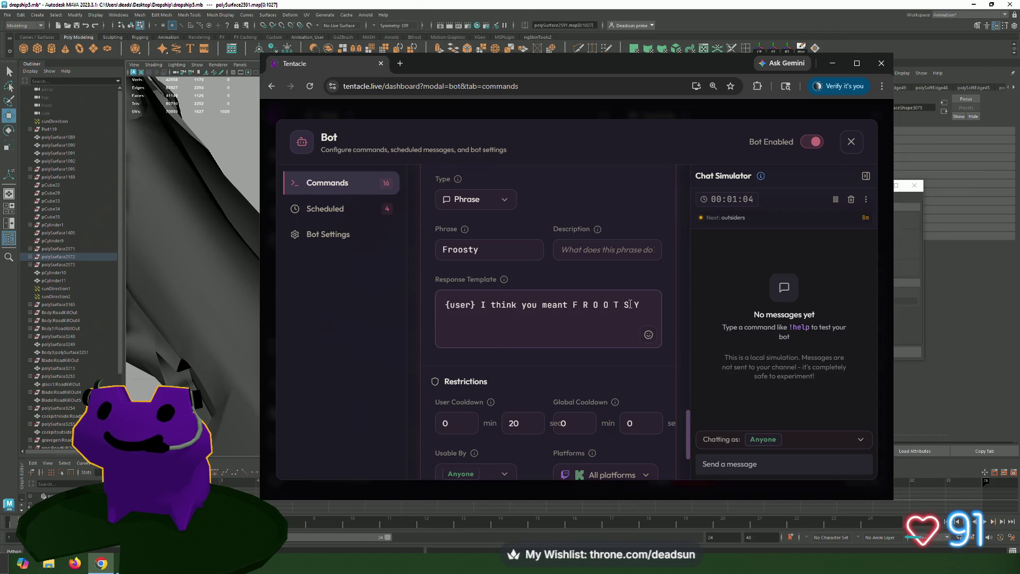
pyautogui.scroll(1, 645, 319)
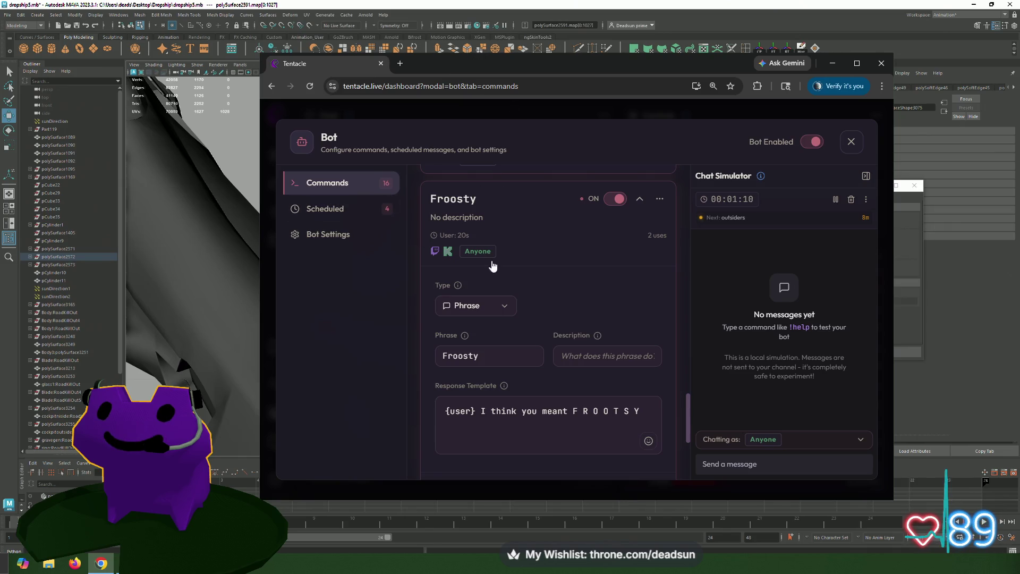
pyautogui.click(506, 312)
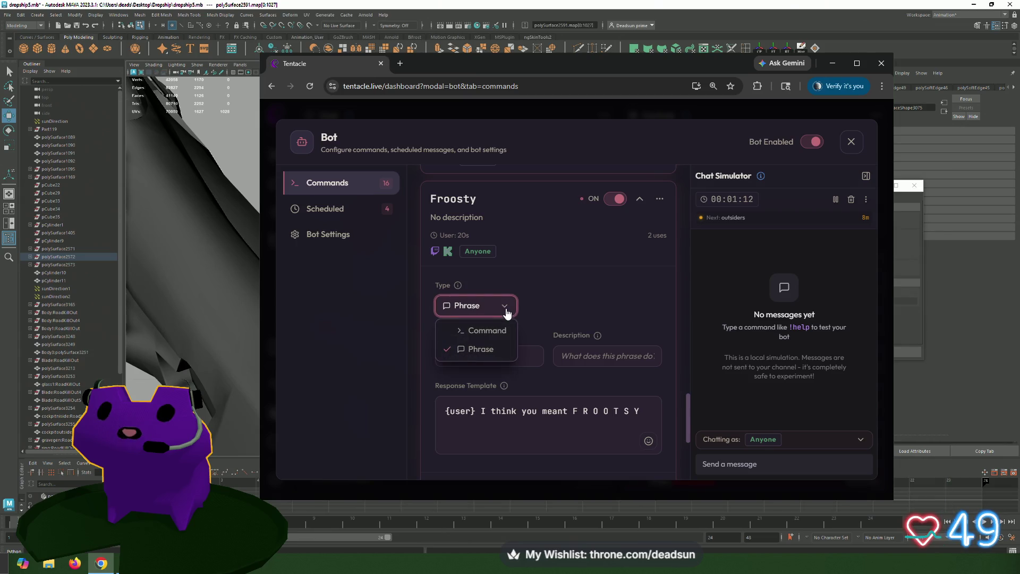
pyautogui.click(536, 301)
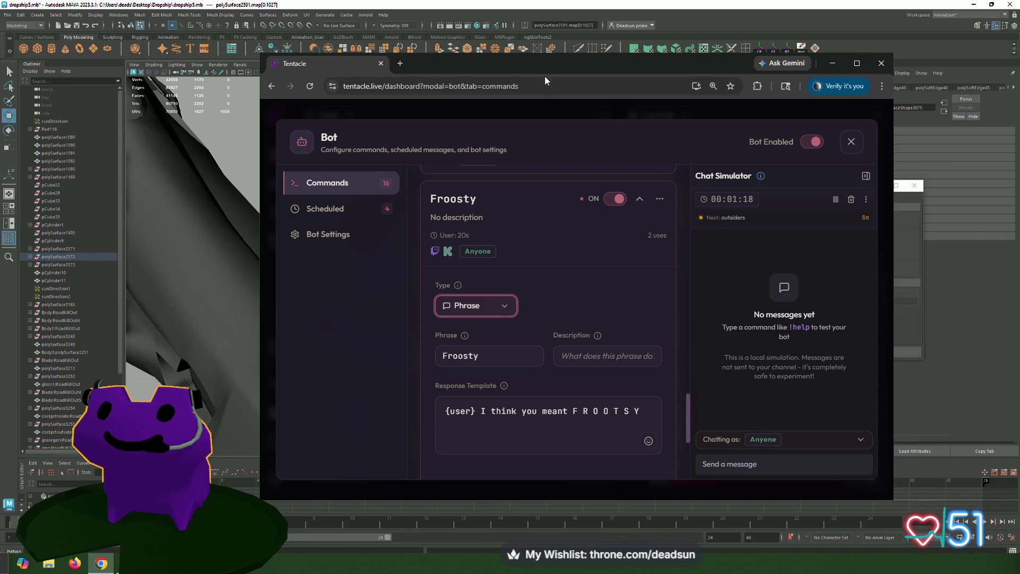
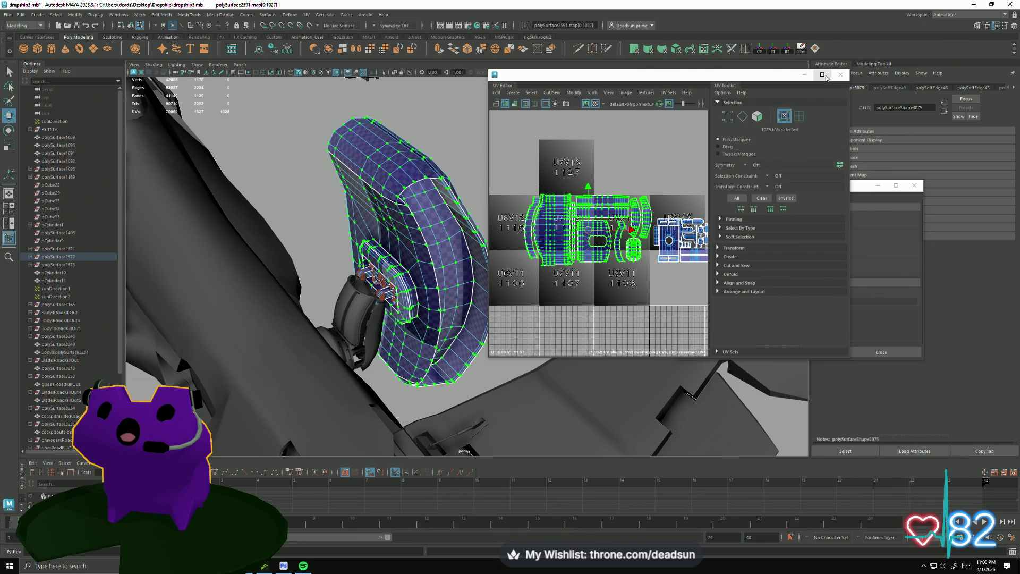
# - Select the small disc part in object mode and frame its UV shells in the UV Editor
pyautogui.keyDown('alt'); pyautogui.moveTo(367, 343); pyautogui.dragTo(318, 326); pyautogui.keyUp('alt')
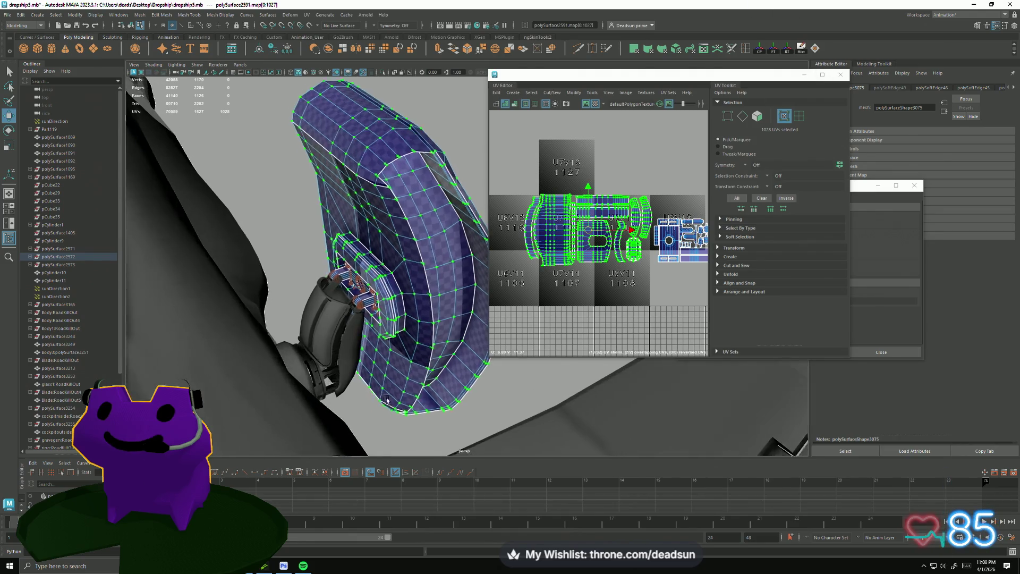
pyautogui.click(499, 318)
pyautogui.moveTo(365, 305); pyautogui.dragTo(365, 279, button='right')
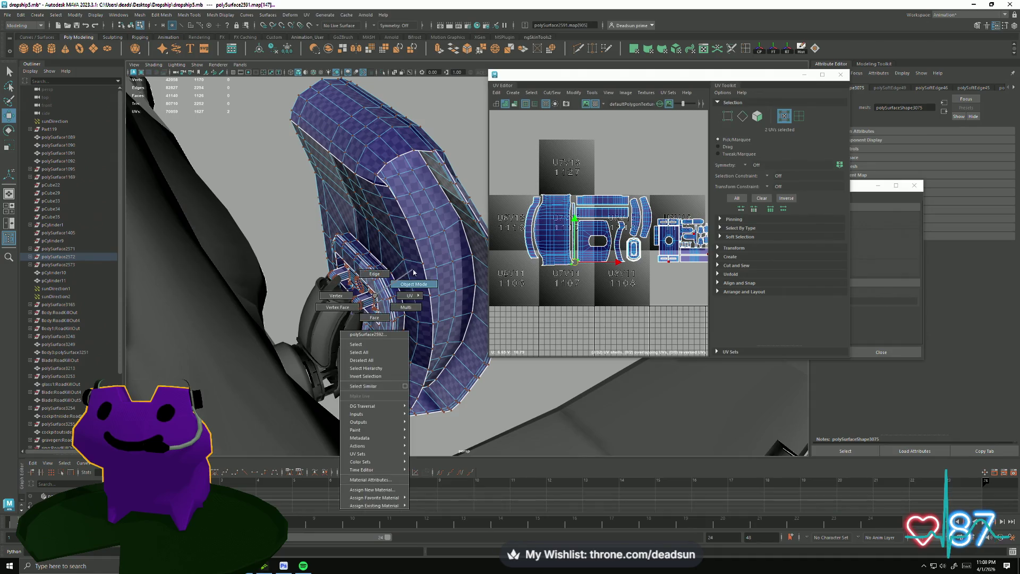
pyautogui.click(342, 303)
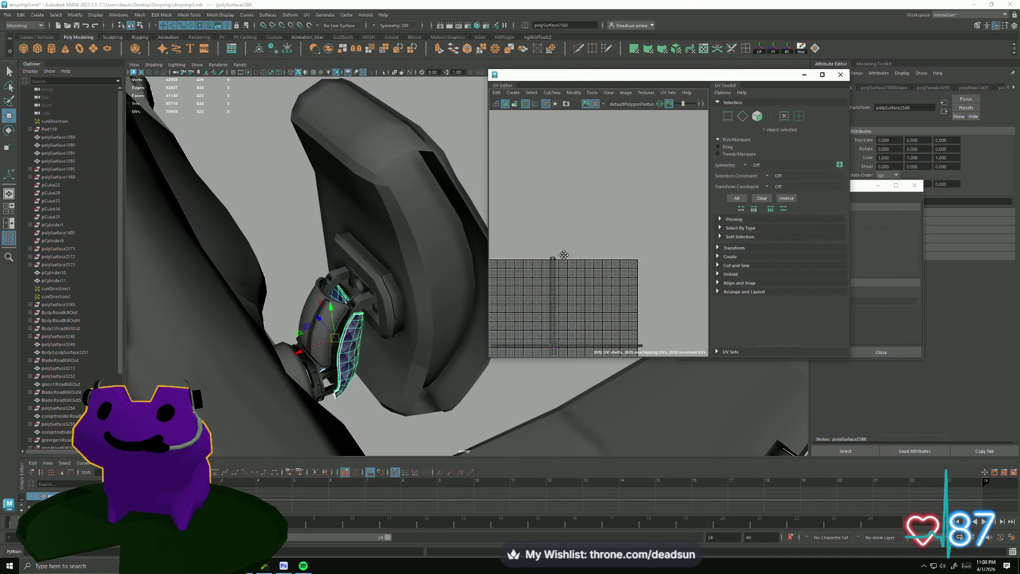
pyautogui.press('f')
pyautogui.scroll(2, 555, 276)
pyautogui.scroll(1, 555, 276)
# - Rotate the left UV shell upright and move it up beside the right shell
pyautogui.moveTo(554, 276); pyautogui.dragTo(548, 286, button='right')
pyautogui.click(548, 285)
pyautogui.press('e')
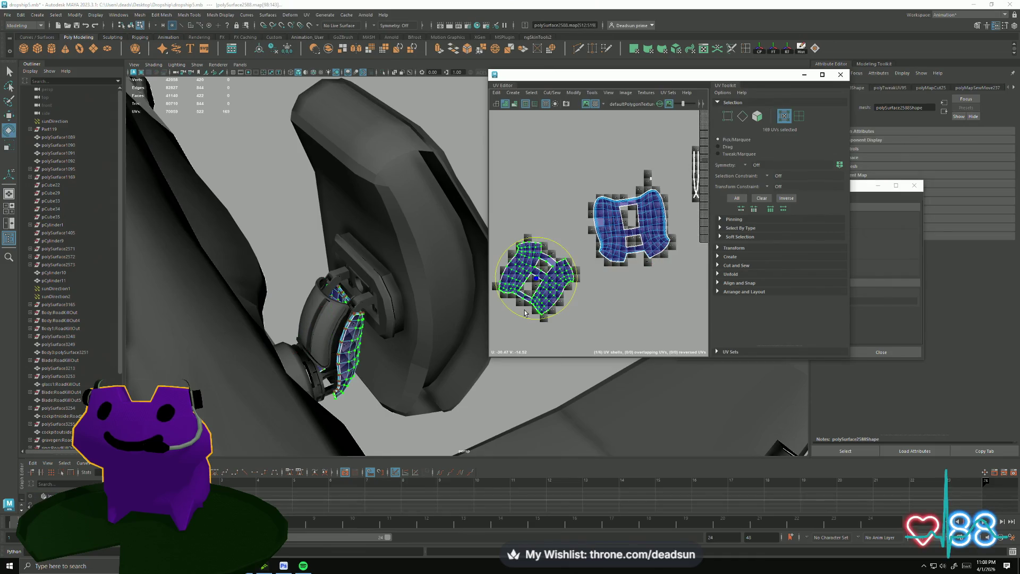
pyautogui.moveTo(518, 317); pyautogui.dragTo(538, 319)
pyautogui.press('w')
pyautogui.moveTo(535, 279); pyautogui.dragTo(544, 224)
# - Rotate the right UV shell upright and maximize the UV Editor over both shells
pyautogui.click(613, 231)
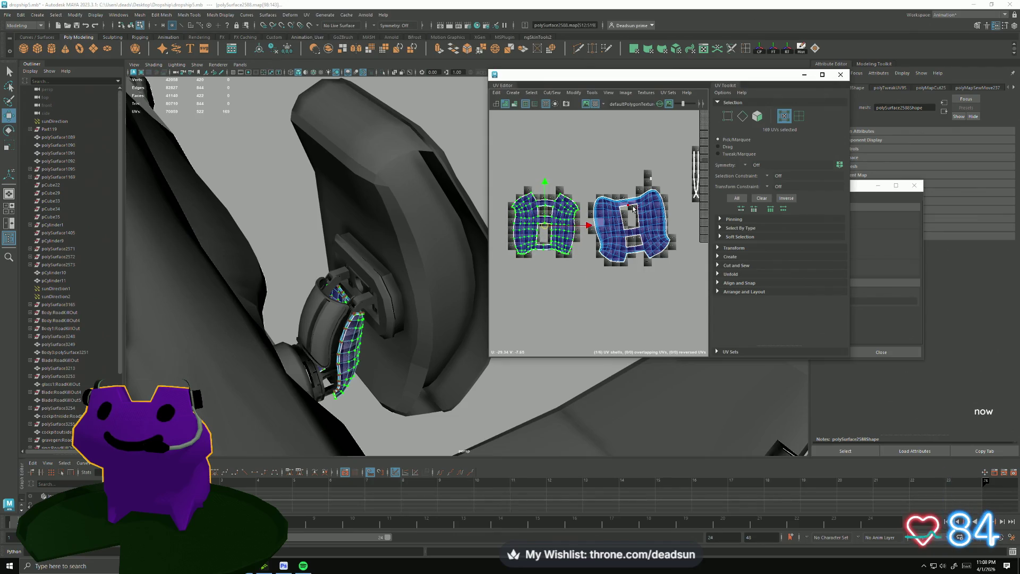
pyautogui.moveTo(632, 261)
pyautogui.mouseDown()
pyautogui.moveTo(641, 254)
pyautogui.moveTo(617, 225)
pyautogui.mouseUp()
pyautogui.press('w')
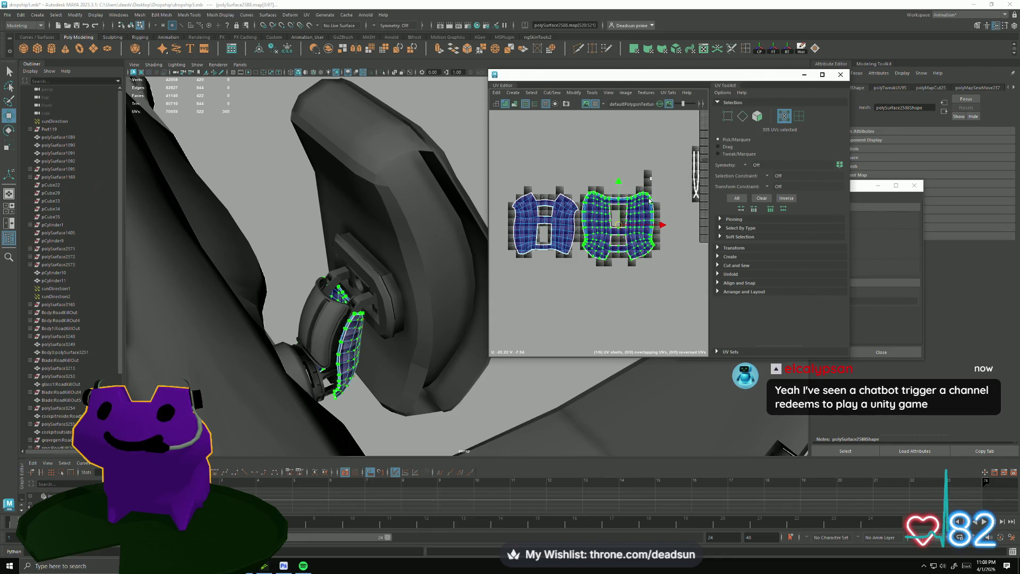
pyautogui.moveTo(663, 189); pyautogui.dragTo(665, 192)
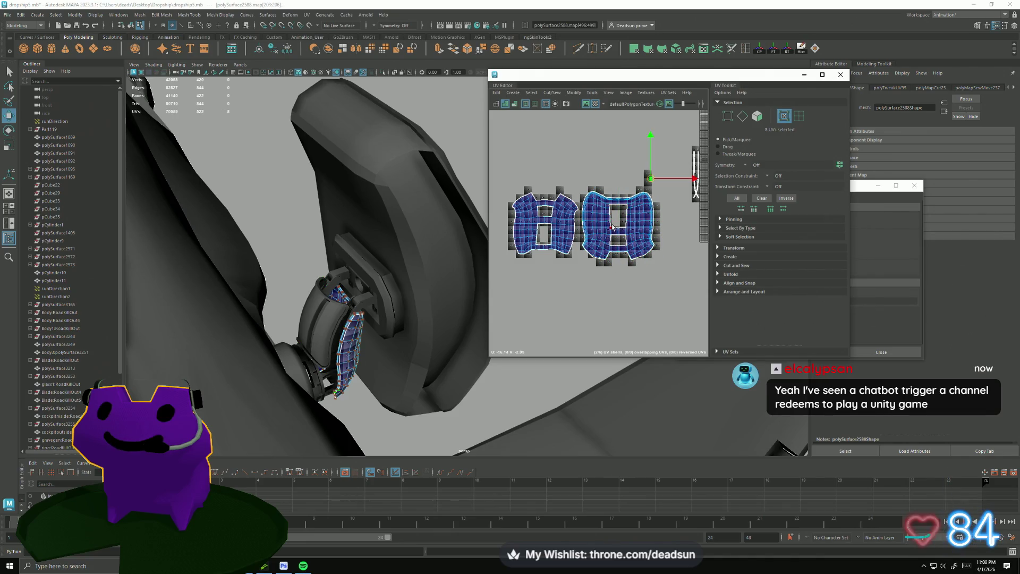
pyautogui.moveTo(651, 189); pyautogui.dragTo(630, 190, button='right')
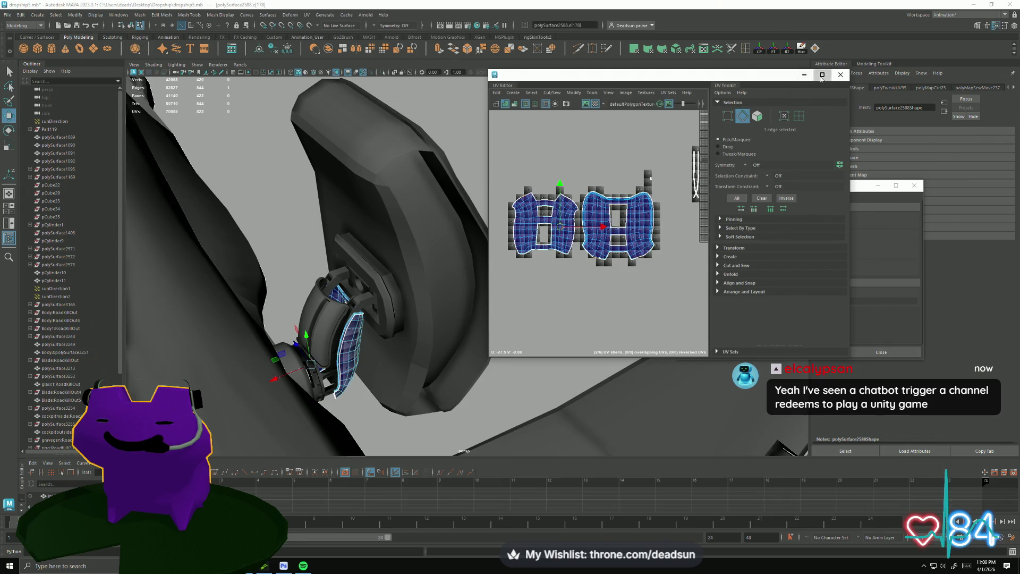
pyautogui.click(821, 74)
pyautogui.moveTo(548, 204)
pyautogui.keyDown('alt'); pyautogui.mouseDown(button='middle')
pyautogui.moveTo(525, 295)
pyautogui.moveTo(578, 262)
pyautogui.mouseUp(button='middle'); pyautogui.keyUp('alt')
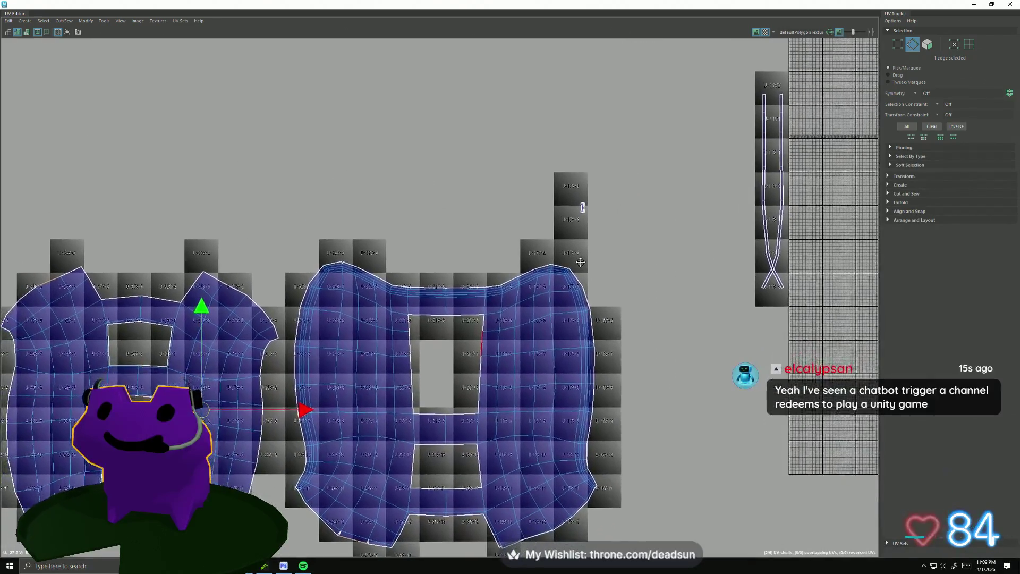
# - Move the thin strip piece right into the next UV tile and bring both shells into view
pyautogui.keyDown('alt'); pyautogui.moveTo(580, 262); pyautogui.dragTo(675, 153, button='middle'); pyautogui.keyUp('alt')
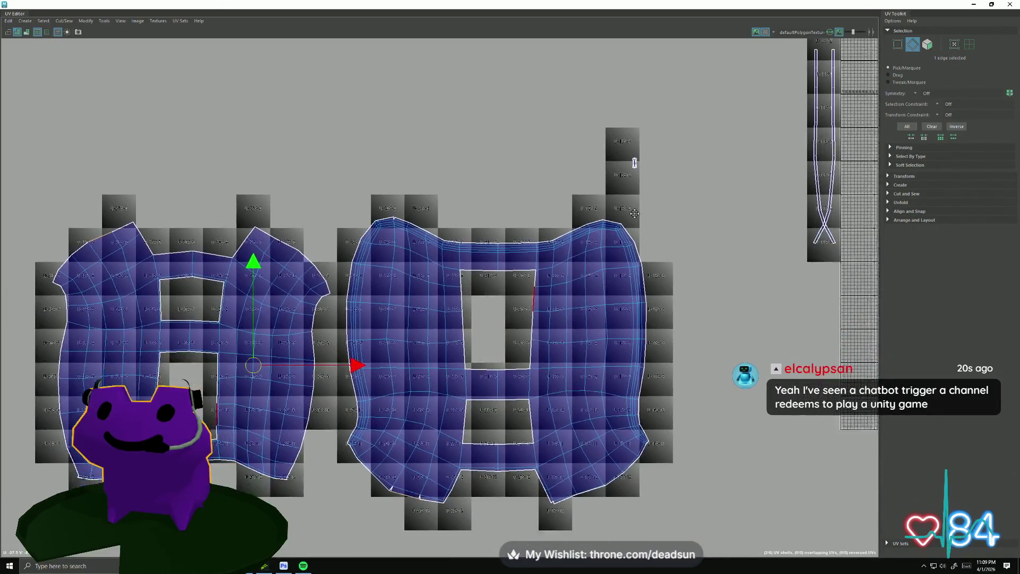
pyautogui.scroll(1, 675, 153)
pyautogui.scroll(2, 667, 154)
pyautogui.scroll(2, 667, 154)
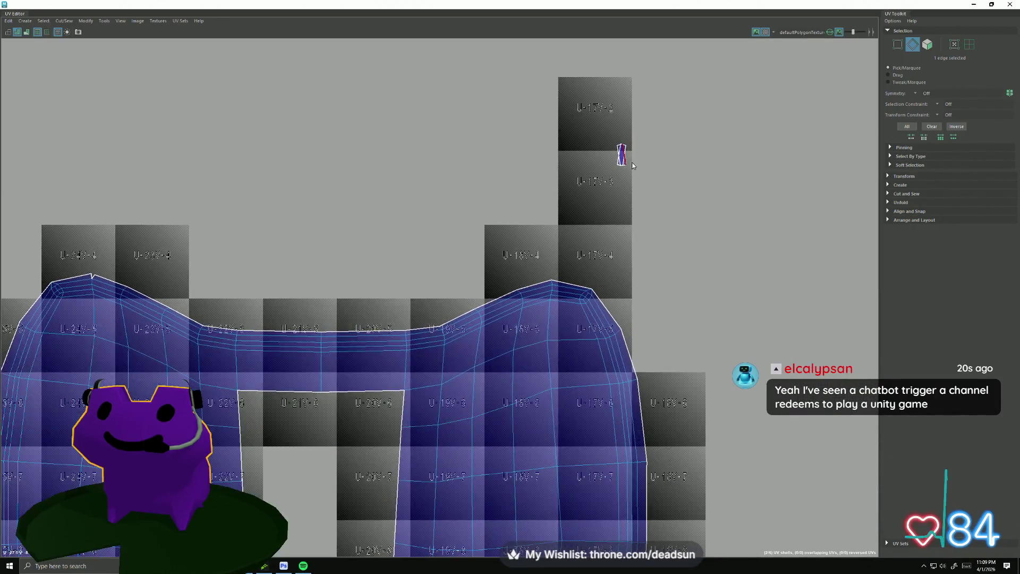
pyautogui.hotkey('ctrl', 'F12')
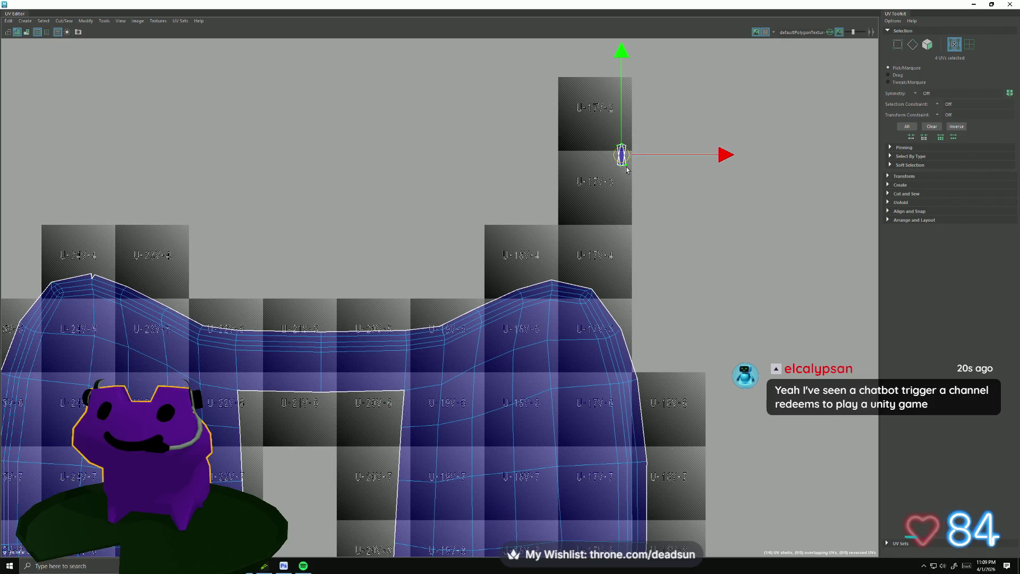
pyautogui.moveTo(723, 155); pyautogui.dragTo(757, 156)
pyautogui.scroll(-1, 588, 232)
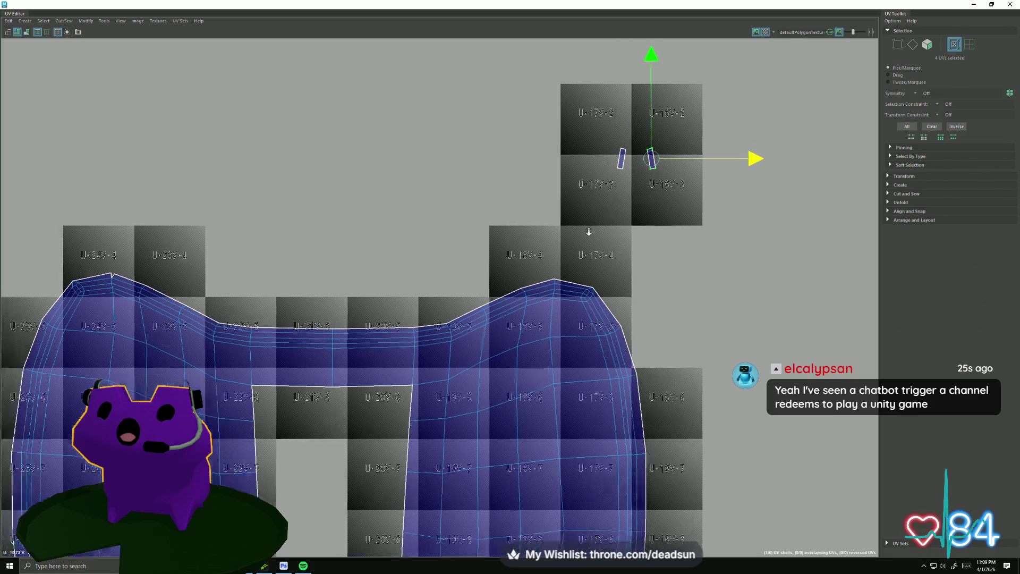
pyautogui.scroll(-1, 588, 231)
pyautogui.hotkey('ctrl', 'F10')
pyautogui.scroll(-2, 637, 263)
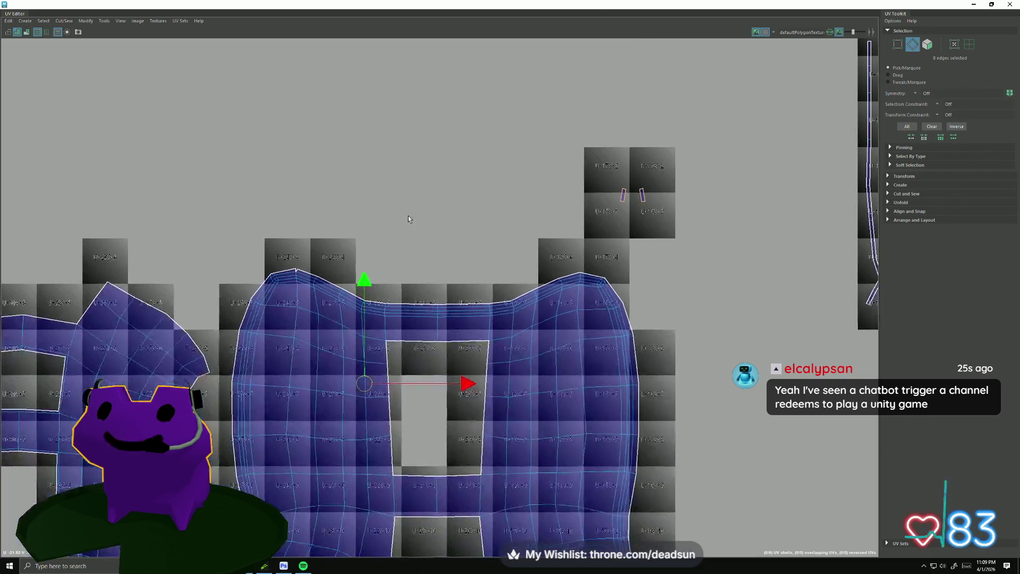
pyautogui.scroll(-1, 407, 219)
pyautogui.keyDown('alt'); pyautogui.moveTo(408, 218); pyautogui.dragTo(632, 149, button='middle'); pyautogui.keyUp('alt')
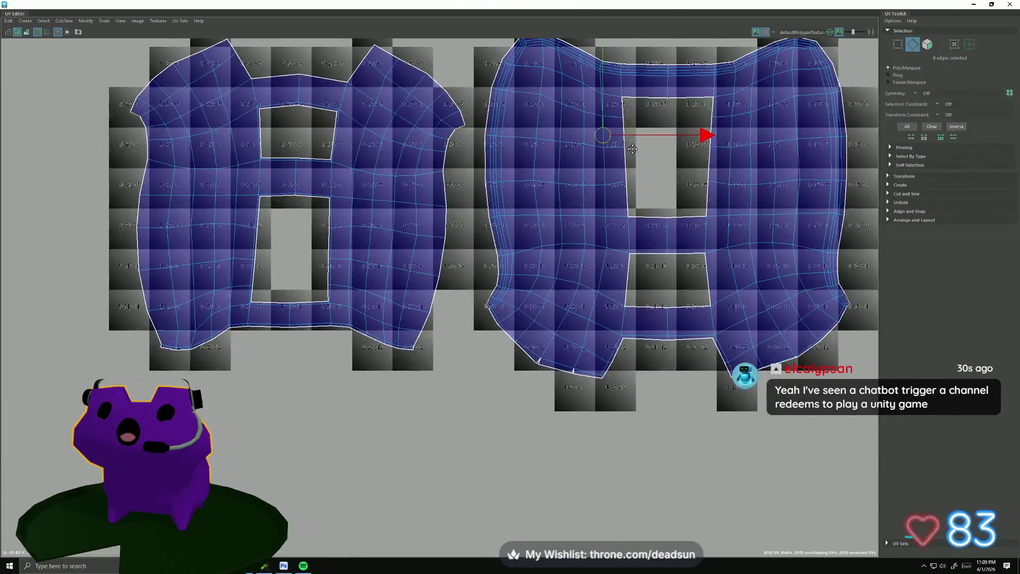
pyautogui.scroll(2, 528, 393)
pyautogui.scroll(1, 528, 394)
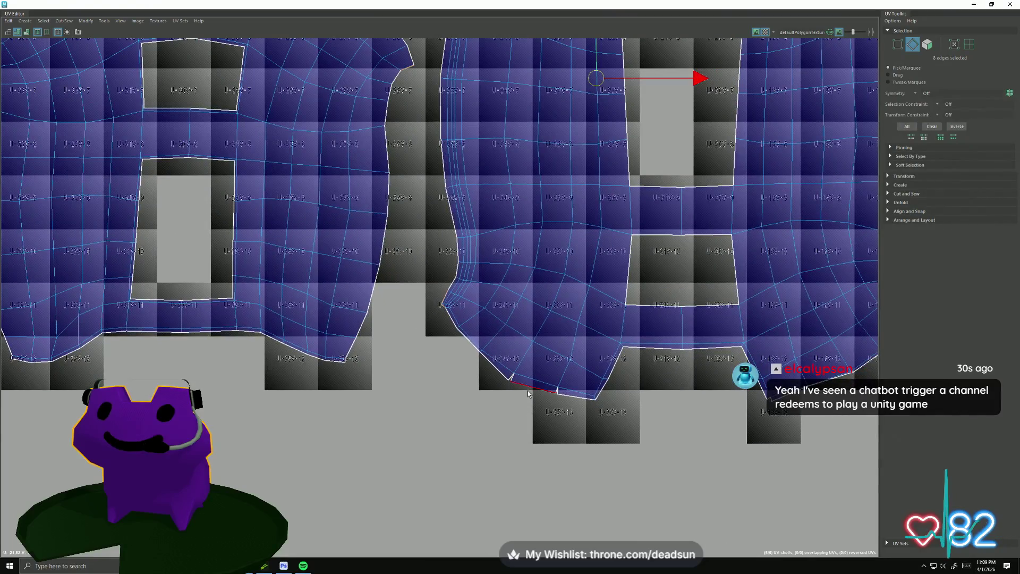
# - Select three bottom border edges of the right shell and apply a Cut/Sew command to them
pyautogui.click(513, 380)
pyautogui.keyDown('shift'); pyautogui.click(558, 392); pyautogui.keyUp('shift')
pyautogui.keyDown('shift'); pyautogui.click(753, 368); pyautogui.keyUp('shift')
pyautogui.scroll(1, 757, 381)
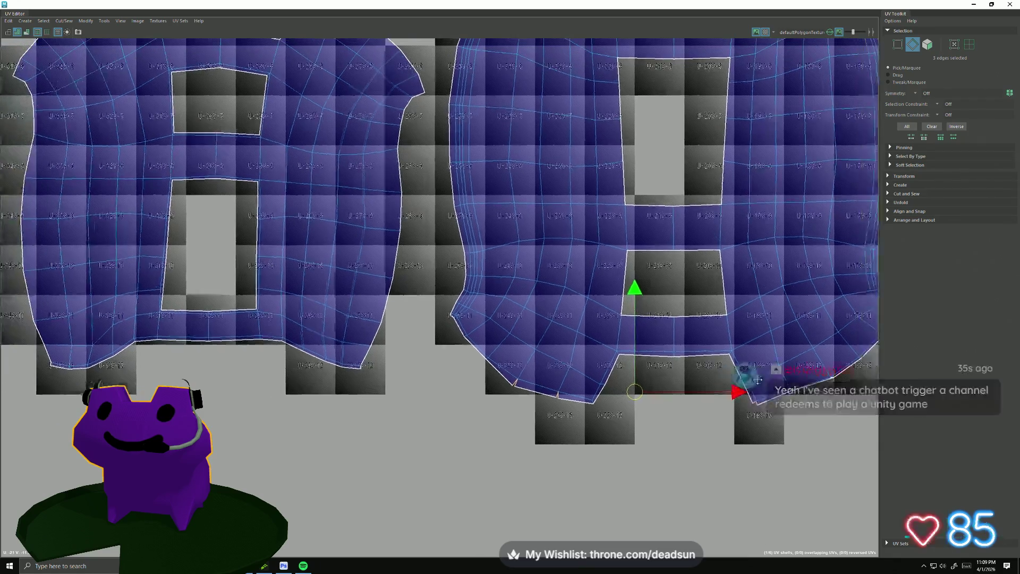
pyautogui.keyDown('alt'); pyautogui.moveTo(758, 381); pyautogui.dragTo(593, 414, button='middle'); pyautogui.keyUp('alt')
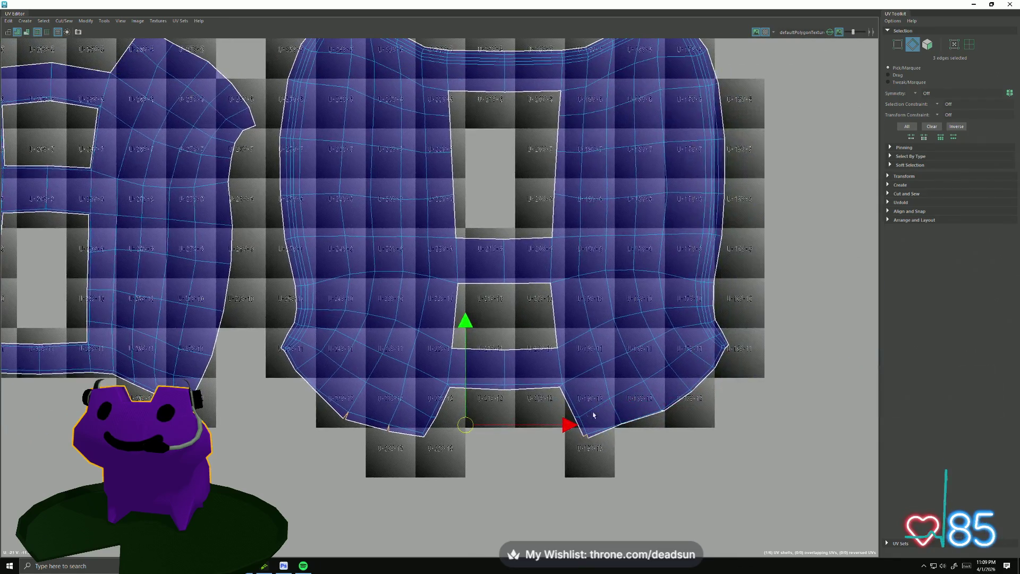
pyautogui.click(93, 22)
pyautogui.moveTo(104, 20)
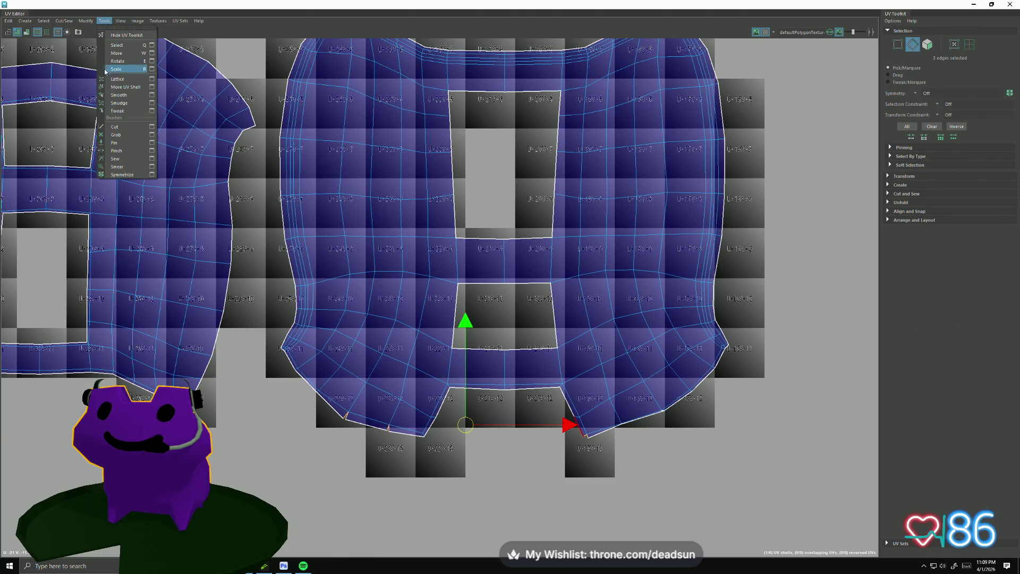
pyautogui.moveTo(64, 21)
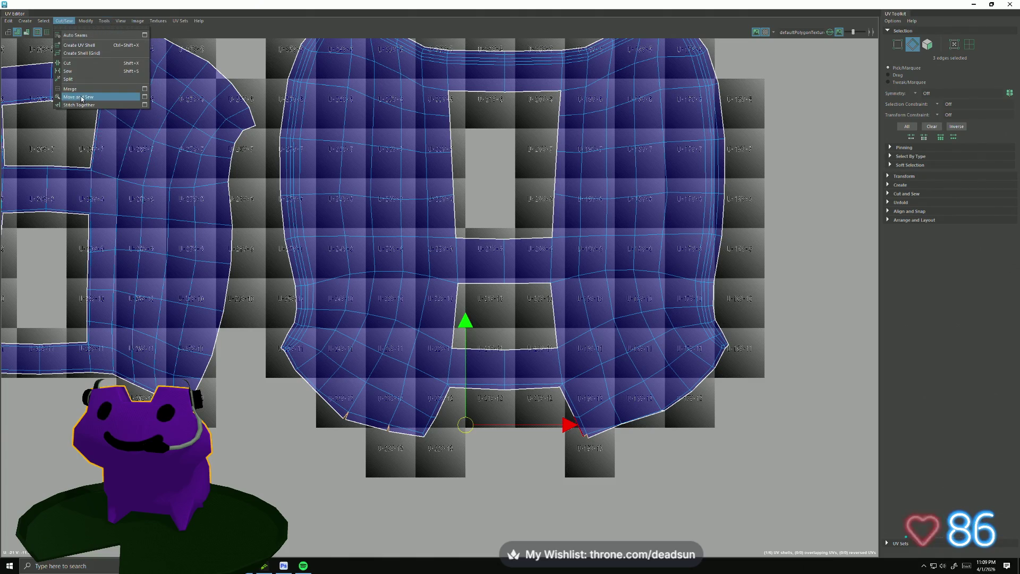
pyautogui.click(78, 96)
# - In UV mode, nudge two stray bottom-border UVs of the right shell down into line
pyautogui.moveTo(652, 418); pyautogui.dragTo(676, 417, button='right')
pyautogui.click(676, 417)
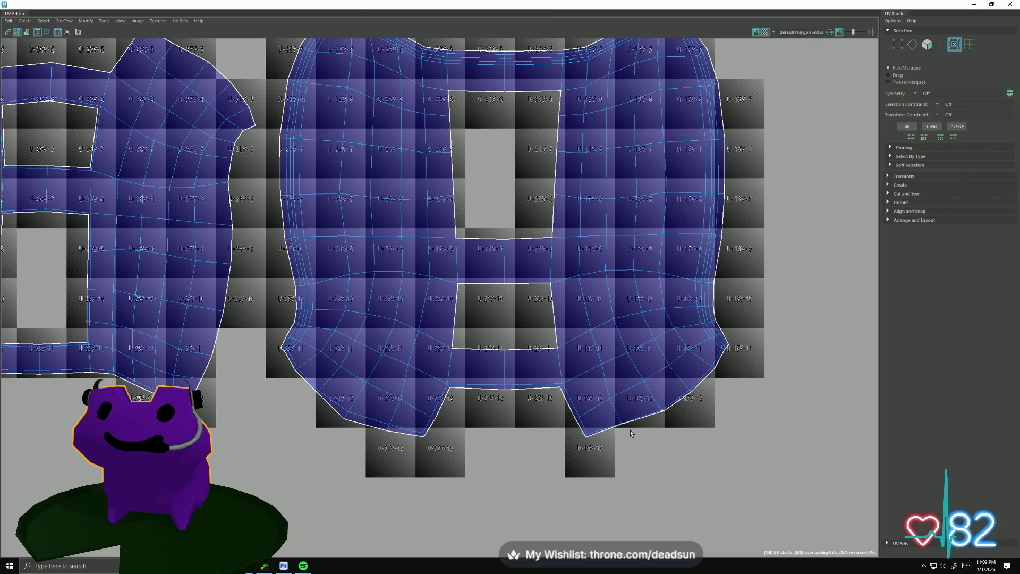
pyautogui.click(622, 426)
pyautogui.keyDown('shift'); pyautogui.click(663, 412); pyautogui.keyUp('shift')
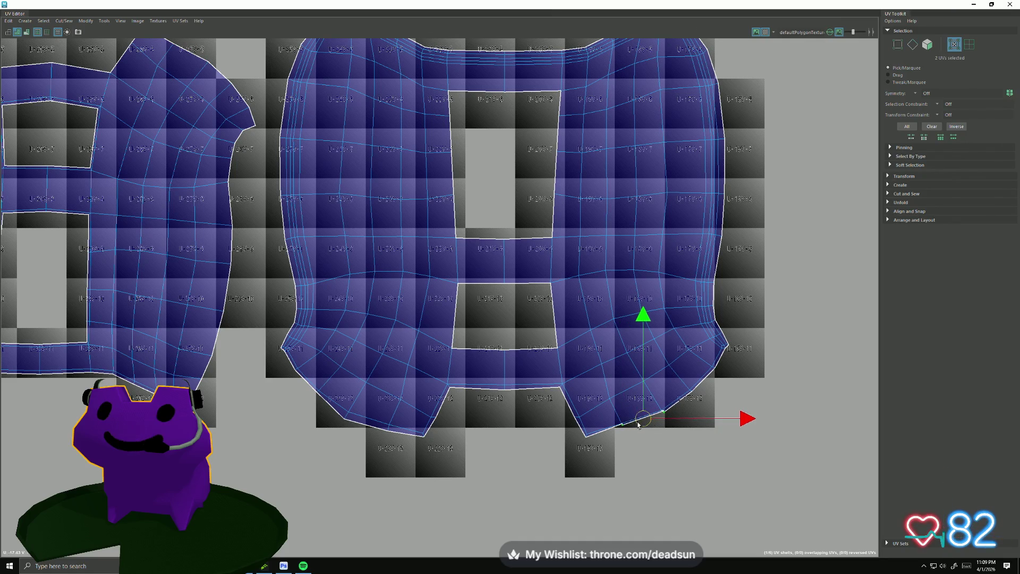
pyautogui.moveTo(638, 425); pyautogui.dragTo(639, 428)
pyautogui.scroll(2, 677, 437)
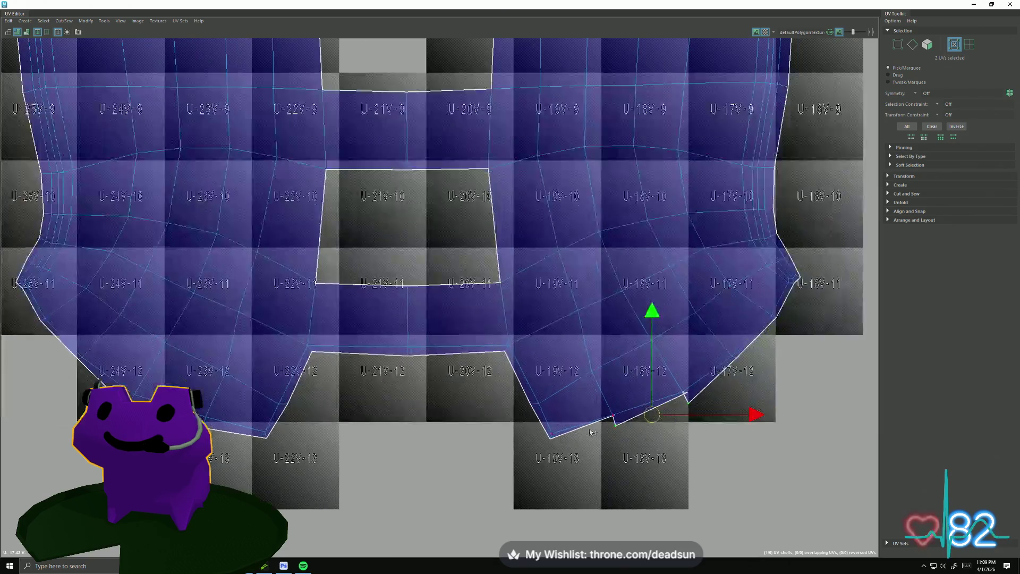
pyautogui.scroll(2, 638, 426)
pyautogui.click(613, 414)
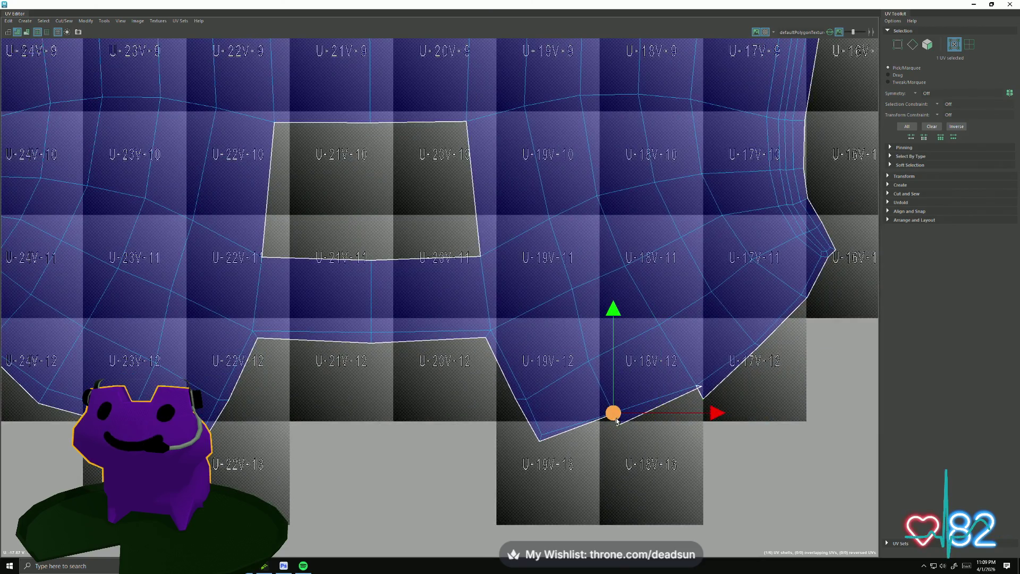
pyautogui.click(763, 348)
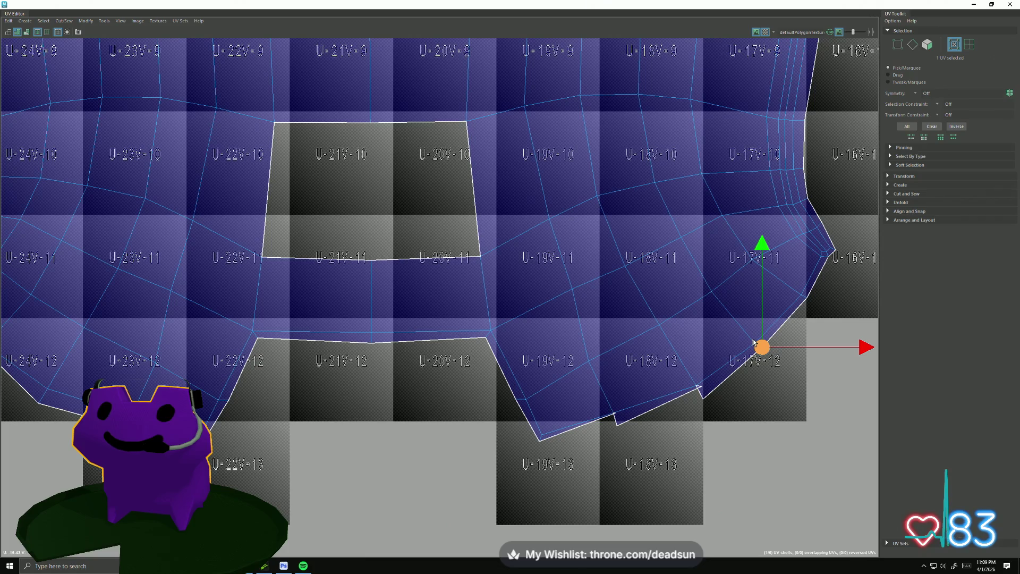
# - Move two more lower-right border UVs down onto the shell's bottom border line
pyautogui.click(616, 416)
pyautogui.moveTo(613, 413); pyautogui.dragTo(613, 425)
pyautogui.click(701, 388)
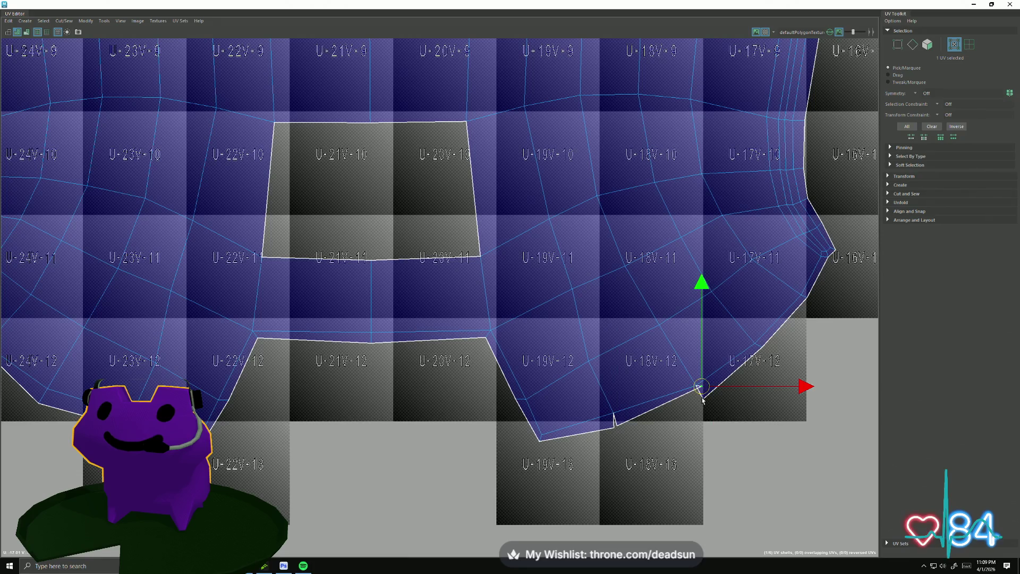
pyautogui.moveTo(701, 390); pyautogui.dragTo(700, 401)
pyautogui.press('F10')
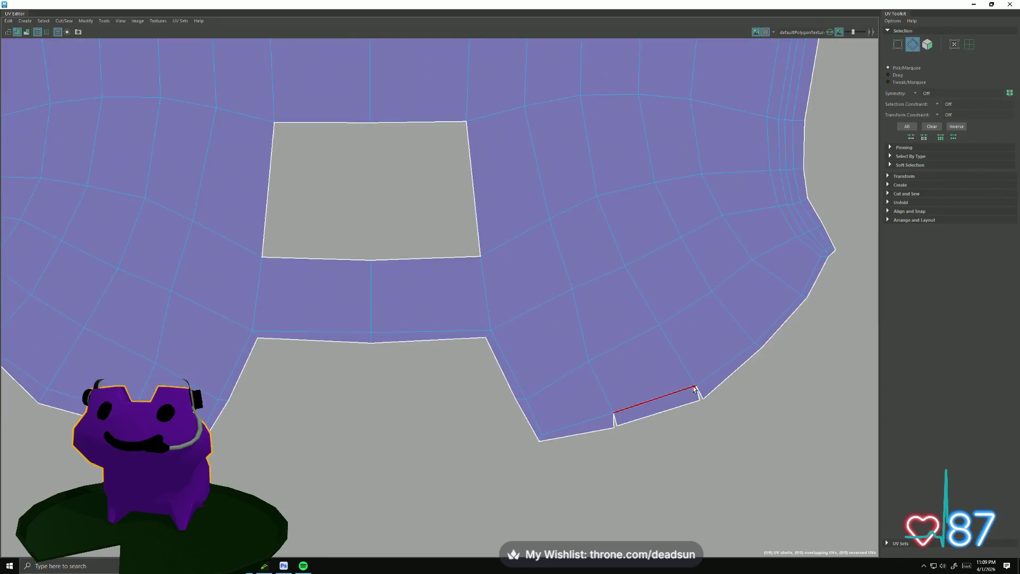
# - Merge the selected bottom border edge with Cut/Sew and recentre the right shell
pyautogui.click(623, 420)
pyautogui.press('w')
pyautogui.click(64, 20)
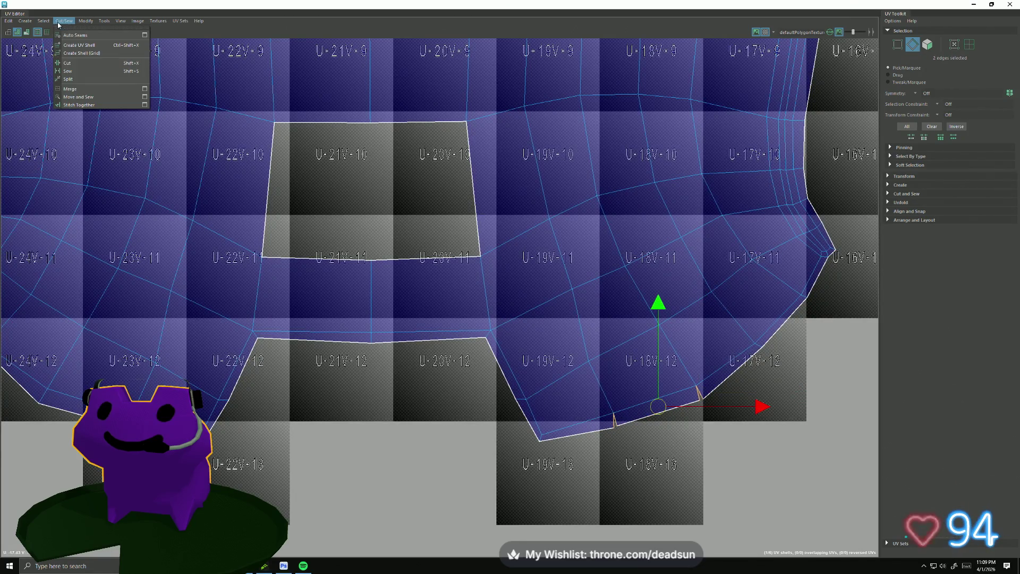
pyautogui.click(95, 89)
pyautogui.scroll(-3, 212, 210)
pyautogui.moveTo(213, 210)
pyautogui.keyDown('alt'); pyautogui.mouseDown(button='middle')
pyautogui.moveTo(382, 270)
pyautogui.moveTo(594, 251)
pyautogui.mouseUp(button='middle'); pyautogui.keyUp('alt')
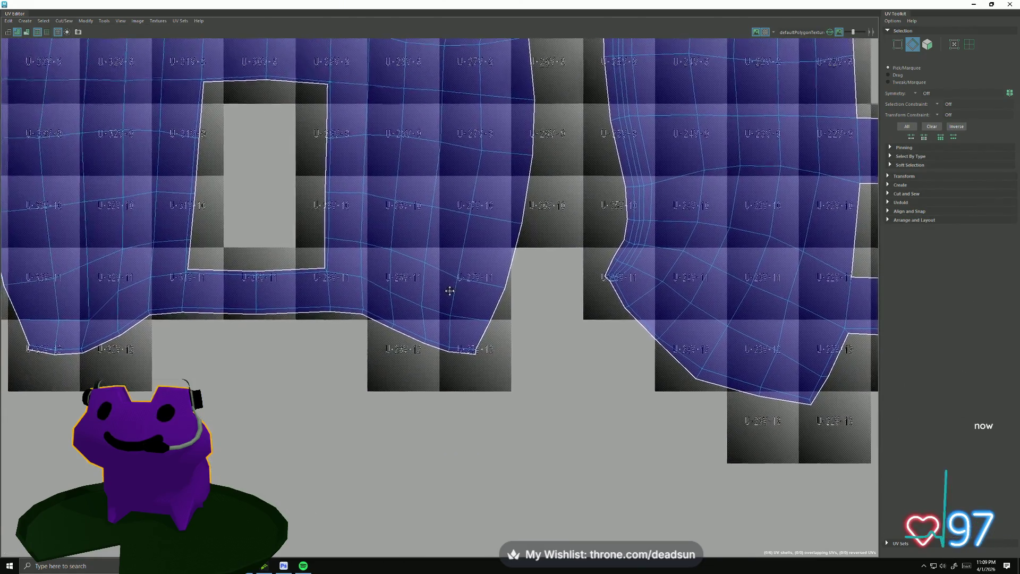
pyautogui.keyDown('alt'); pyautogui.moveTo(362, 275); pyautogui.dragTo(480, 326, button='middle'); pyautogui.keyUp('alt')
pyautogui.scroll(-2, 455, 276)
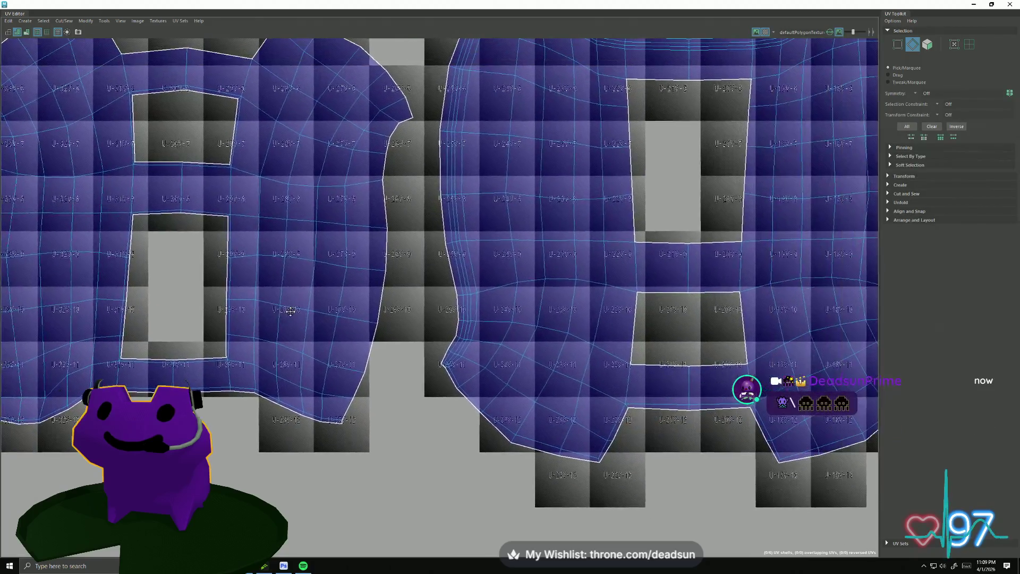
pyautogui.scroll(-2, 291, 311)
pyautogui.keyDown('alt'); pyautogui.moveTo(291, 310); pyautogui.dragTo(239, 359, button='middle'); pyautogui.keyUp('alt')
pyautogui.scroll(2, 239, 359)
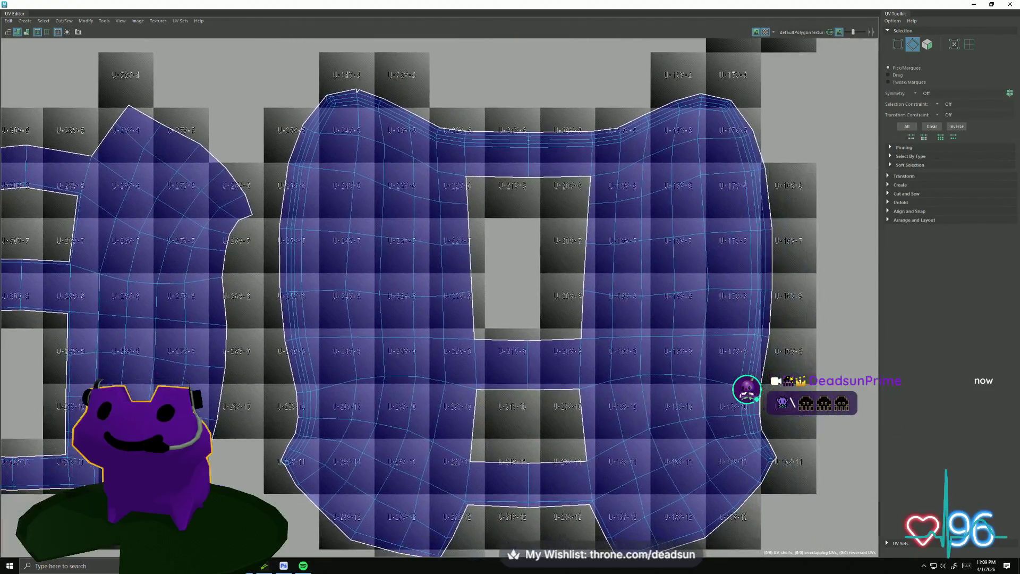
pyautogui.scroll(1, 476, 128)
pyautogui.scroll(1, 477, 128)
pyautogui.scroll(2, 476, 128)
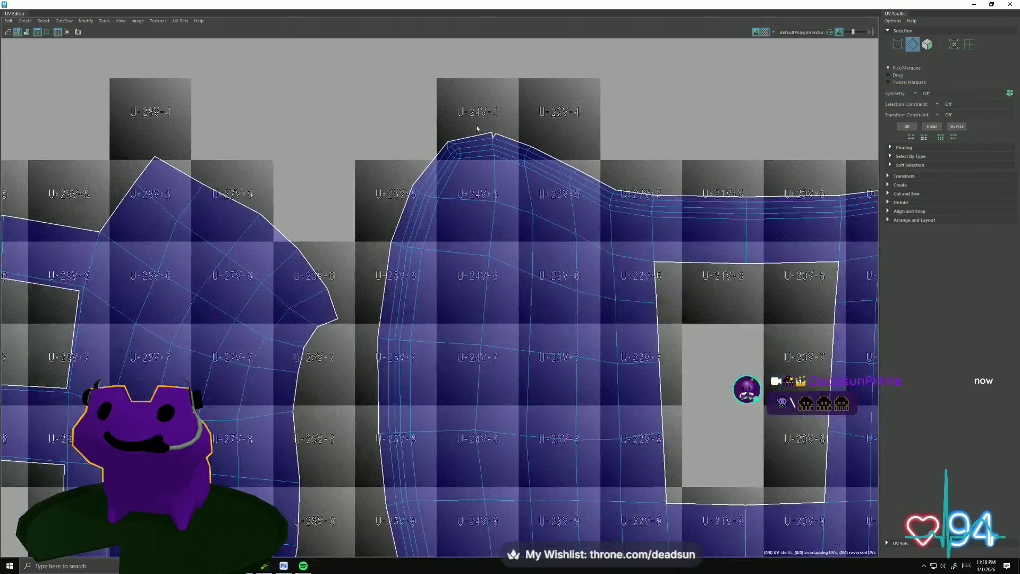
pyautogui.scroll(2, 476, 128)
# - Unfold the right shell from the edge at its top peak and view it beside the other shells
pyautogui.click(499, 139)
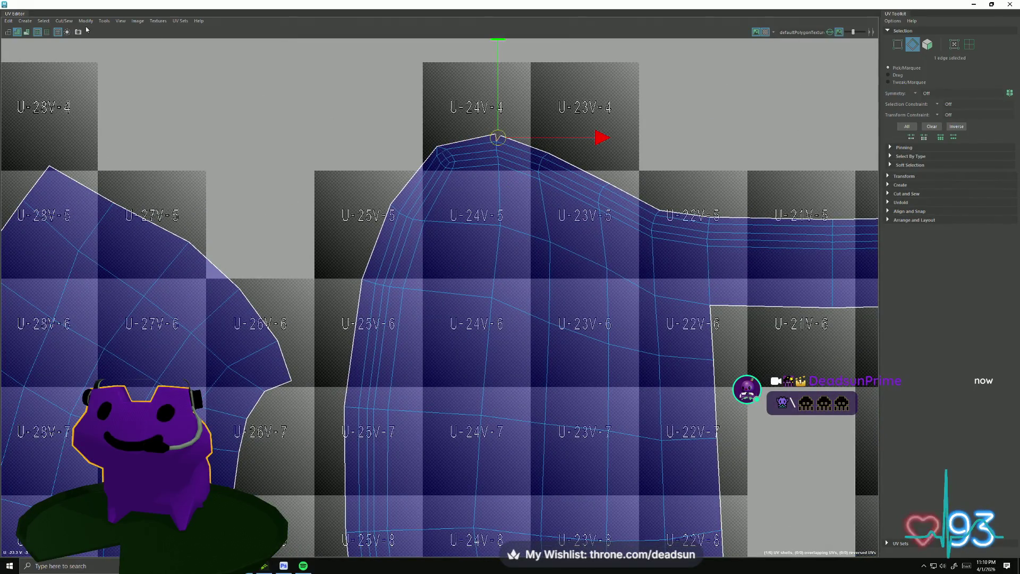
pyautogui.click(87, 21)
pyautogui.click(104, 96)
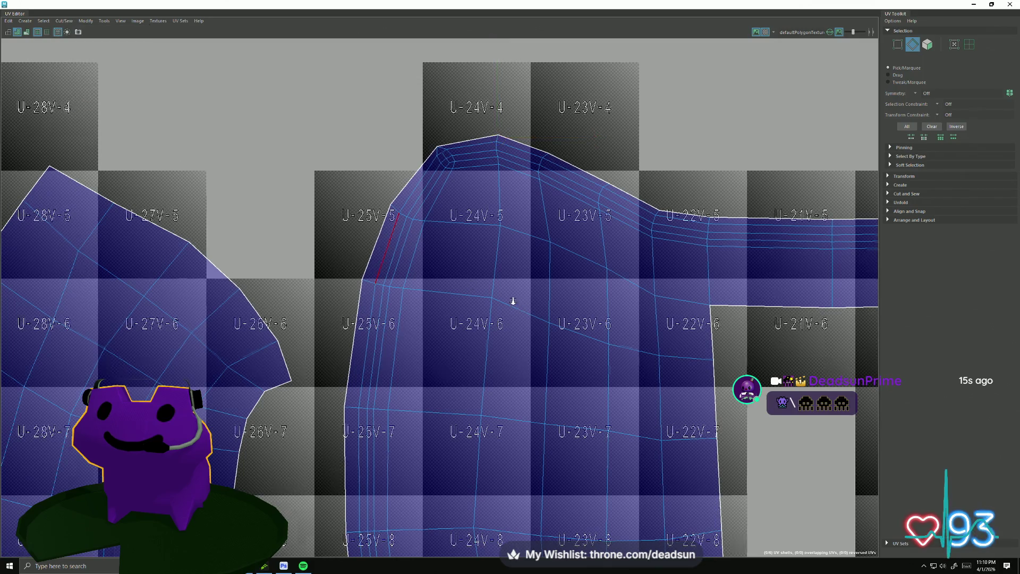
pyautogui.scroll(-2, 606, 216)
pyautogui.scroll(-1, 606, 216)
pyautogui.scroll(-2, 558, 247)
pyautogui.scroll(-1, 499, 282)
pyautogui.keyDown('alt'); pyautogui.moveTo(692, 237); pyautogui.dragTo(481, 281, button='middle'); pyautogui.keyUp('alt')
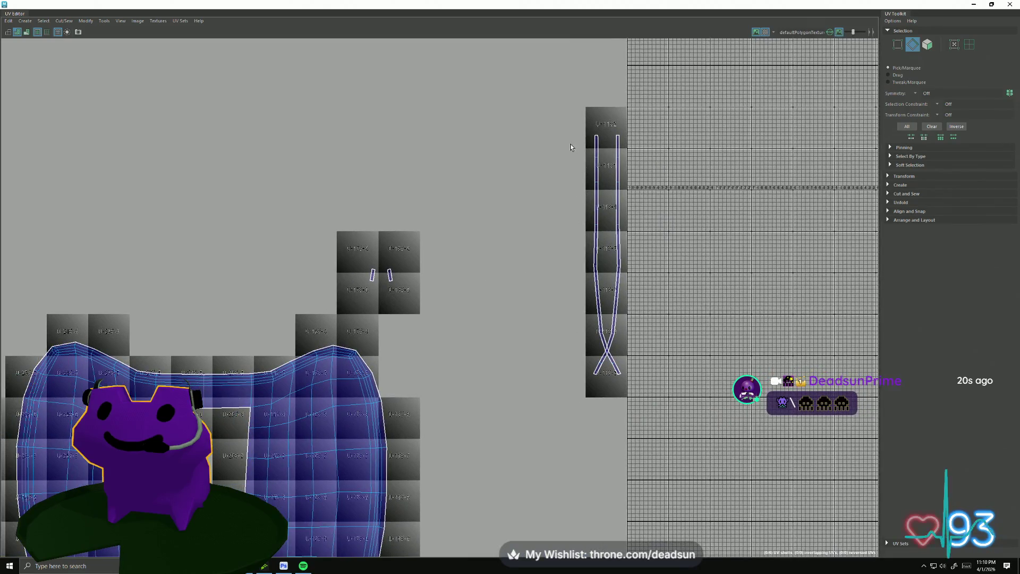
# - Cut a seam along the edge loop running through the left UV shell
pyautogui.moveTo(657, 329); pyautogui.dragTo(658, 330)
pyautogui.scroll(-2, 535, 298)
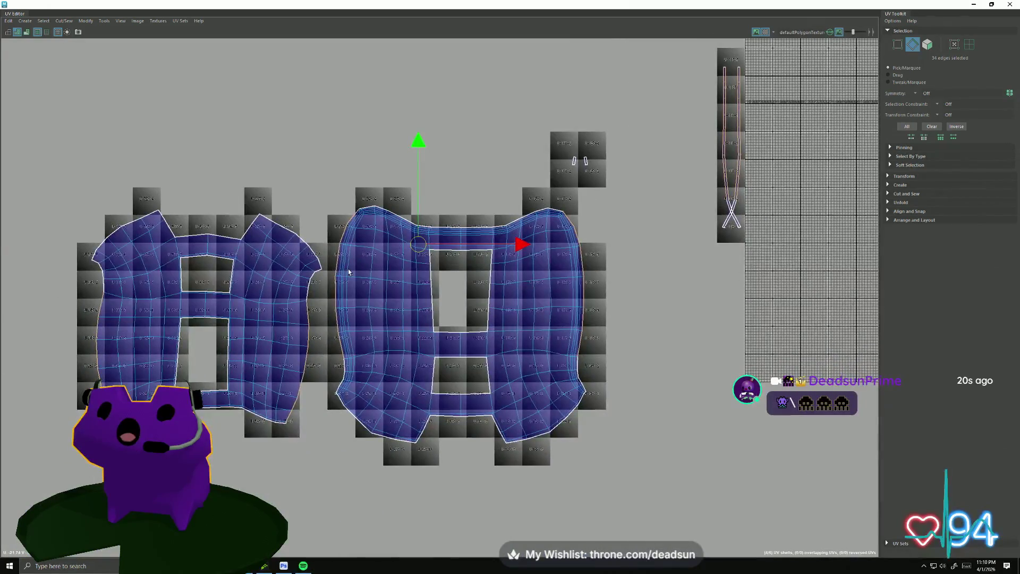
pyautogui.scroll(1, 347, 274)
pyautogui.scroll(1, 347, 273)
pyautogui.scroll(1, 347, 273)
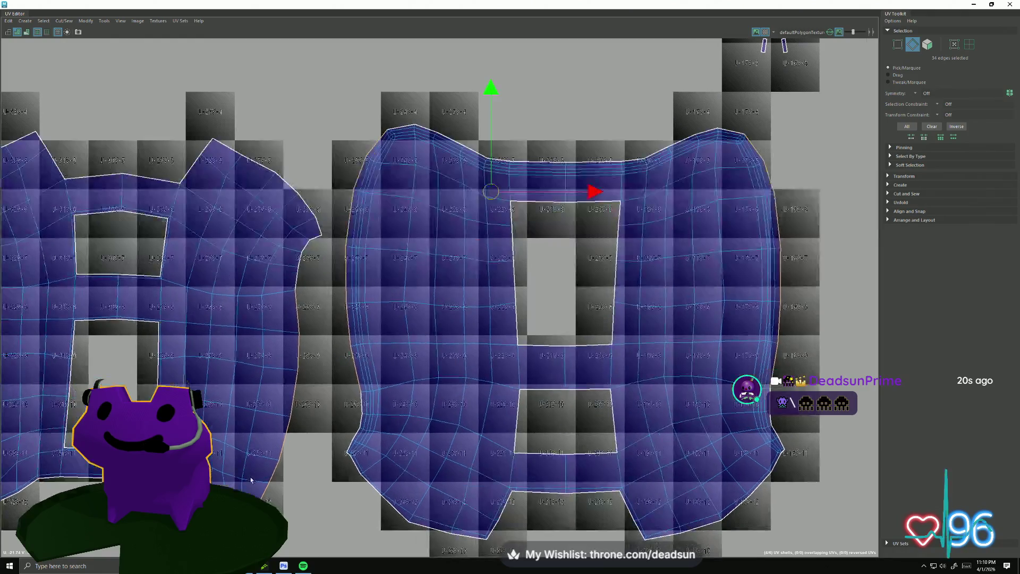
pyautogui.click(252, 269)
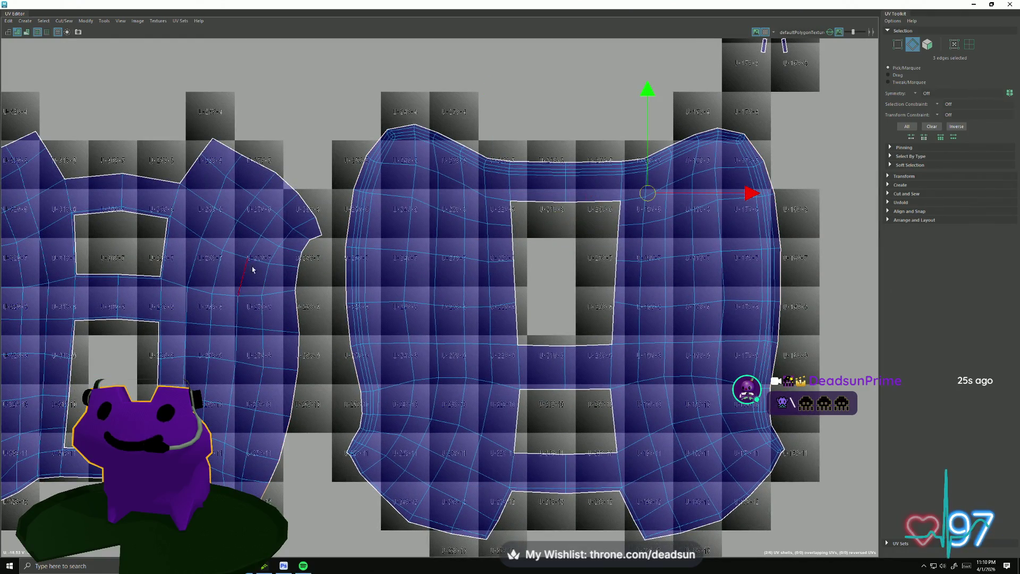
pyautogui.doubleClick(234, 248)
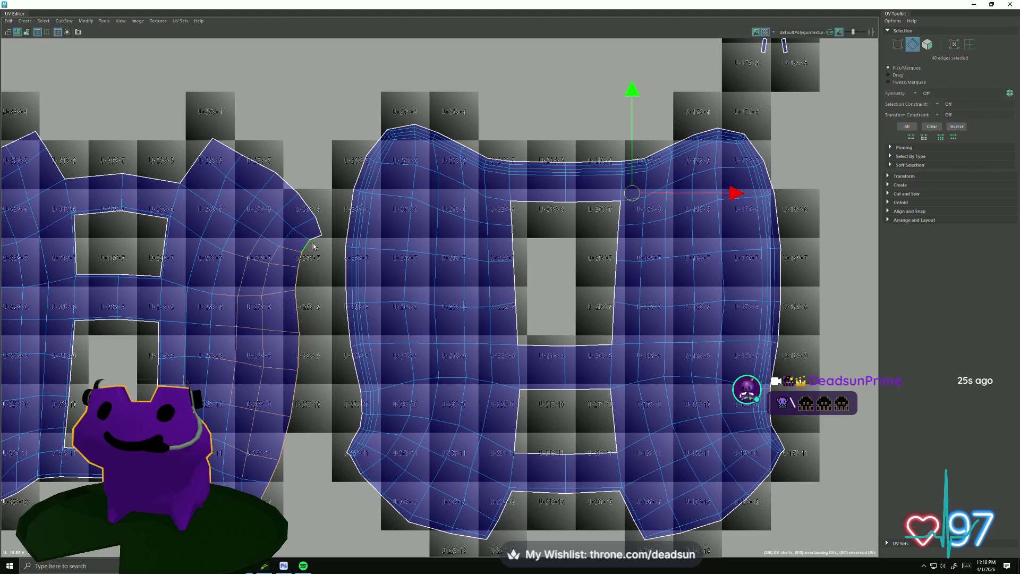
pyautogui.keyDown('alt'); pyautogui.moveTo(108, 100); pyautogui.dragTo(178, 204, button='middle'); pyautogui.keyUp('alt')
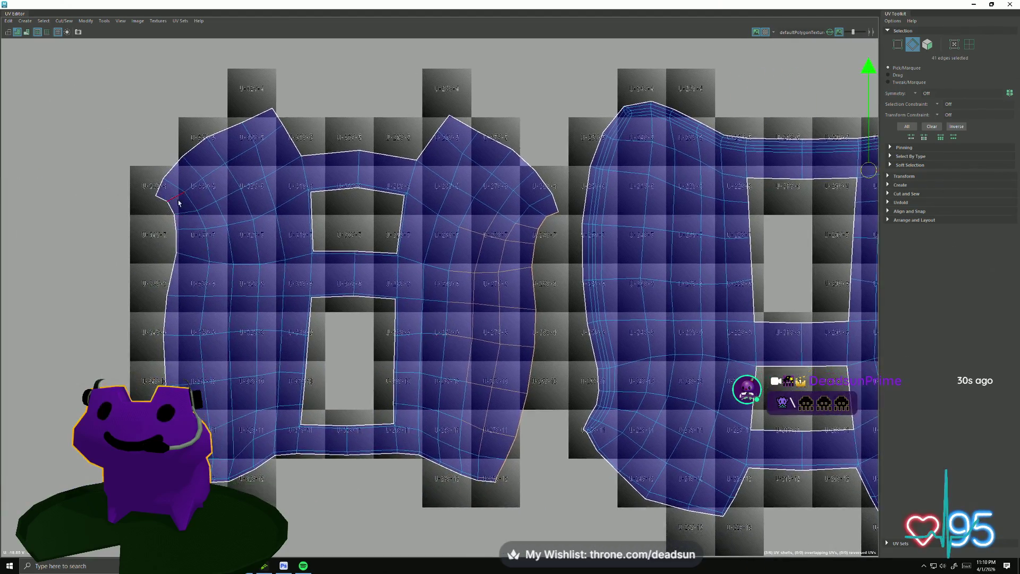
pyautogui.moveTo(185, 386); pyautogui.dragTo(202, 392)
pyautogui.click(64, 21)
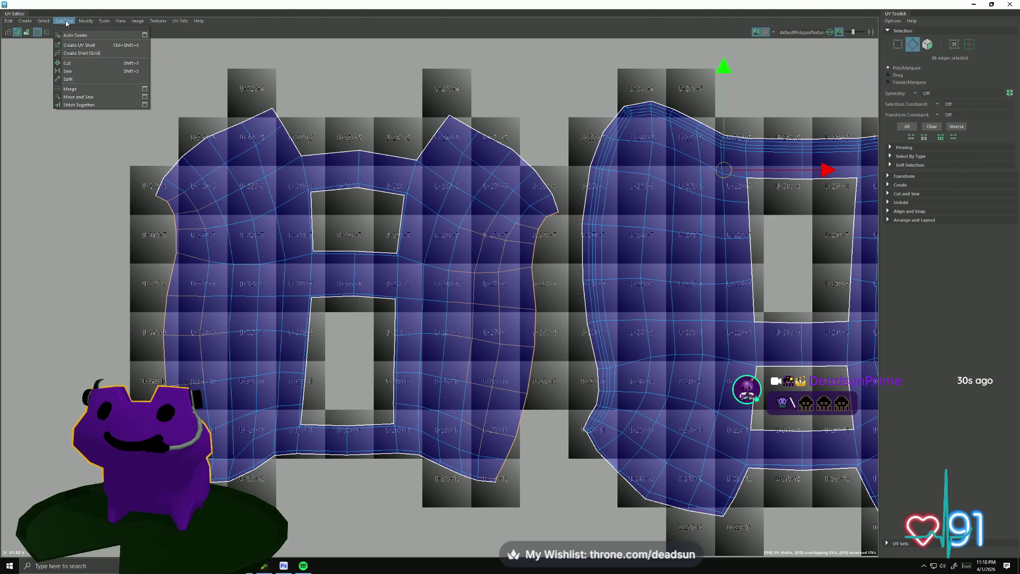
pyautogui.click(75, 97)
# - Select the whole left shell and unfold it with Modify > Unfold
pyautogui.moveTo(223, 265); pyautogui.dragTo(224, 231, button='right')
pyautogui.click(224, 265)
pyautogui.click(86, 19)
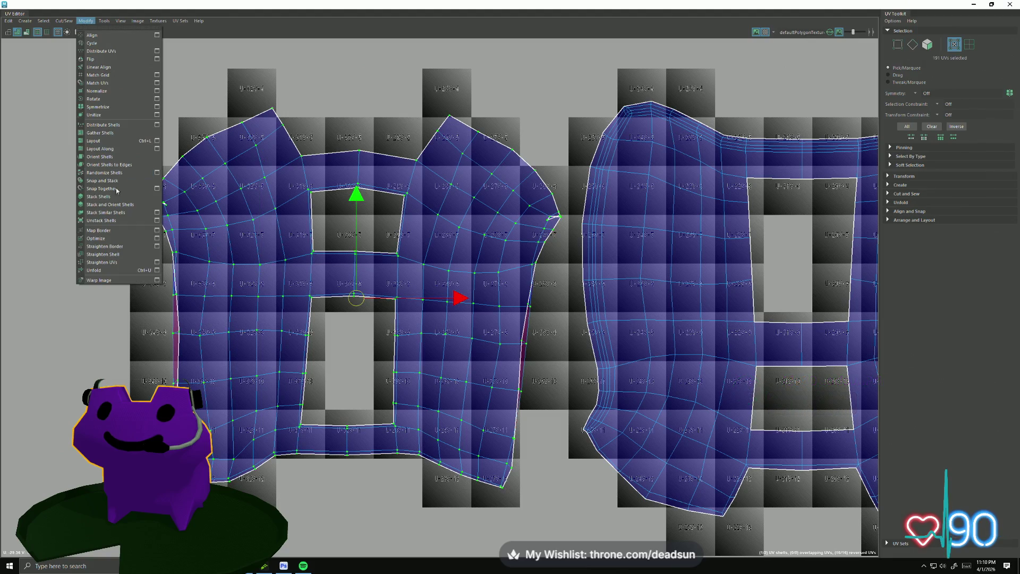
pyautogui.click(114, 269)
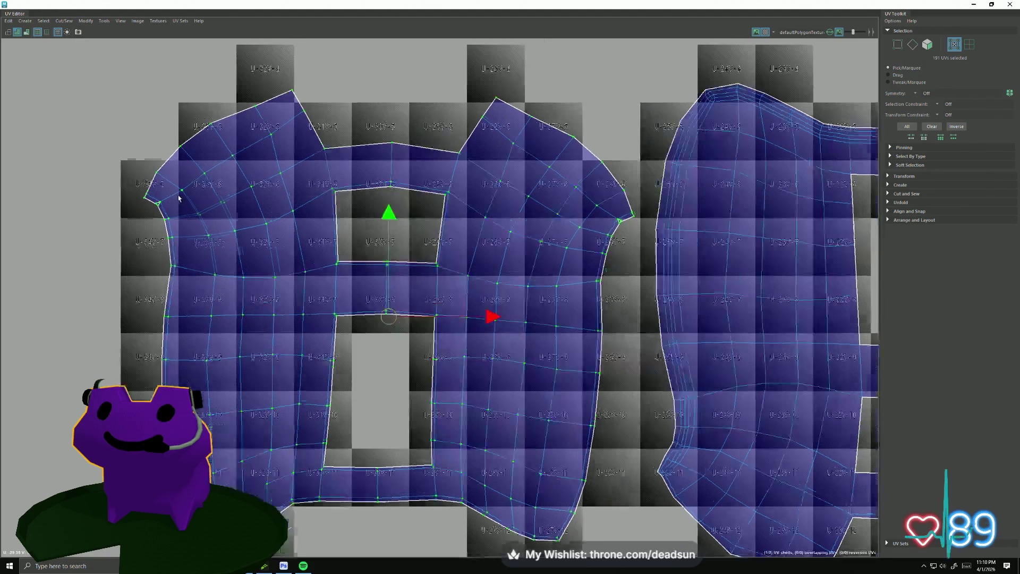
pyautogui.scroll(2, 178, 198)
pyautogui.click(156, 204)
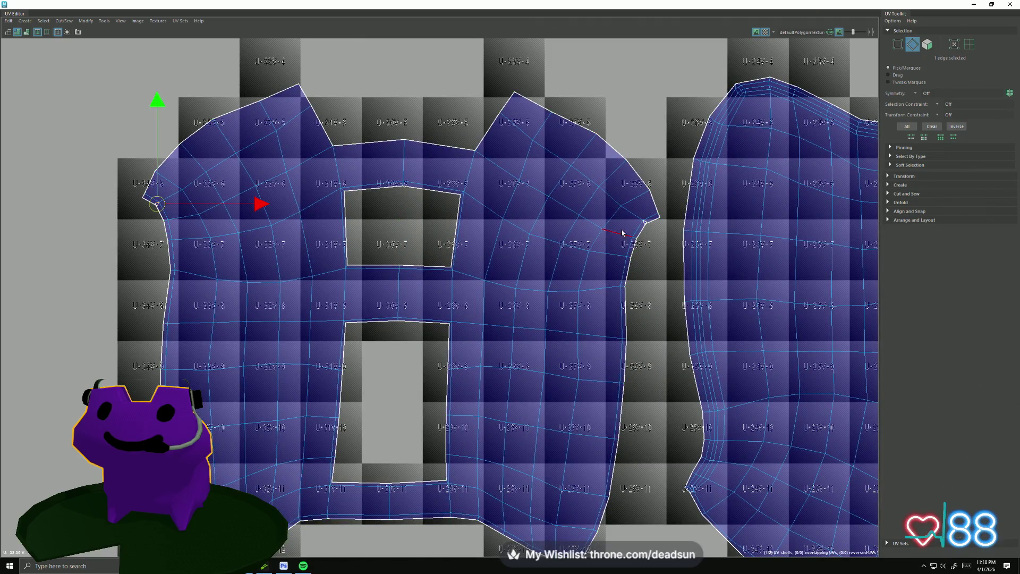
# - Apply a Cut/Sew seam change to the two selected corner edges of the left shell
pyautogui.keyDown('shift'); pyautogui.click(645, 224); pyautogui.keyUp('shift')
pyautogui.click(64, 20)
pyautogui.click(80, 99)
pyautogui.keyDown('alt'); pyautogui.moveTo(323, 291); pyautogui.dragTo(227, 227, button='middle'); pyautogui.keyUp('alt')
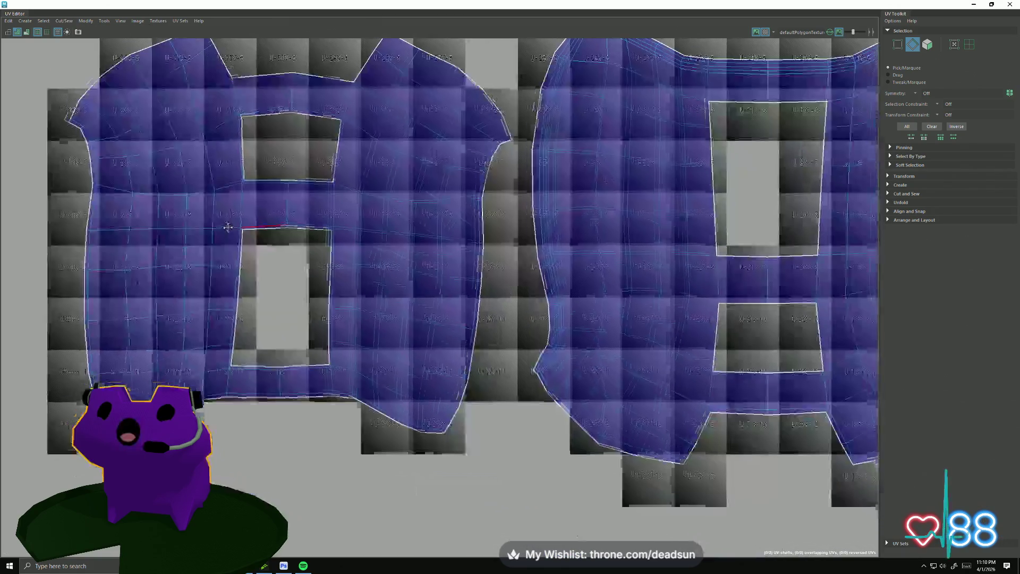
pyautogui.scroll(-1, 394, 262)
pyautogui.scroll(2, 389, 298)
pyautogui.scroll(1, 389, 298)
pyautogui.scroll(1, 389, 298)
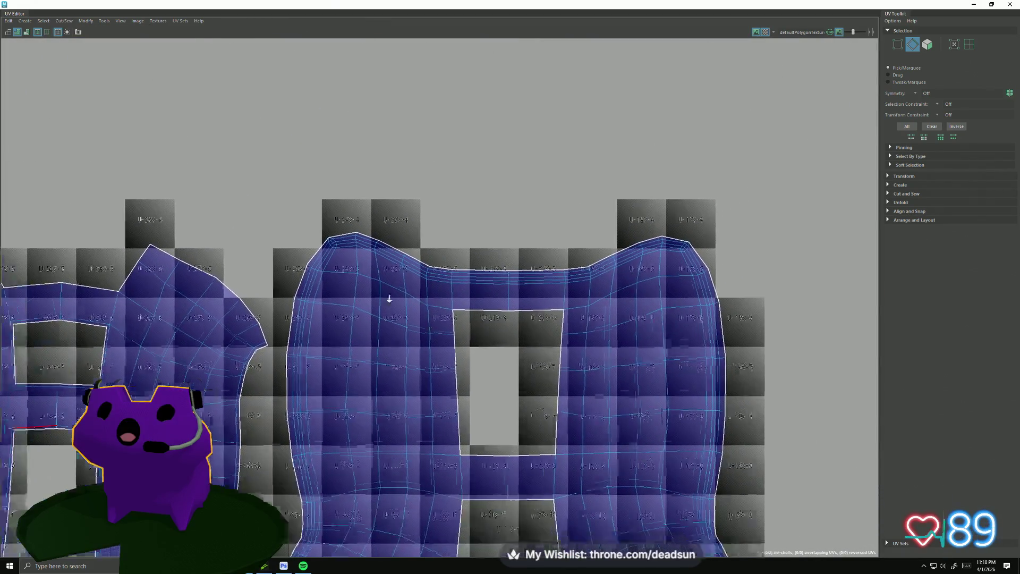
pyautogui.scroll(-3, 389, 298)
pyautogui.keyDown('alt'); pyautogui.moveTo(389, 298); pyautogui.dragTo(239, 271, button='middle'); pyautogui.keyUp('alt')
pyautogui.scroll(-2, 171, 176)
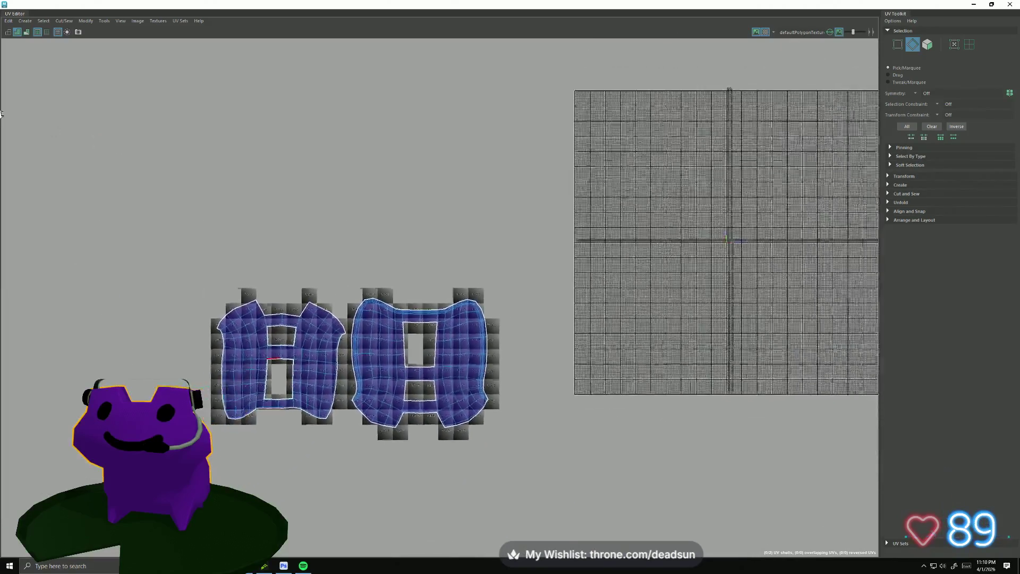
pyautogui.scroll(2, 521, 223)
# - Select all UVs of the right shell and run Modify > Straighten UVs
pyautogui.keyDown('alt'); pyautogui.moveTo(529, 334); pyautogui.dragTo(488, 323, button='middle'); pyautogui.keyUp('alt')
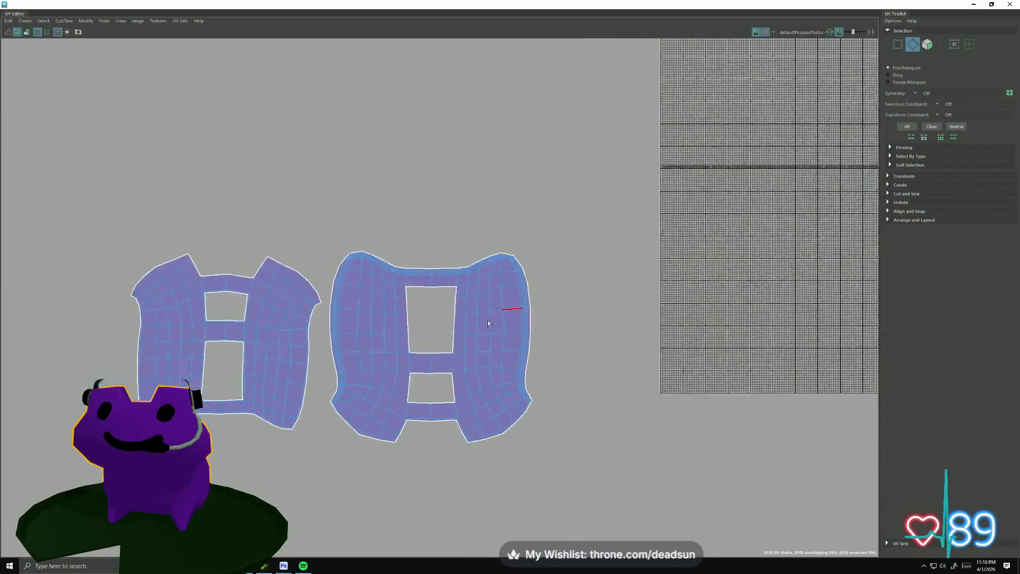
pyautogui.moveTo(488, 323); pyautogui.dragTo(486, 323, button='right')
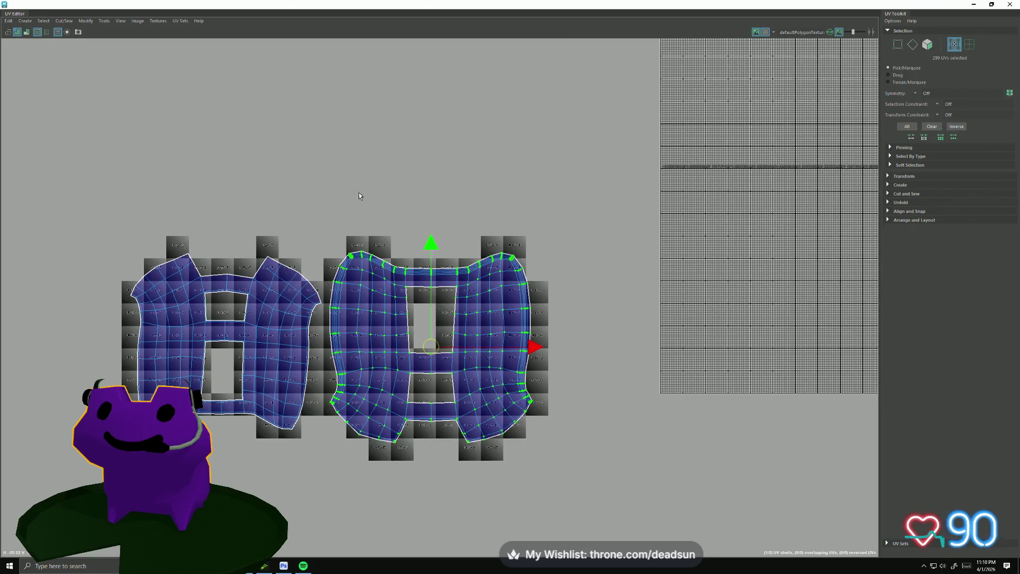
pyautogui.click(76, 22)
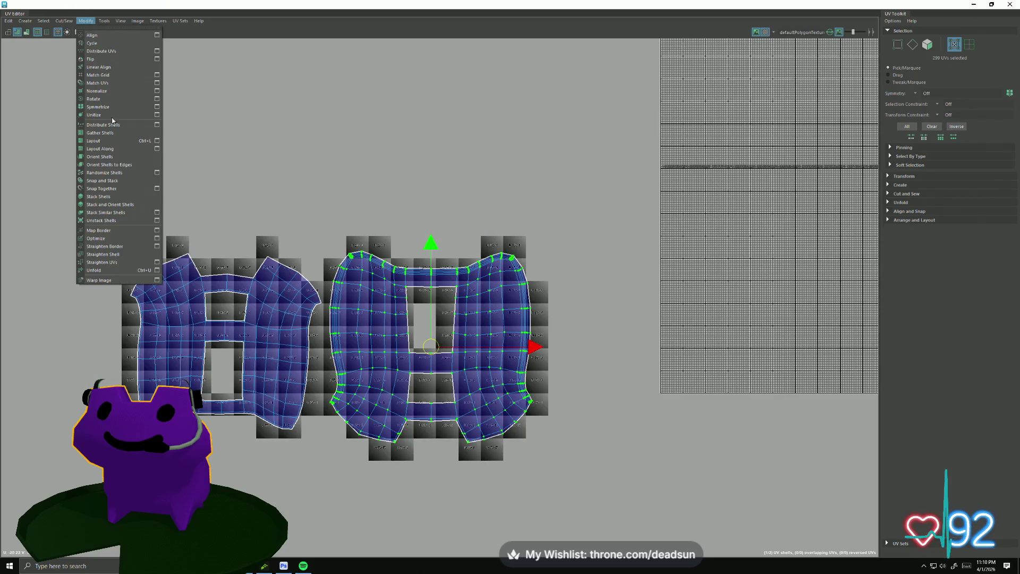
pyautogui.click(112, 272)
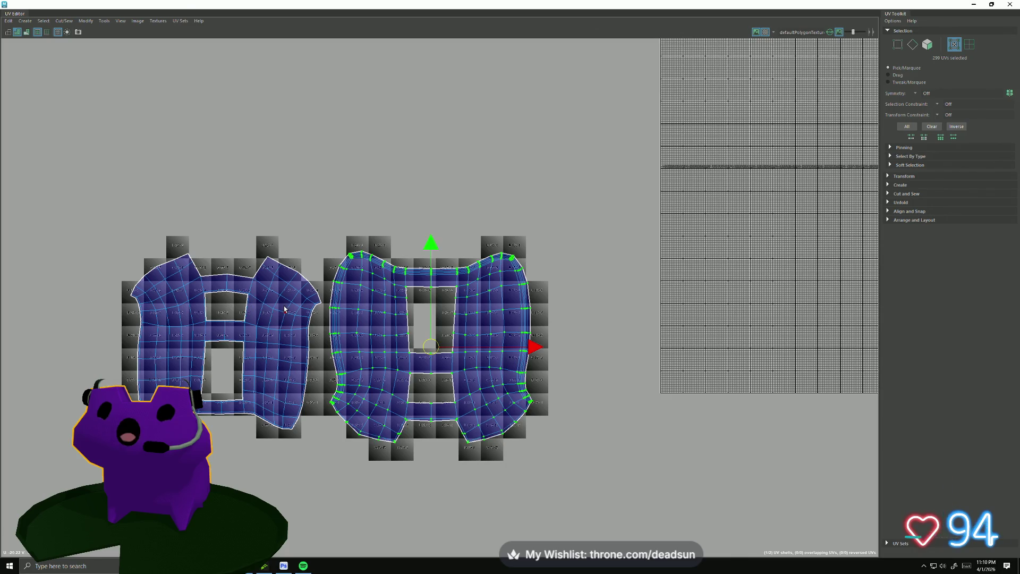
pyautogui.scroll(2, 425, 442)
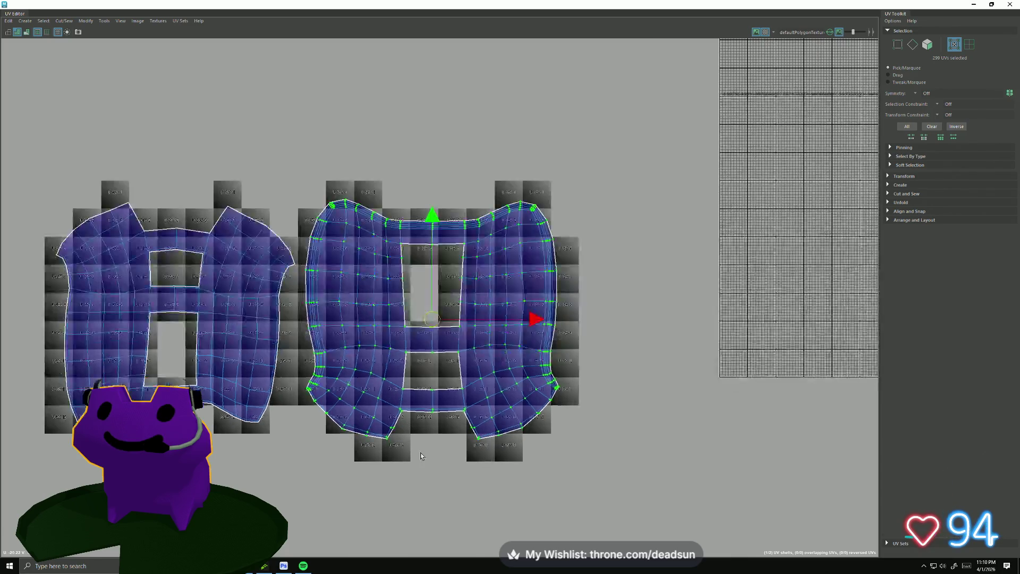
pyautogui.scroll(4, 367, 418)
pyautogui.scroll(2, 305, 395)
pyautogui.click(299, 389)
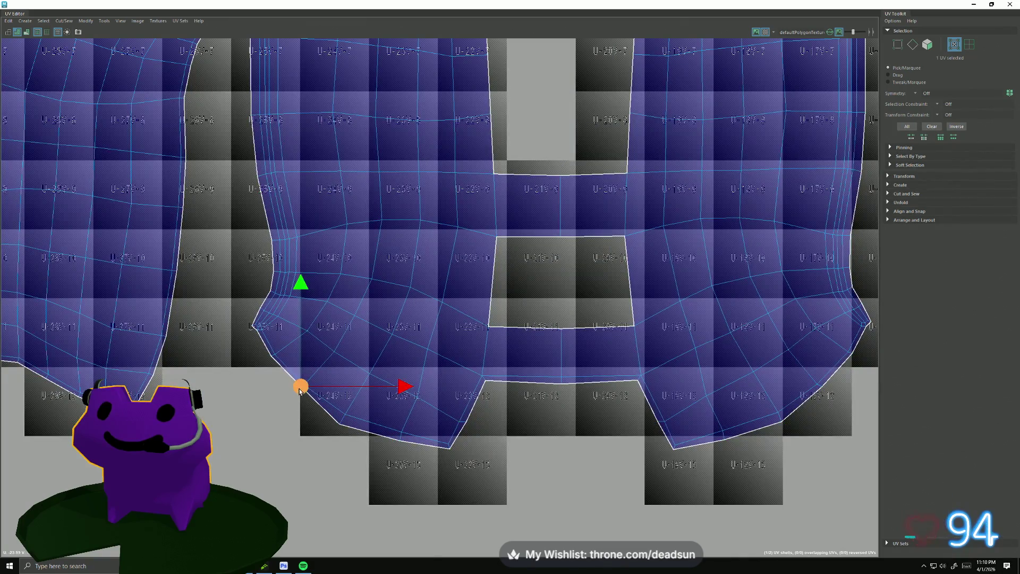
pyautogui.click(266, 358)
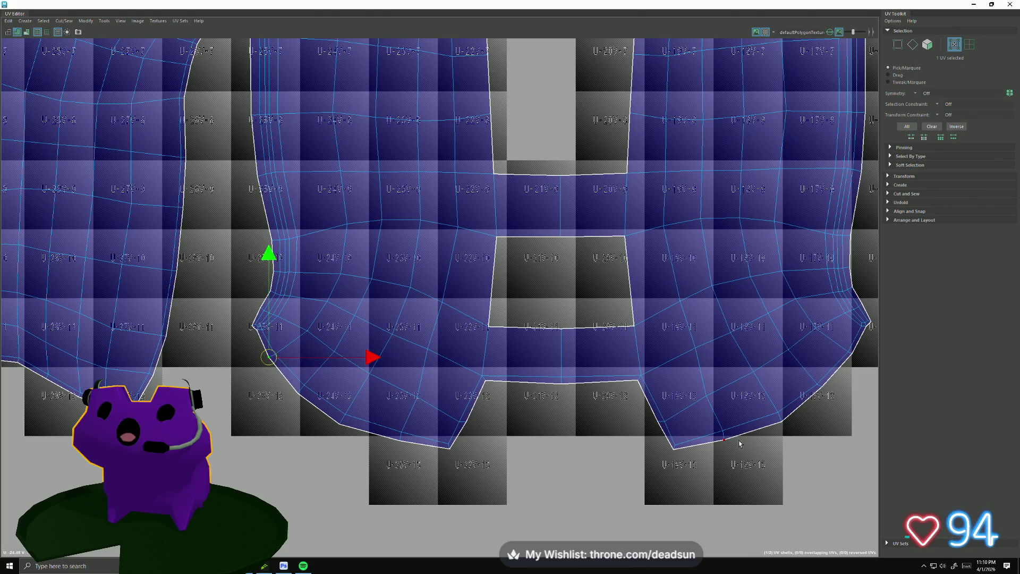
pyautogui.click(822, 391)
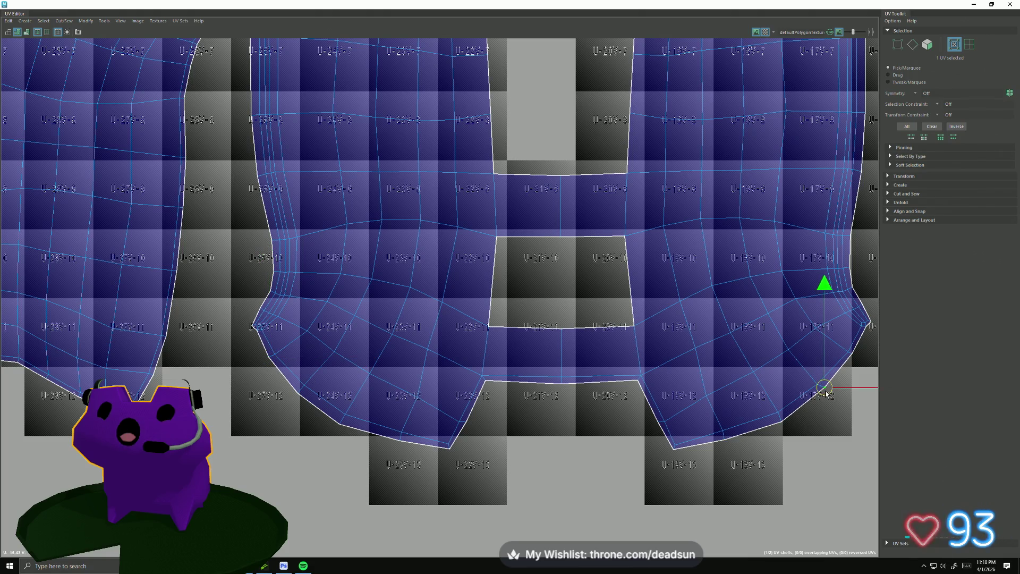
pyautogui.click(850, 355)
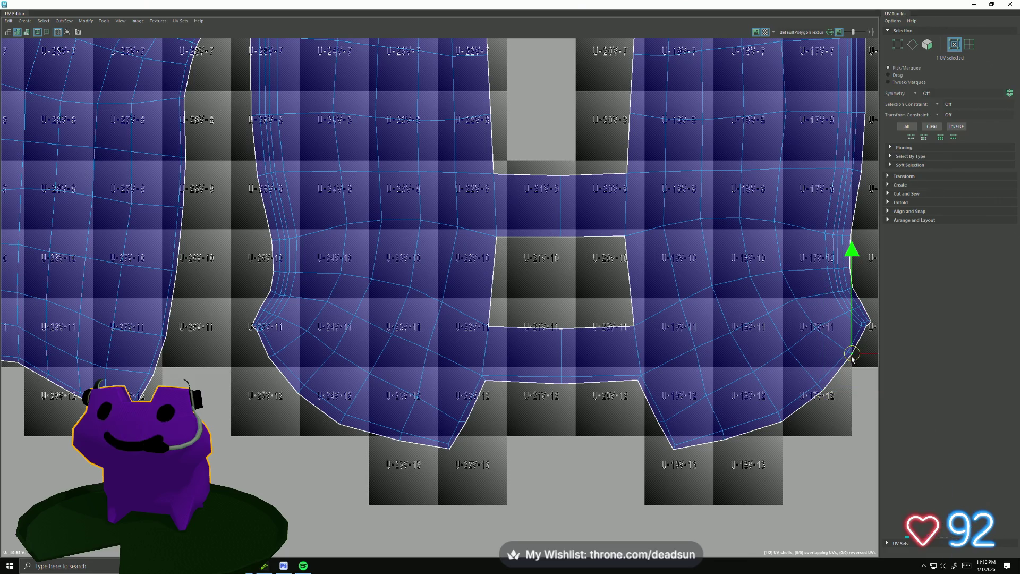
pyautogui.scroll(-5, 778, 393)
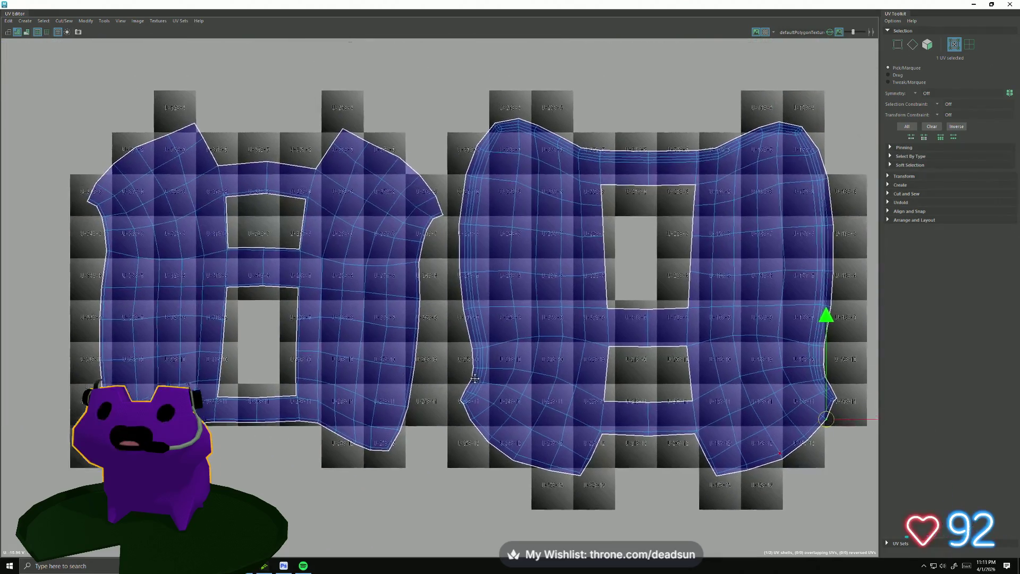
pyautogui.scroll(5, 237, 248)
pyautogui.scroll(3, 237, 248)
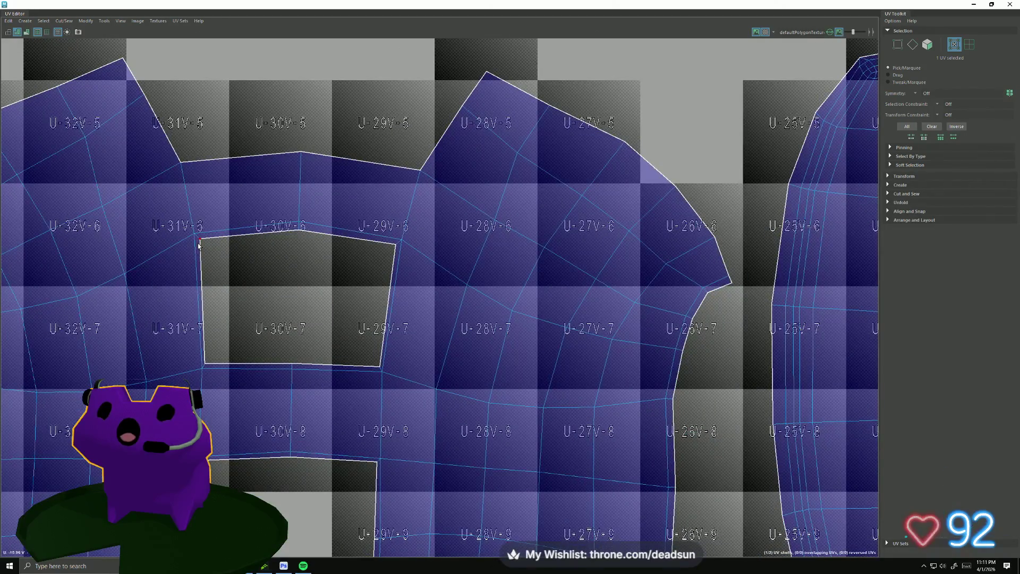
# - Select the lower hole's corner UVs and scale them in slightly around their centre
pyautogui.keyDown('shift'); pyautogui.click(205, 362); pyautogui.keyUp('shift')
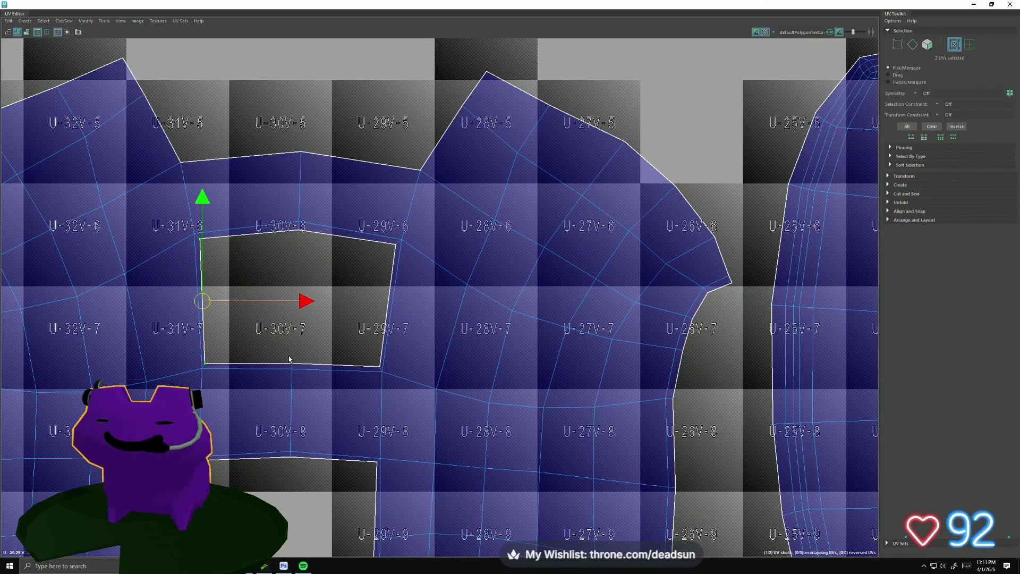
pyautogui.keyDown('shift'); pyautogui.click(295, 362); pyautogui.keyUp('shift')
pyautogui.keyDown('shift'); pyautogui.click(382, 365); pyautogui.keyUp('shift')
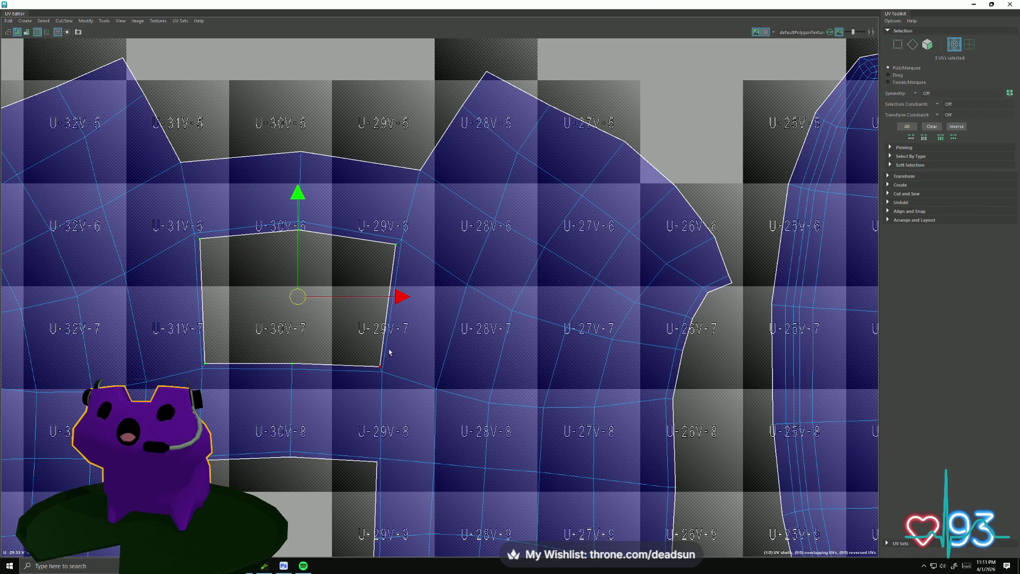
pyautogui.press('r')
pyautogui.moveTo(297, 298); pyautogui.dragTo(290, 298)
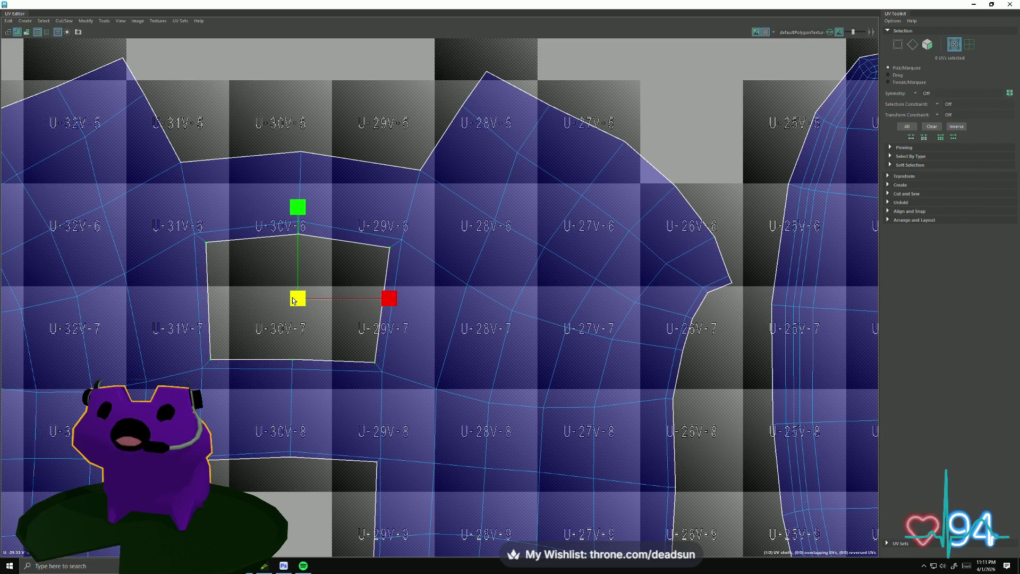
# - Select the UVs around the lower hole's border to square it up, then restore the UV Editor to a floating window
pyautogui.click(209, 460)
pyautogui.keyDown('alt'); pyautogui.moveTo(280, 465); pyautogui.dragTo(382, 283, button='middle'); pyautogui.keyUp('alt')
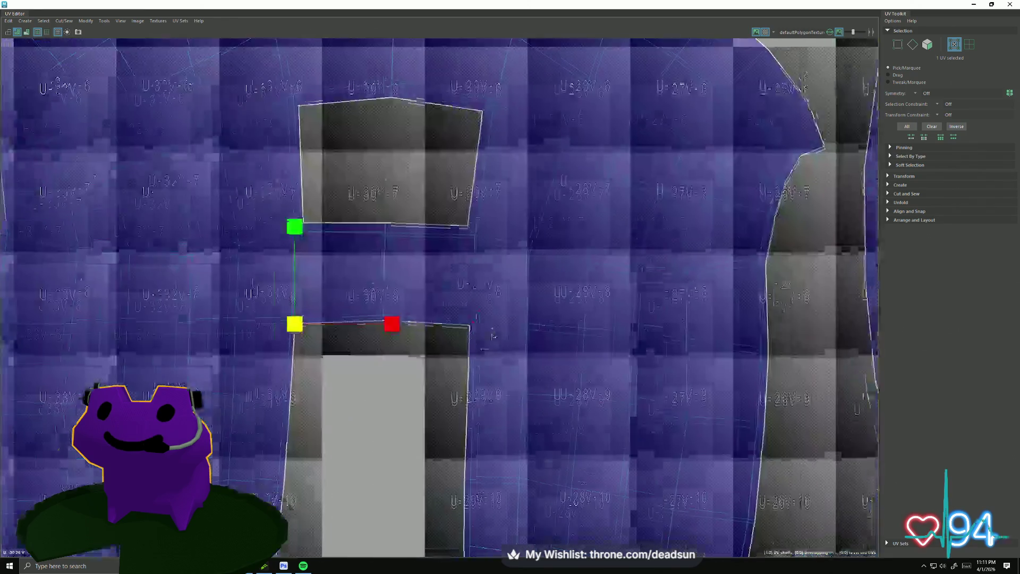
pyautogui.keyDown('shift'); pyautogui.click(488, 290); pyautogui.keyUp('shift')
pyautogui.keyDown('shift'); pyautogui.click(338, 356); pyautogui.keyUp('shift')
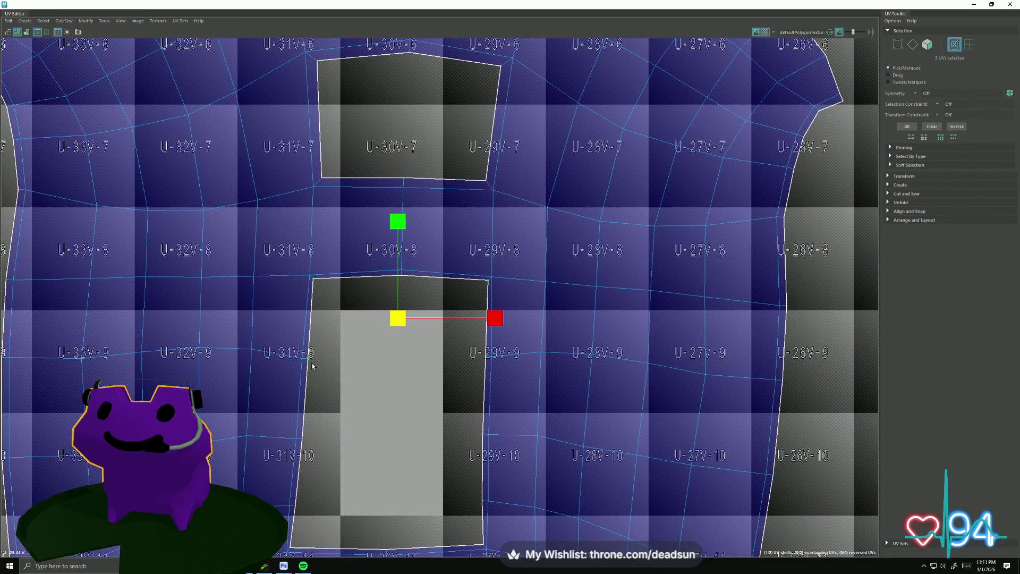
pyautogui.keyDown('shift'); pyautogui.click(398, 284); pyautogui.keyUp('shift')
pyautogui.keyDown('alt'); pyautogui.moveTo(316, 448); pyautogui.dragTo(333, 342, button='middle'); pyautogui.keyUp('alt')
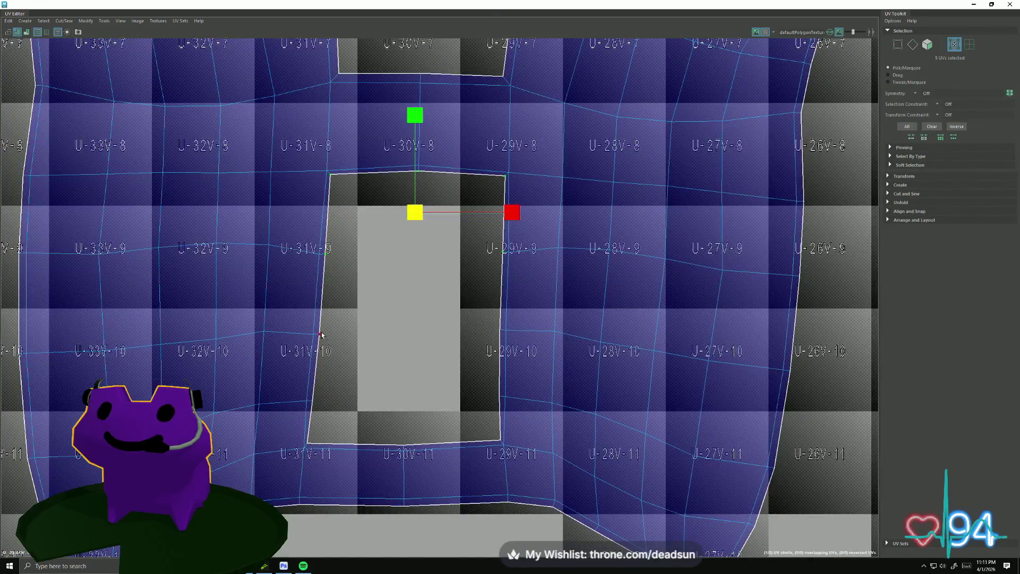
pyautogui.keyDown('shift'); pyautogui.click(499, 329); pyautogui.keyUp('shift')
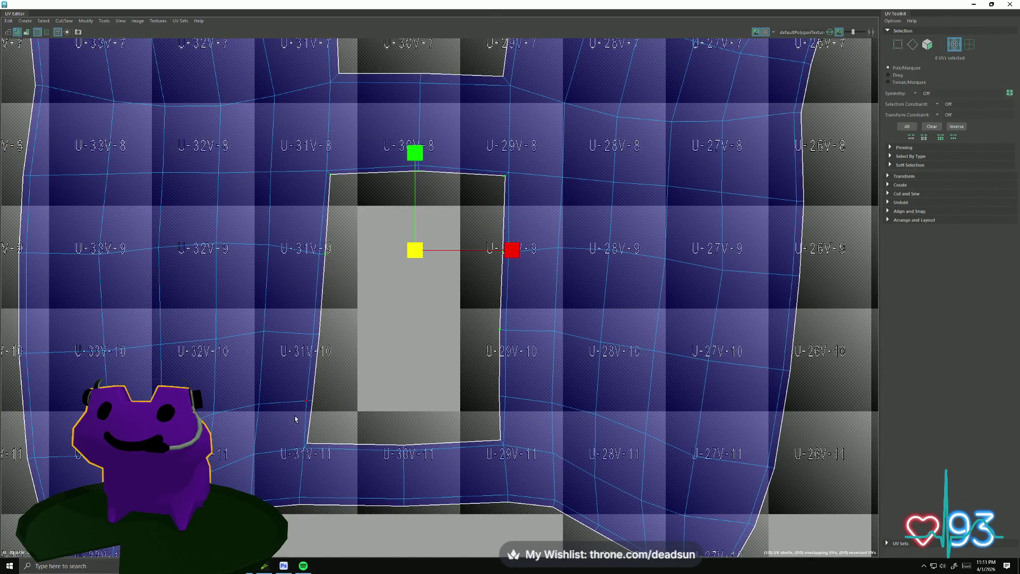
pyautogui.keyDown('shift'); pyautogui.click(315, 406); pyautogui.keyUp('shift')
pyautogui.keyDown('shift'); pyautogui.click(401, 437); pyautogui.keyUp('shift')
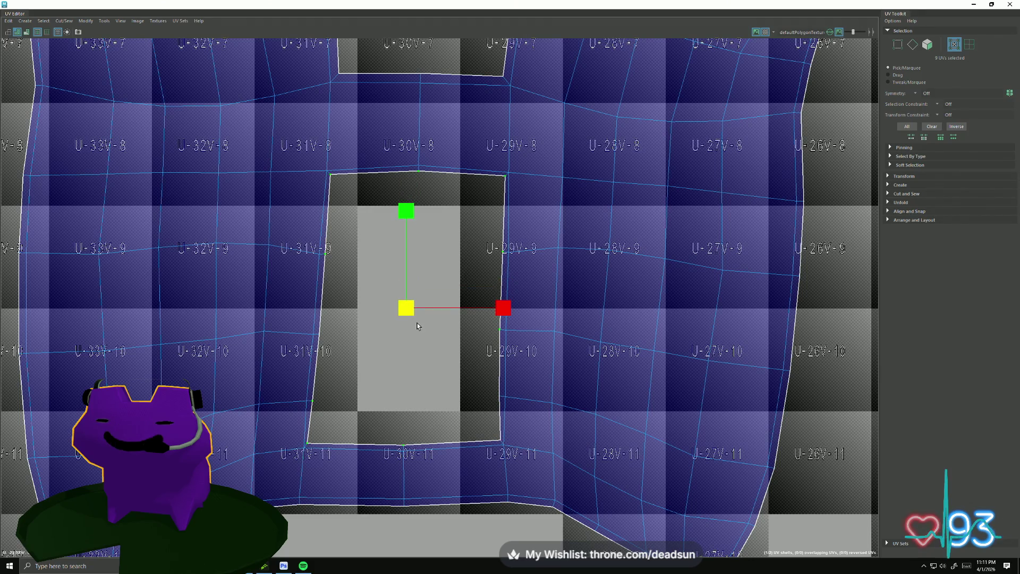
pyautogui.keyDown('shift'); pyautogui.click(498, 435); pyautogui.keyUp('shift')
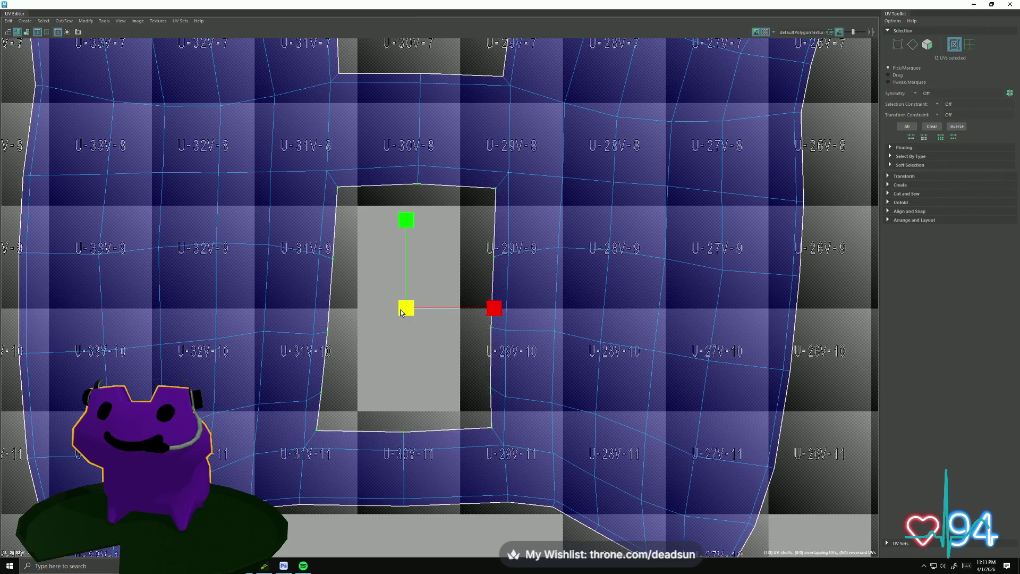
pyautogui.scroll(-3, 471, 371)
pyautogui.scroll(-2, 346, 374)
pyautogui.scroll(-1, 486, 421)
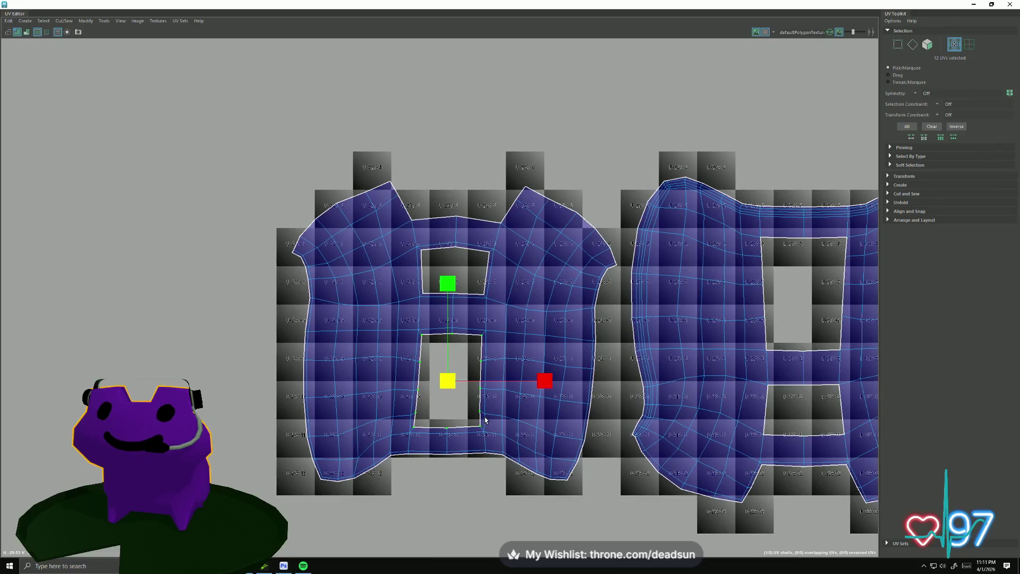
pyautogui.scroll(-1, 487, 421)
pyautogui.scroll(-1, 505, 431)
pyautogui.scroll(-1, 505, 431)
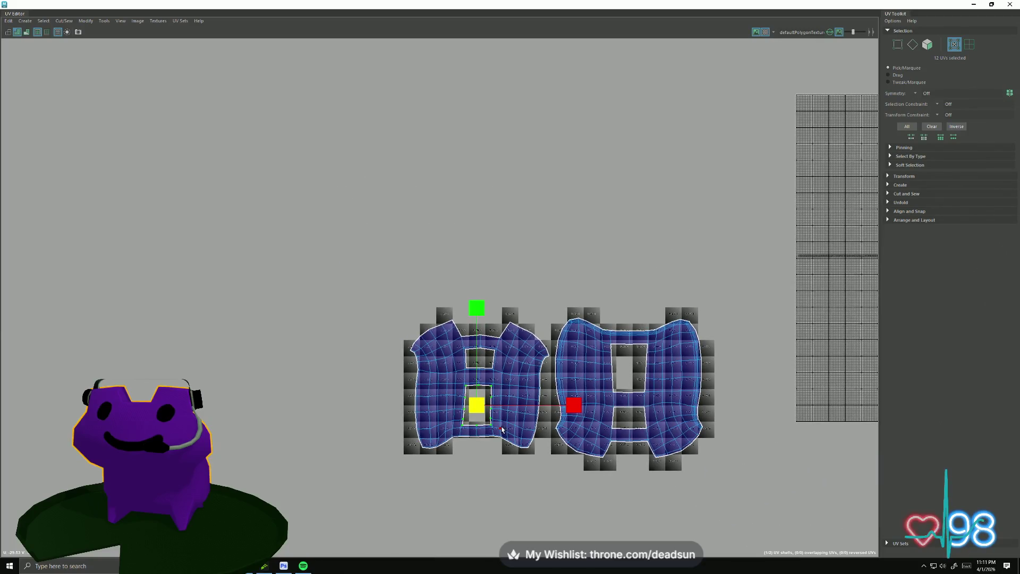
pyautogui.scroll(1, 502, 430)
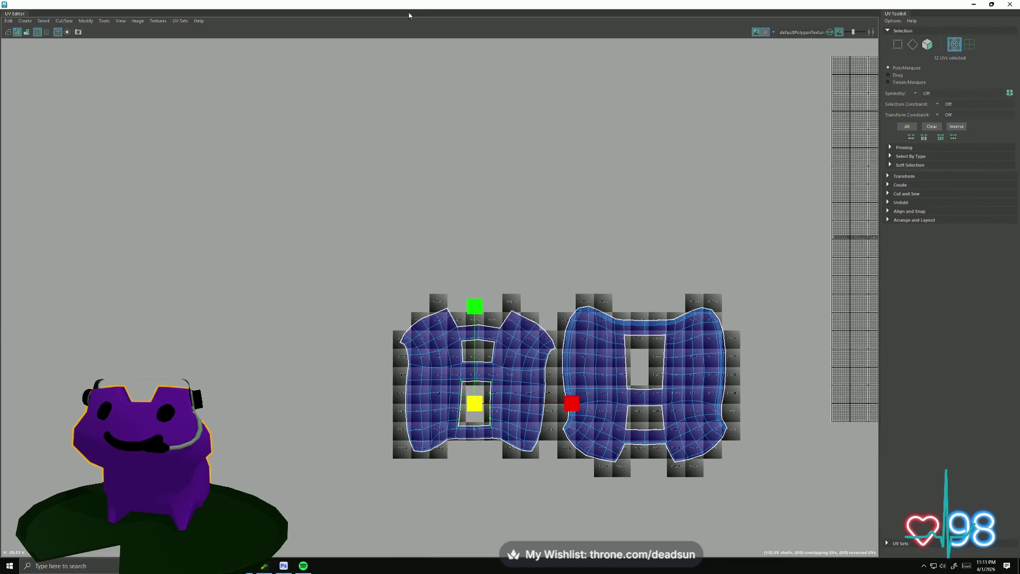
pyautogui.doubleClick(409, 13)
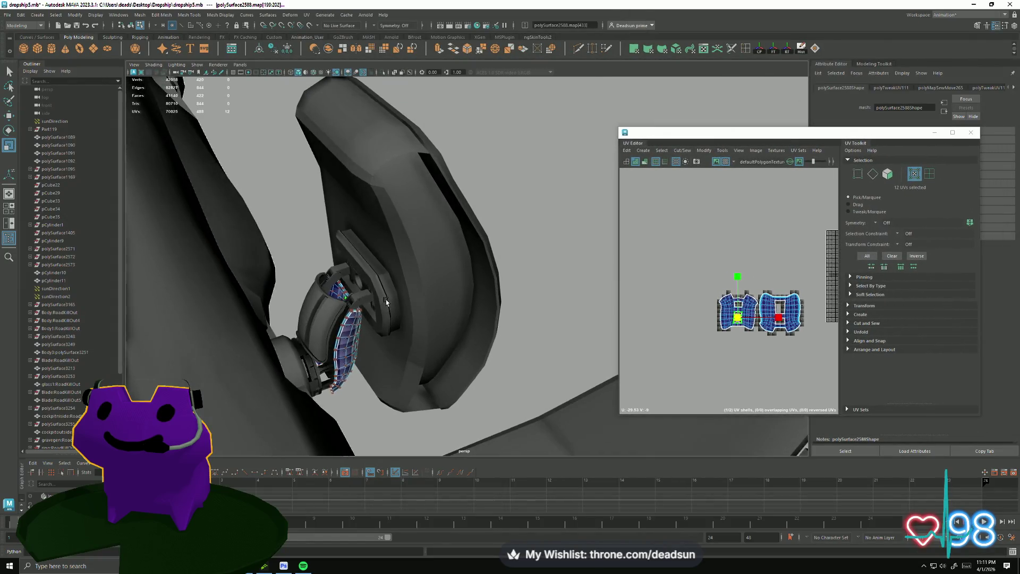
# - Add the large wheel mesh and the small bracket to the object selection
pyautogui.keyDown('alt'); pyautogui.moveTo(386, 301); pyautogui.dragTo(353, 276); pyautogui.keyUp('alt')
pyautogui.moveTo(353, 276)
pyautogui.mouseDown(button='right')
pyautogui.moveTo(384, 253)
pyautogui.moveTo(389, 263)
pyautogui.mouseUp(button='right')
pyautogui.keyDown('alt'); pyautogui.moveTo(558, 304); pyautogui.dragTo(482, 270); pyautogui.keyUp('alt')
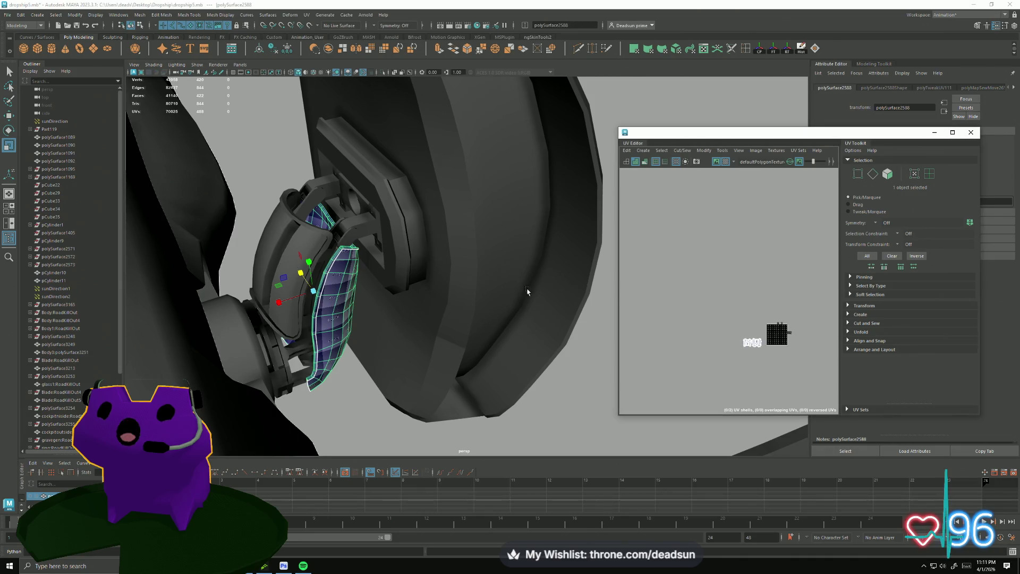
pyautogui.keyDown('shift'); pyautogui.click(343, 225); pyautogui.keyUp('shift')
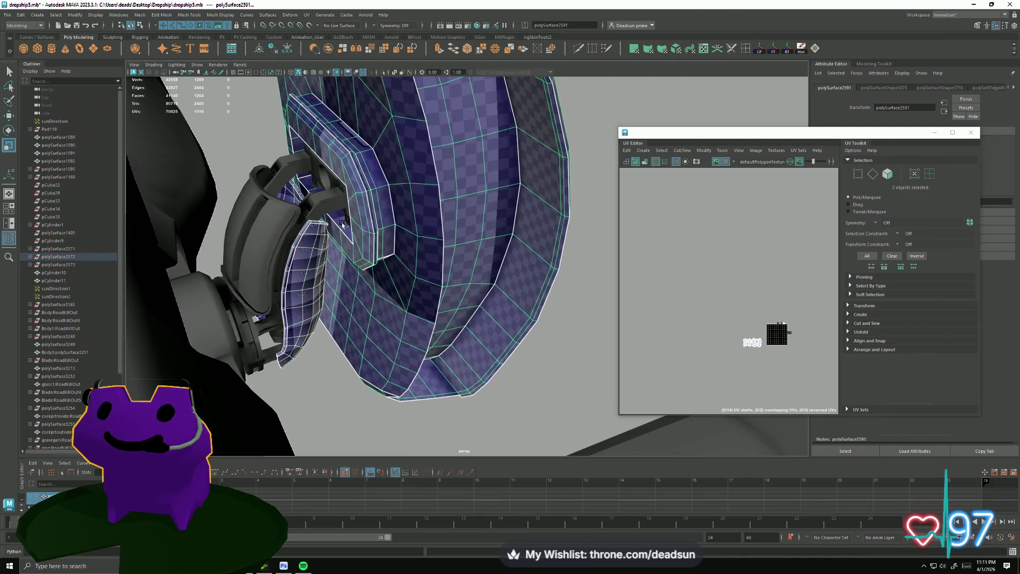
pyautogui.keyDown('shift'); pyautogui.click(328, 184); pyautogui.keyUp('shift')
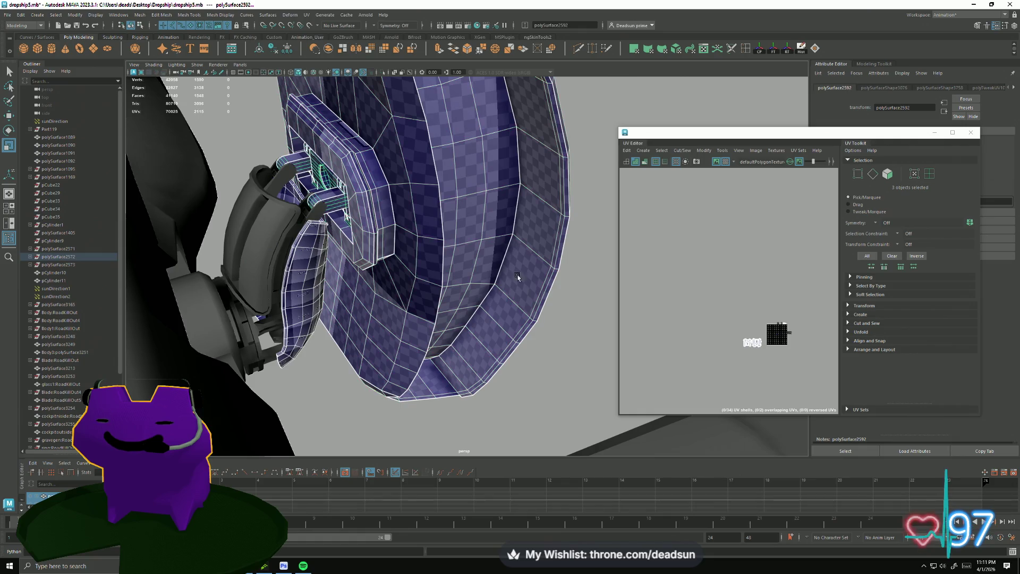
pyautogui.scroll(3, 739, 365)
pyautogui.scroll(3, 765, 311)
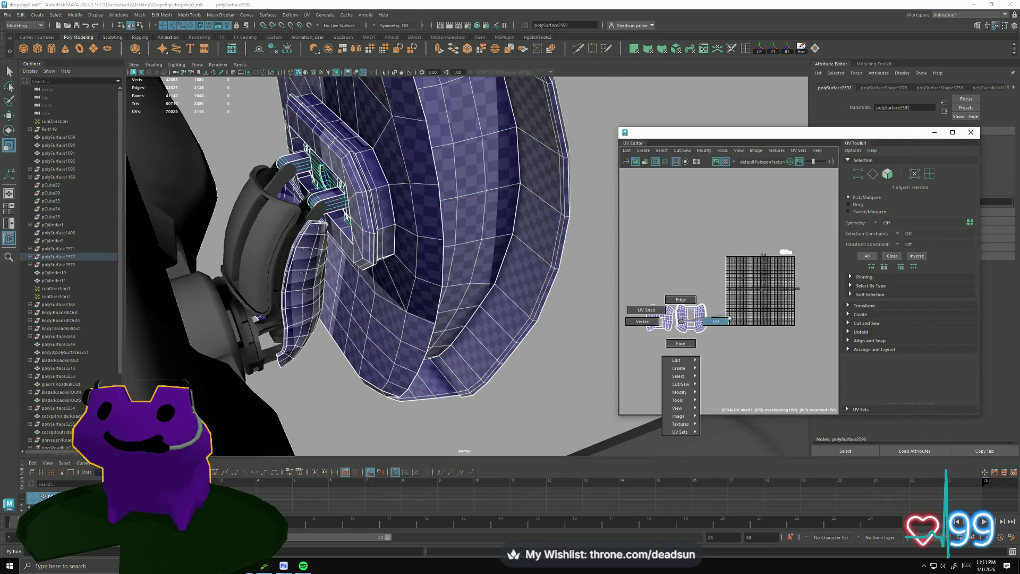
# - Scale the part's two UV shells down and place them above the texture tiles
pyautogui.moveTo(683, 320); pyautogui.dragTo(648, 277, button='right')
pyautogui.moveTo(714, 351); pyautogui.dragTo(714, 351)
pyautogui.press('r')
pyautogui.moveTo(676, 318)
pyautogui.mouseDown()
pyautogui.moveTo(642, 321)
pyautogui.moveTo(763, 251)
pyautogui.mouseUp()
pyautogui.press('w')
pyautogui.scroll(5, 789, 232)
pyautogui.scroll(-3, 789, 232)
pyautogui.scroll(-3, 790, 239)
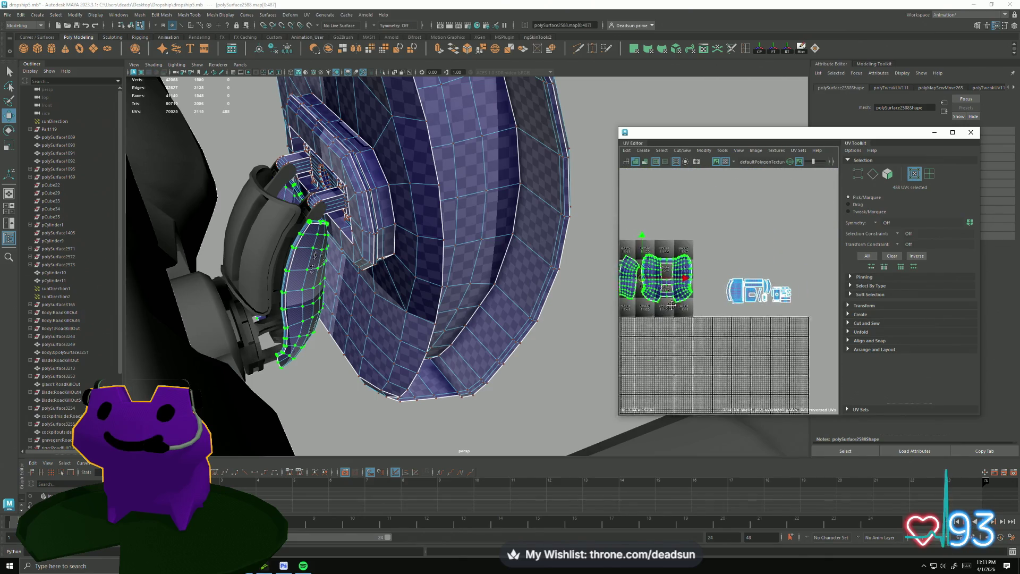
pyautogui.keyDown('alt'); pyautogui.moveTo(717, 295); pyautogui.dragTo(793, 300, button='middle'); pyautogui.keyUp('alt')
# - Shrink the shells further to about half size and pack them beside the other parts' shells
pyautogui.press('r')
pyautogui.moveTo(727, 283); pyautogui.dragTo(707, 290)
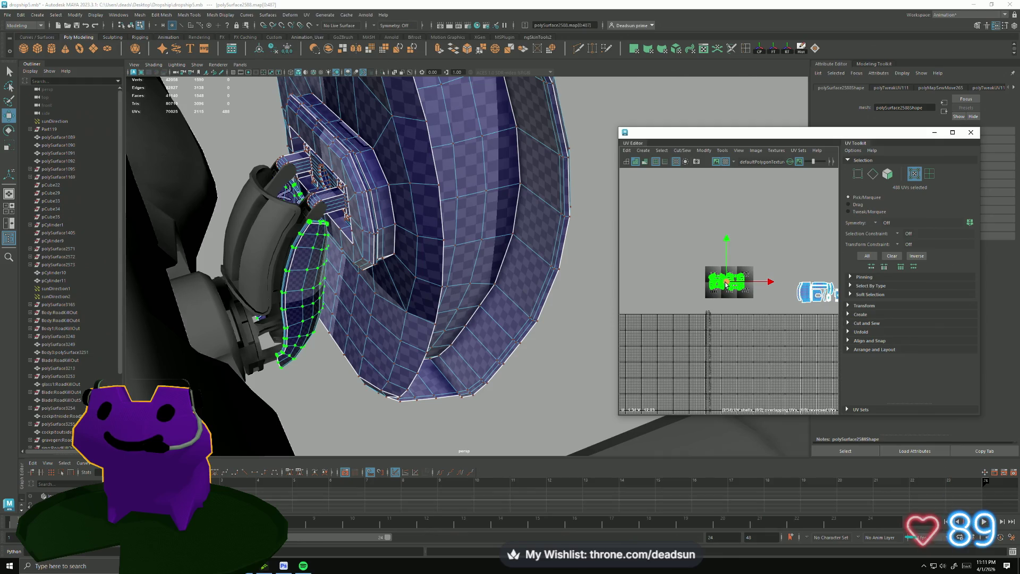
pyautogui.moveTo(708, 289); pyautogui.dragTo(807, 291)
pyautogui.scroll(2, 717, 294)
pyautogui.scroll(2, 675, 295)
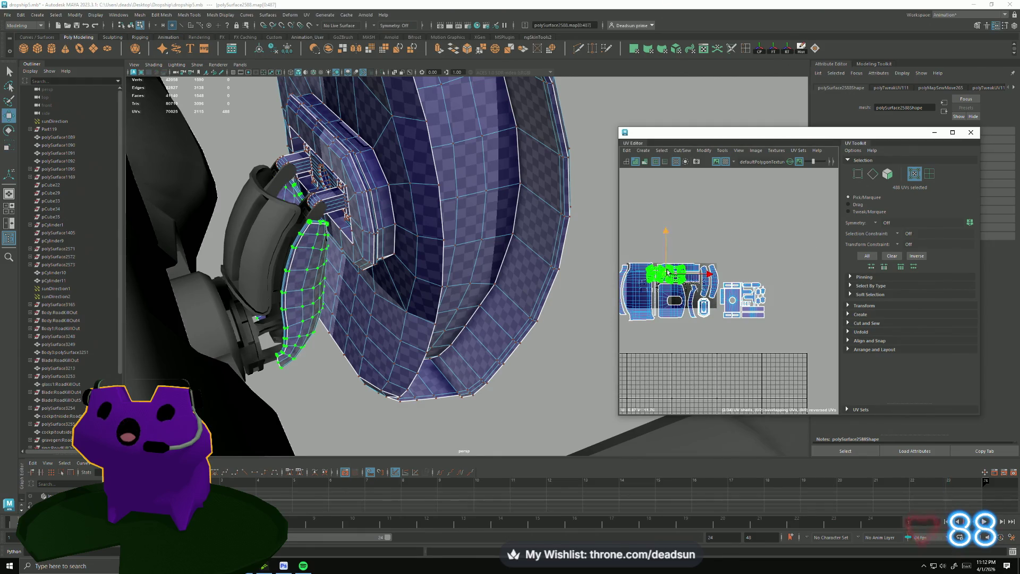
pyautogui.moveTo(667, 278); pyautogui.dragTo(743, 274)
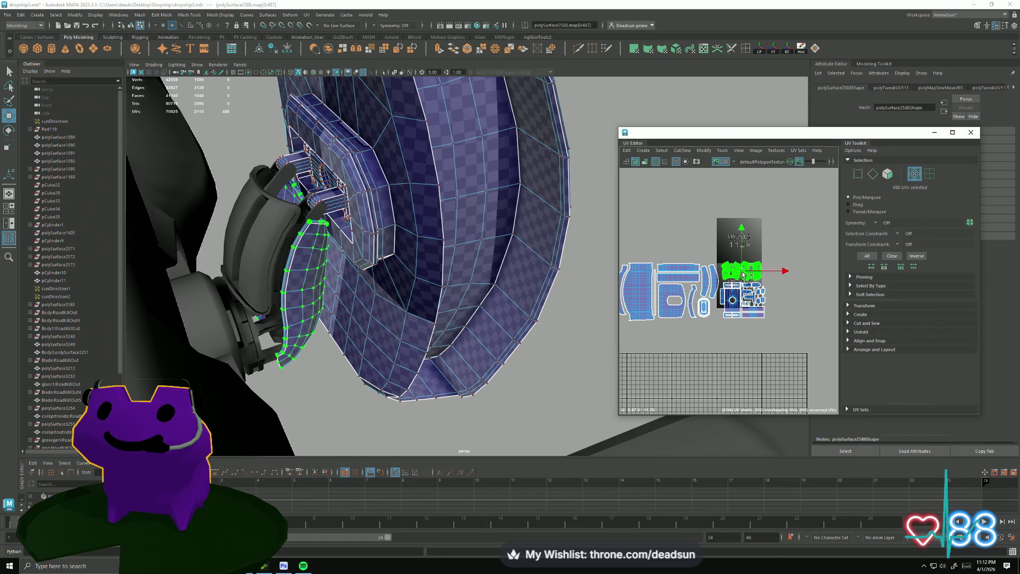
pyautogui.keyDown('alt'); pyautogui.moveTo(413, 318); pyautogui.dragTo(328, 319); pyautogui.keyUp('alt')
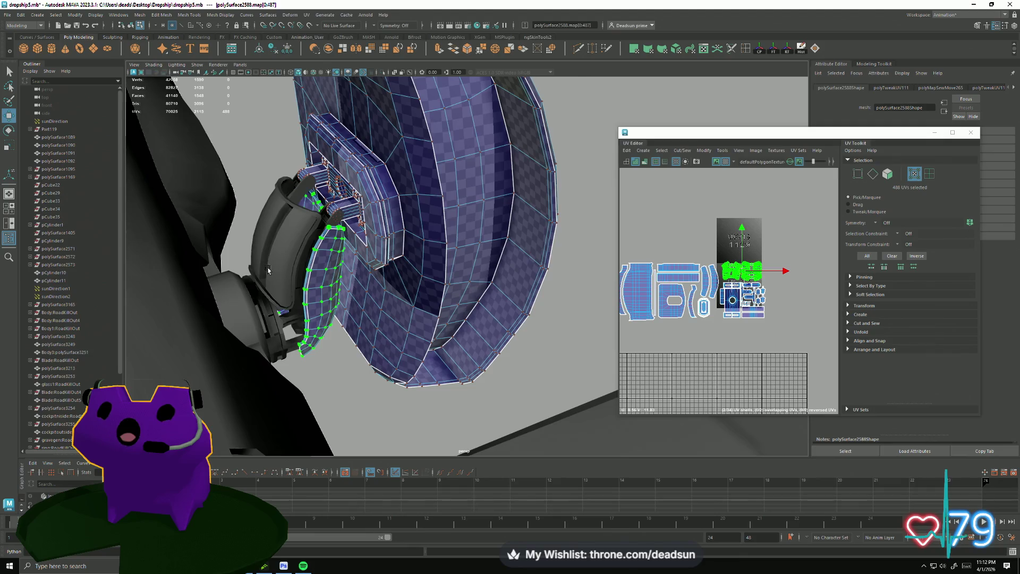
# - Zoom and tumble the camera around the part, then clear the selection
pyautogui.keyDown('alt'); pyautogui.moveTo(222, 166); pyautogui.dragTo(292, 279); pyautogui.keyUp('alt')
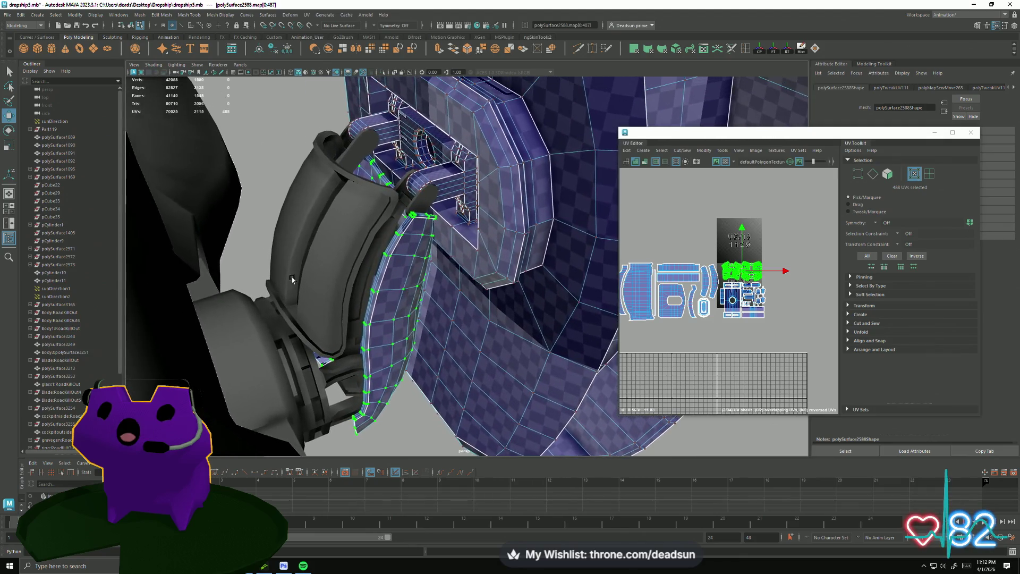
pyautogui.moveTo(292, 279)
pyautogui.keyDown('alt'); pyautogui.mouseDown(button='right')
pyautogui.moveTo(337, 330)
pyautogui.moveTo(418, 313)
pyautogui.mouseUp(button='right'); pyautogui.keyUp('alt')
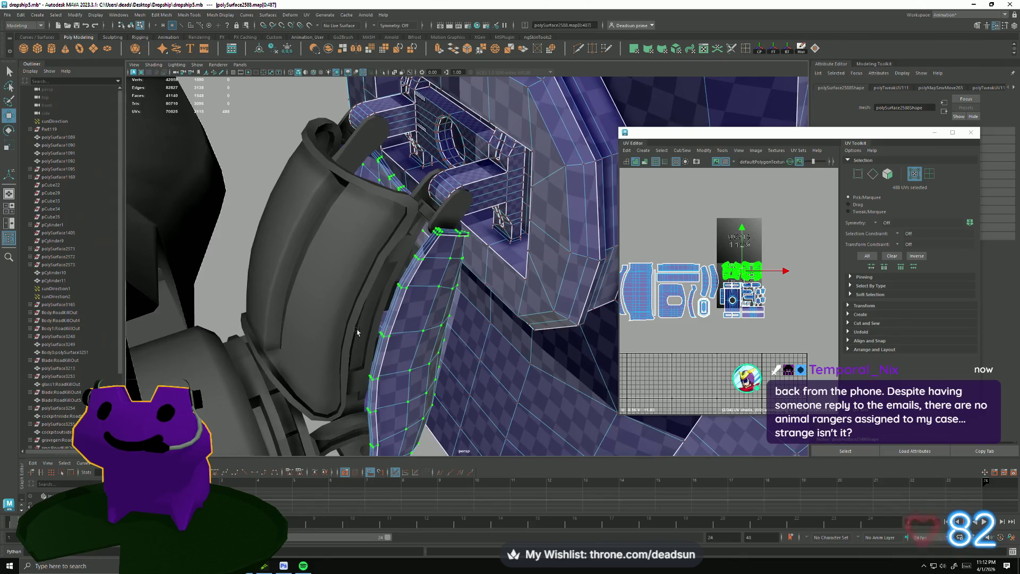
pyautogui.moveTo(418, 313)
pyautogui.keyDown('alt'); pyautogui.mouseDown()
pyautogui.moveTo(435, 307)
pyautogui.moveTo(396, 255)
pyautogui.mouseUp(); pyautogui.keyUp('alt')
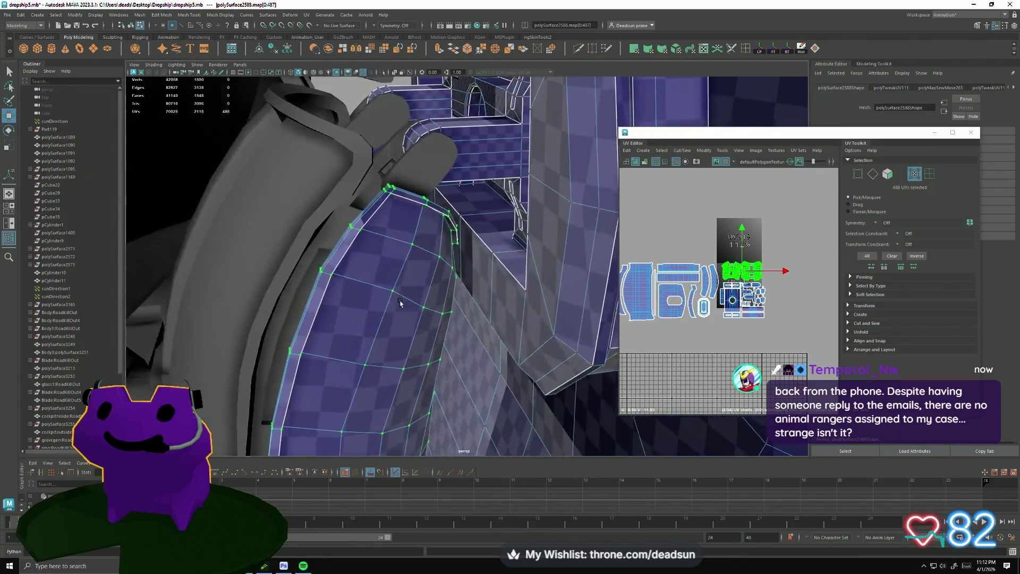
pyautogui.click(395, 255)
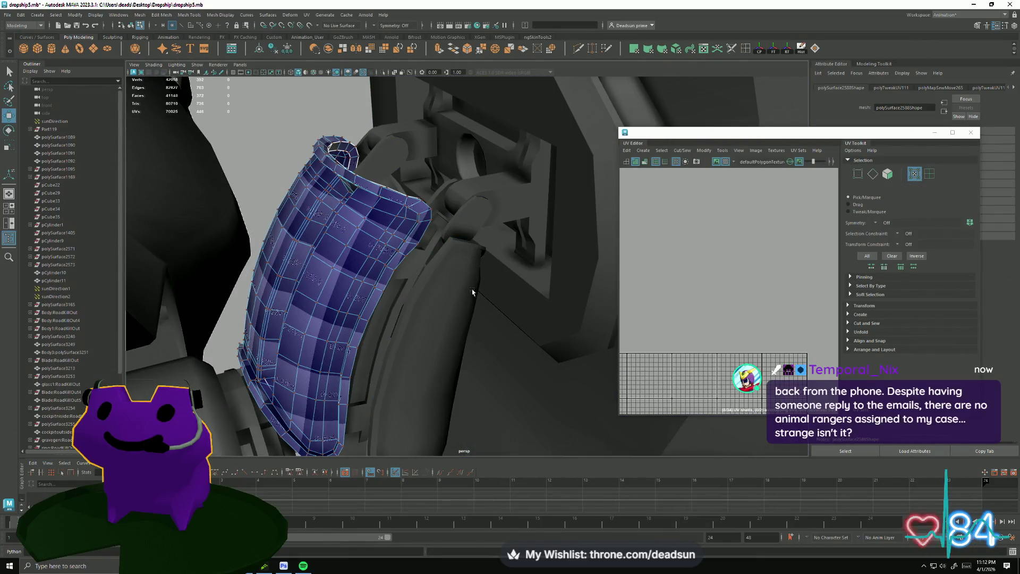
# - Toggle smooth preview with 3/1 and select the curved ring piece to load its UVs
pyautogui.press('3')
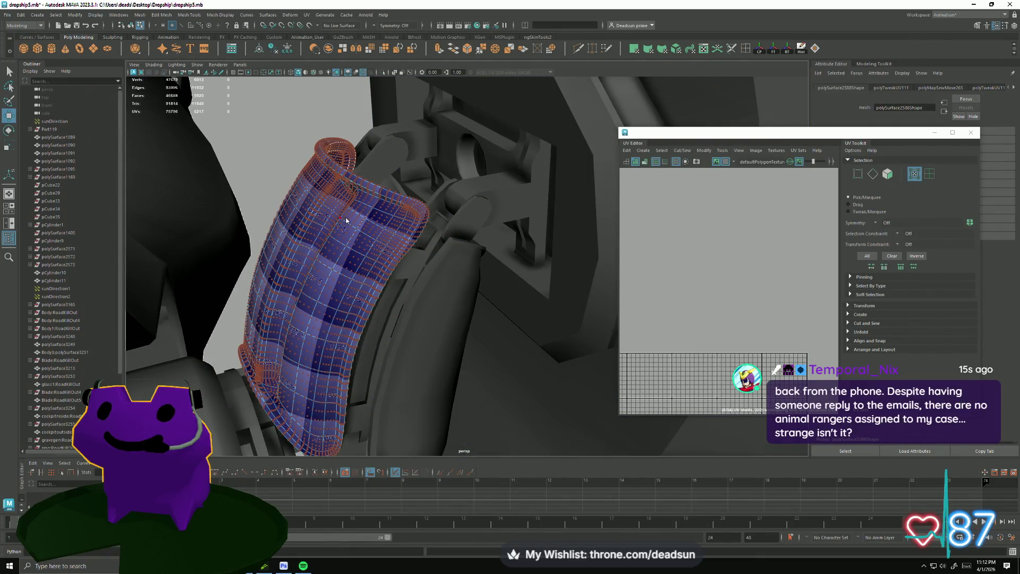
pyautogui.click(346, 220)
pyautogui.click(337, 311)
pyautogui.press('1')
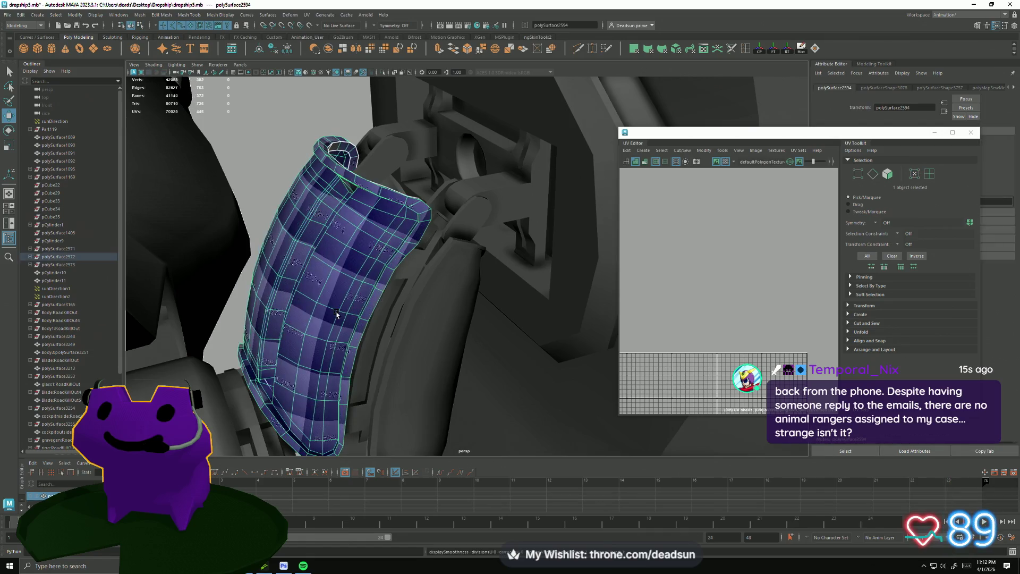
pyautogui.click(345, 249)
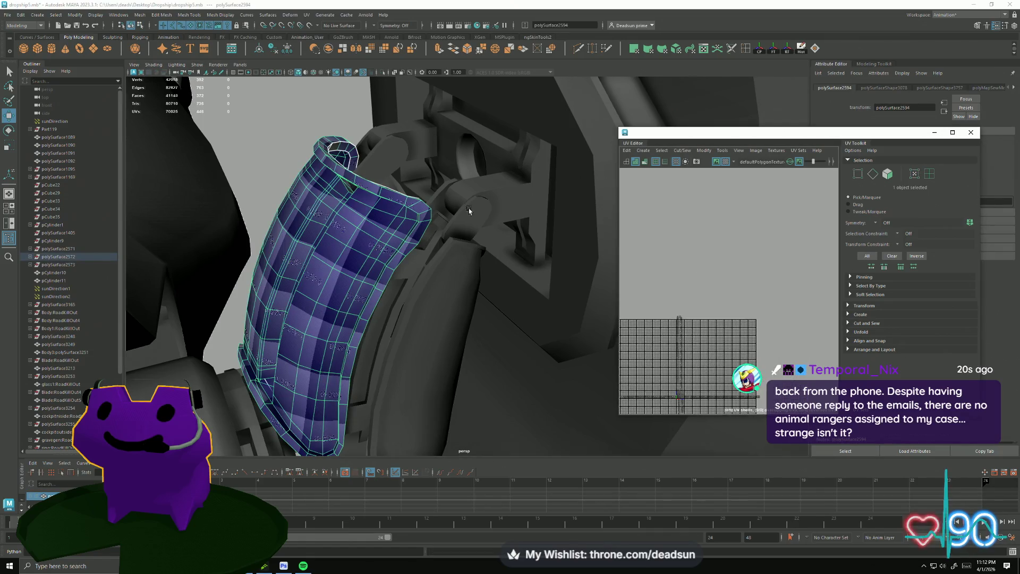
pyautogui.scroll(5, 739, 302)
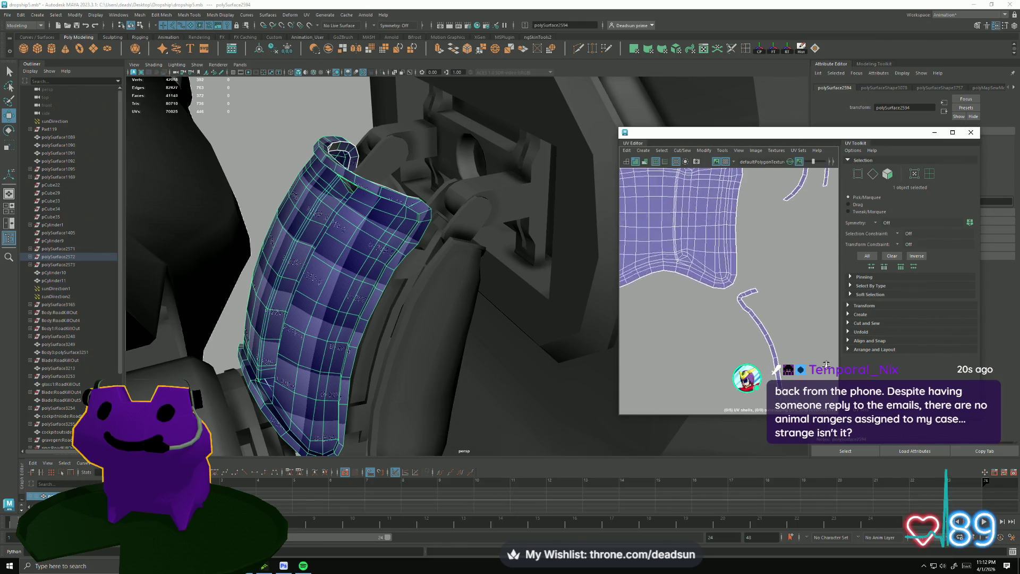
pyautogui.scroll(-3, 794, 345)
pyautogui.scroll(2, 794, 345)
pyautogui.scroll(-2, 696, 279)
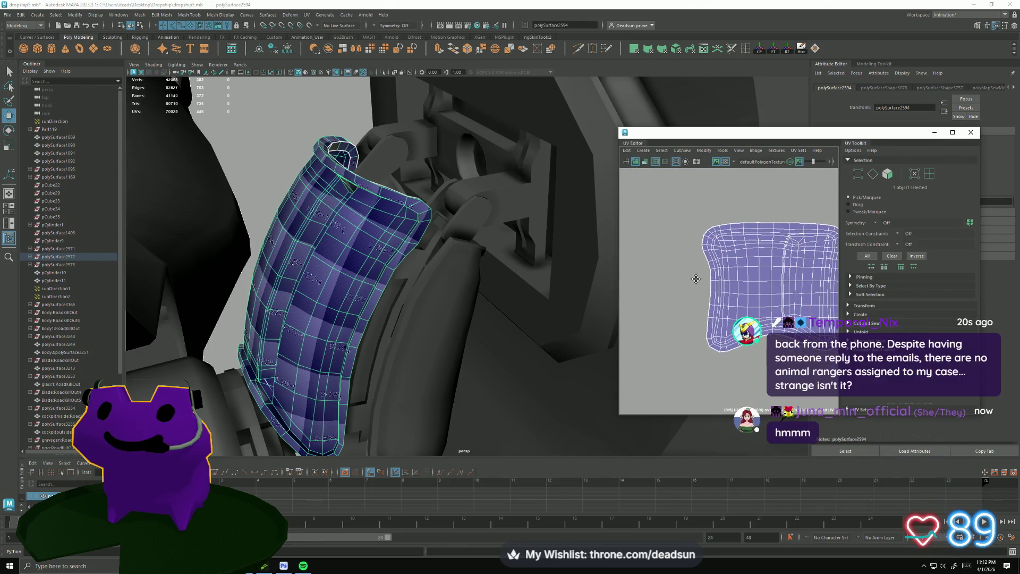
pyautogui.scroll(-2, 707, 277)
pyautogui.scroll(-2, 663, 287)
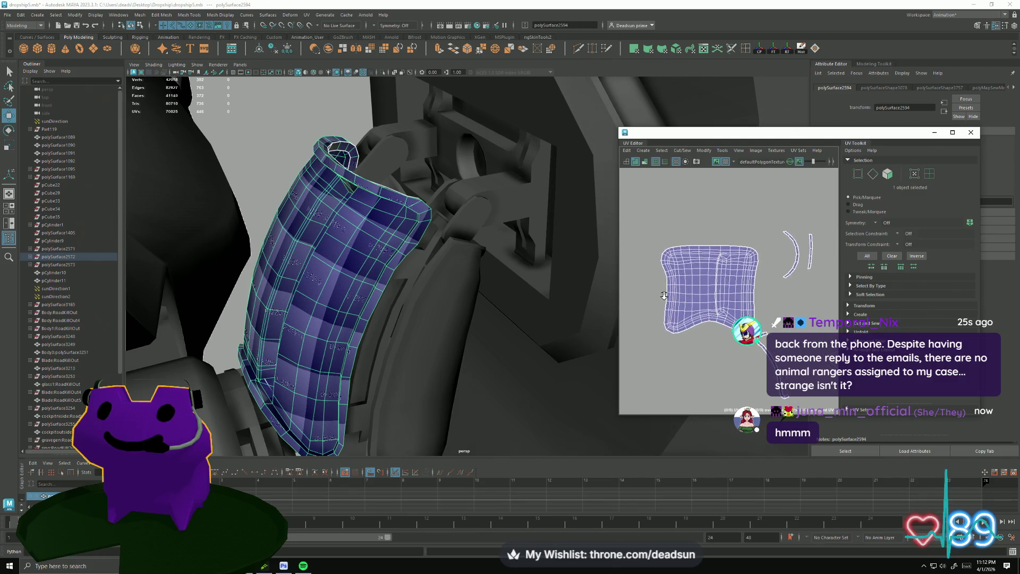
pyautogui.scroll(-3, 659, 291)
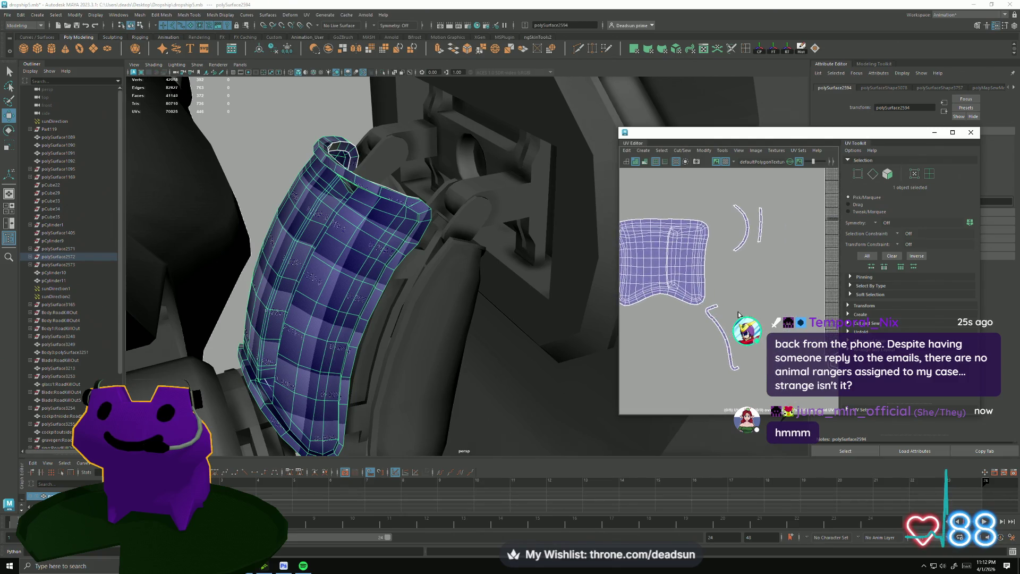
# - Move the small leftover UV piece aside and sew the large shell's cut edges together
pyautogui.press('F11')
pyautogui.click(727, 333)
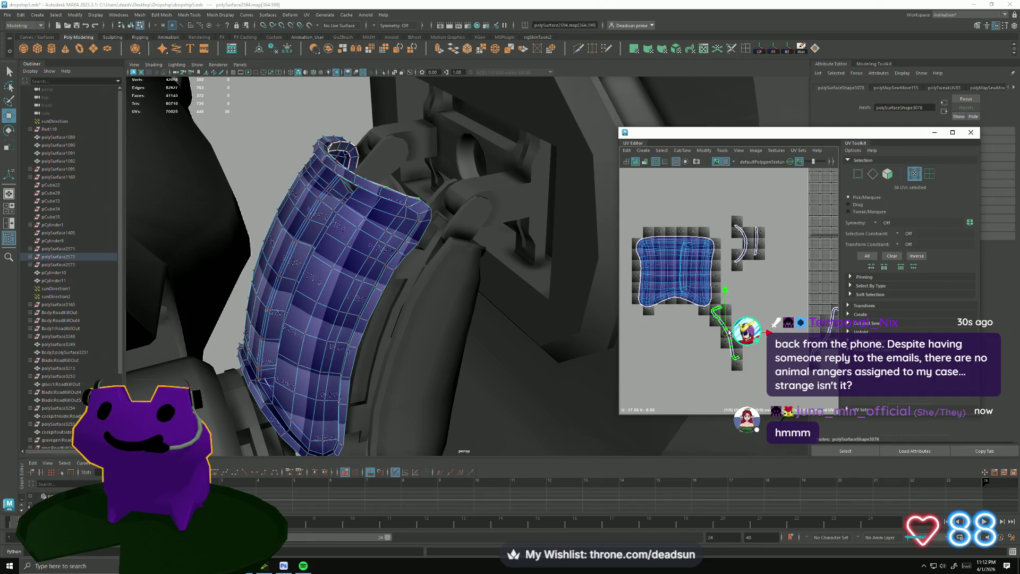
pyautogui.moveTo(726, 333); pyautogui.dragTo(754, 306)
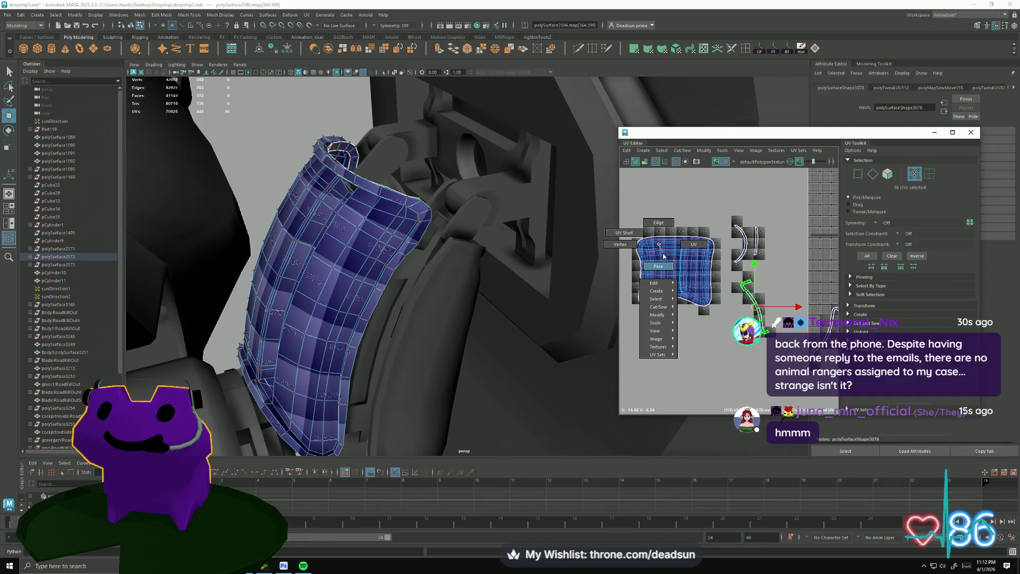
pyautogui.moveTo(629, 220); pyautogui.dragTo(714, 327)
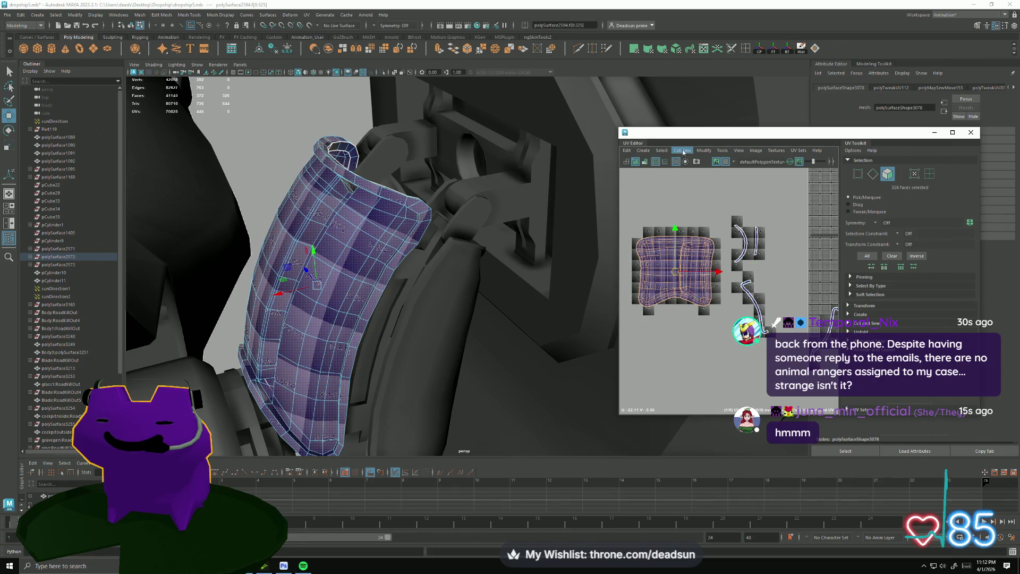
pyautogui.click(683, 151)
pyautogui.click(693, 231)
# - Select all of the shell's UVs and unfold it flat with Modify > Unfold
pyautogui.moveTo(633, 234); pyautogui.dragTo(661, 274, button='right')
pyautogui.moveTo(722, 316); pyautogui.dragTo(632, 227)
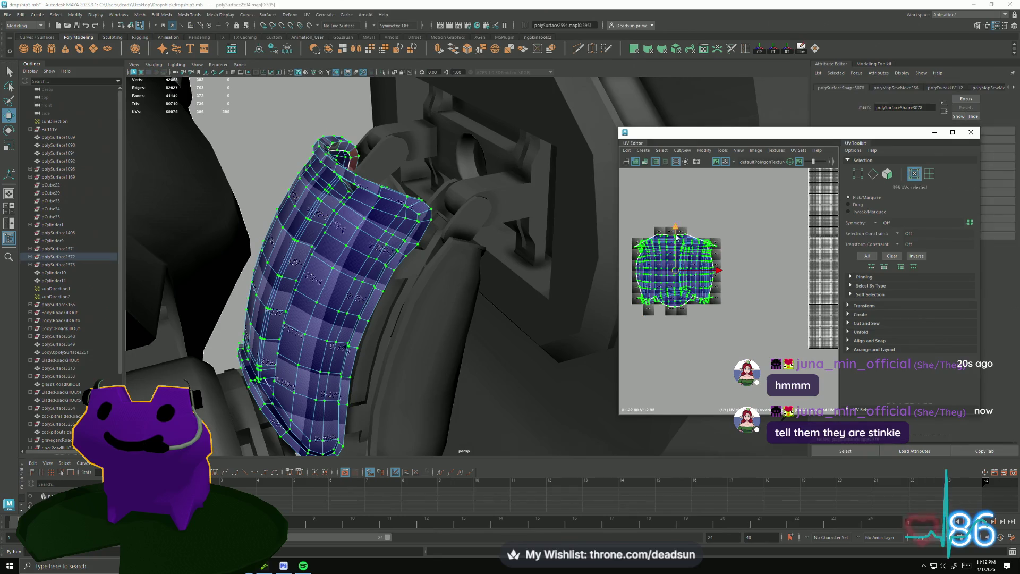
pyautogui.click(704, 151)
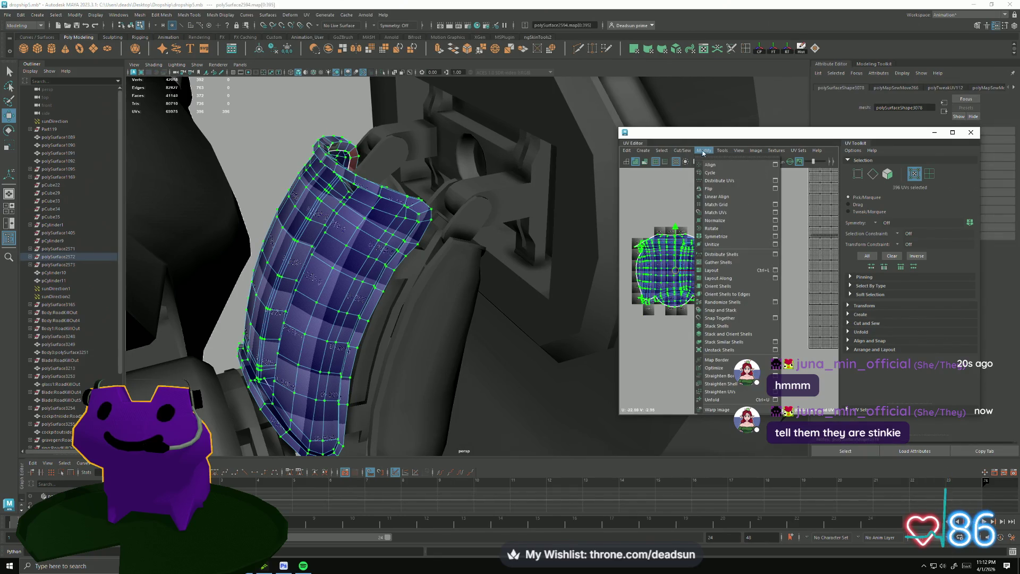
pyautogui.click(712, 397)
pyautogui.scroll(3, 645, 265)
pyautogui.scroll(1, 649, 270)
pyautogui.scroll(-1, 653, 278)
pyautogui.scroll(-1, 661, 285)
pyautogui.click(673, 221)
pyautogui.click(751, 224)
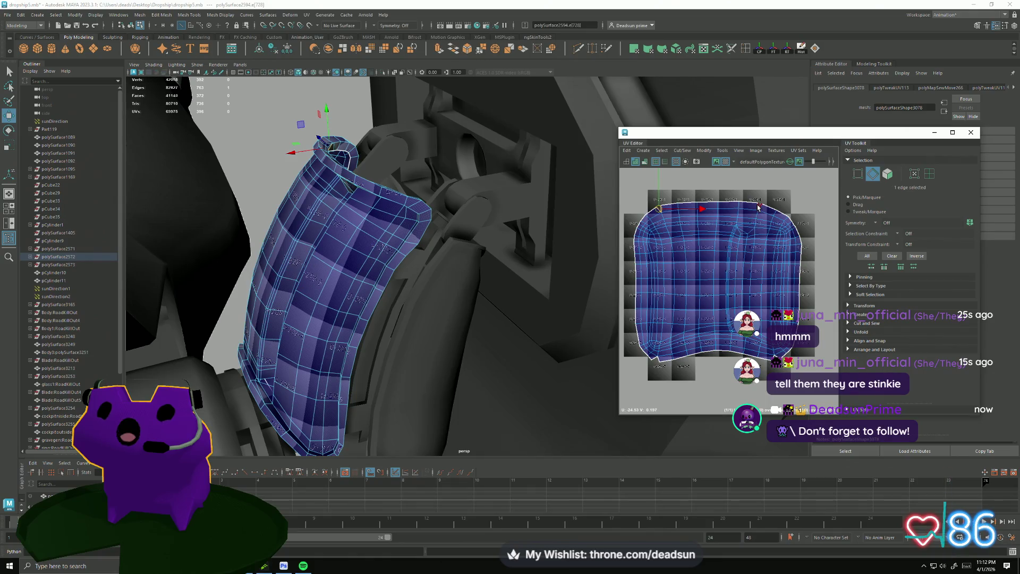
# - Sew the two selected top edges of the panel shell together with Move and Sew
pyautogui.keyDown('shift'); pyautogui.click(756, 207); pyautogui.keyUp('shift')
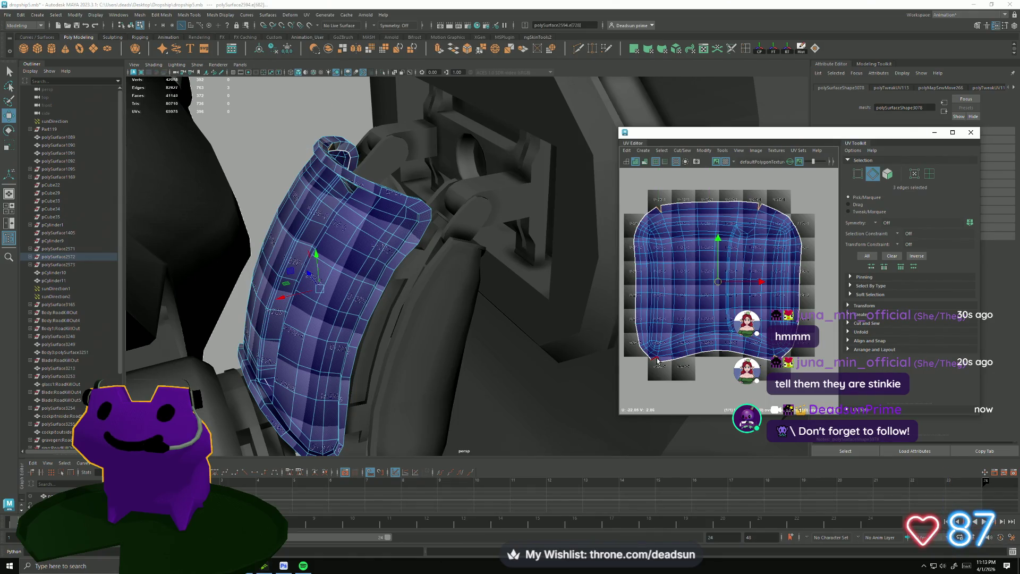
pyautogui.click(677, 151)
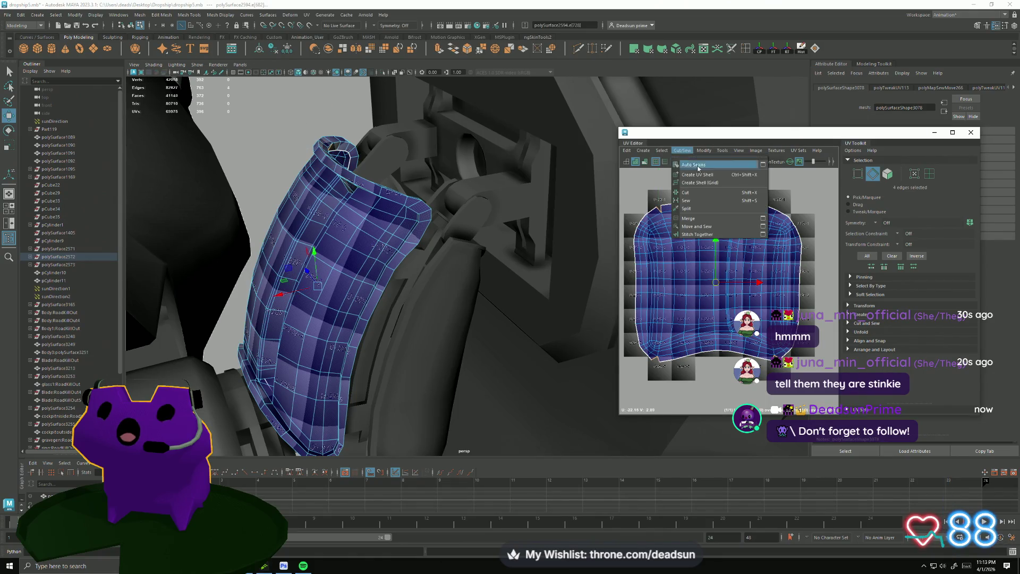
pyautogui.click(701, 230)
# - Select the sewn shell's UVs and unfold it flat again
pyautogui.moveTo(678, 224); pyautogui.dragTo(707, 225, button='right')
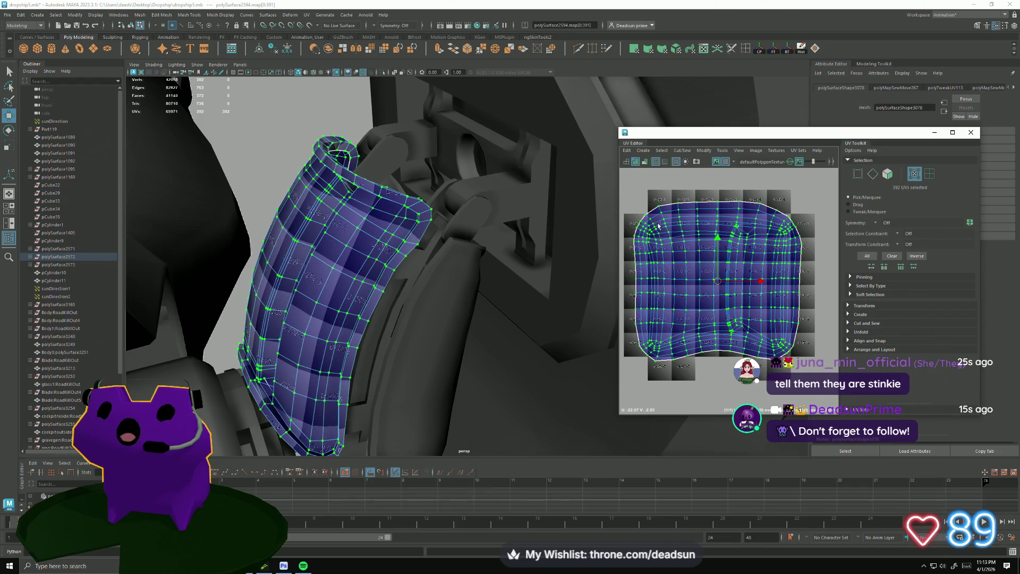
pyautogui.click(682, 151)
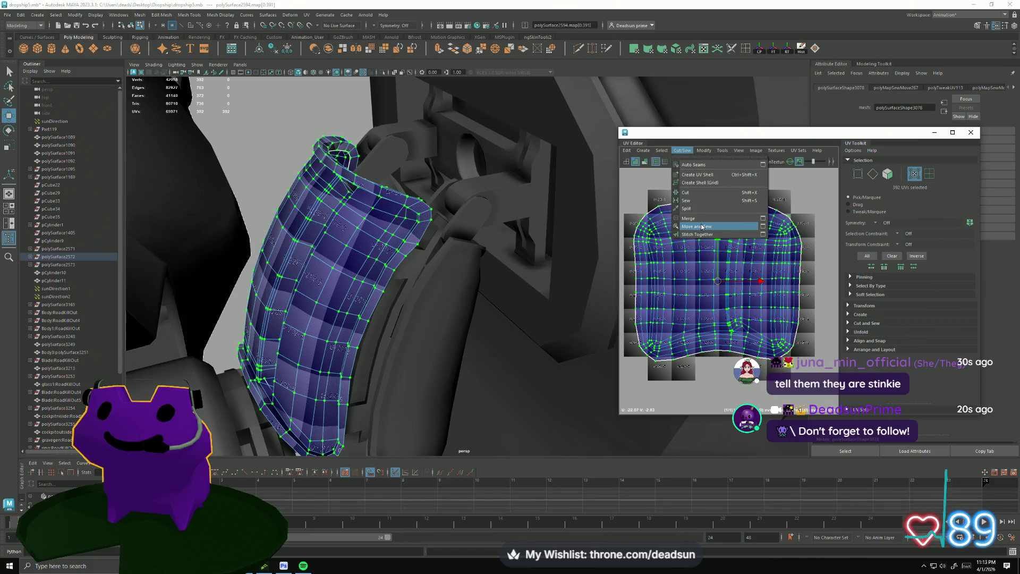
pyautogui.click(718, 392)
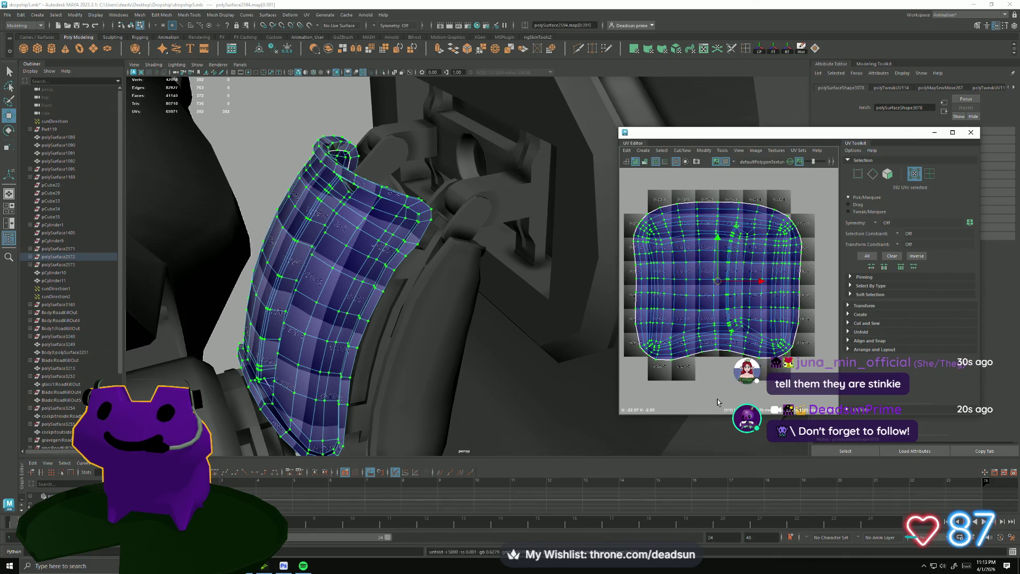
pyautogui.scroll(-2, 414, 294)
pyautogui.scroll(-2, 414, 294)
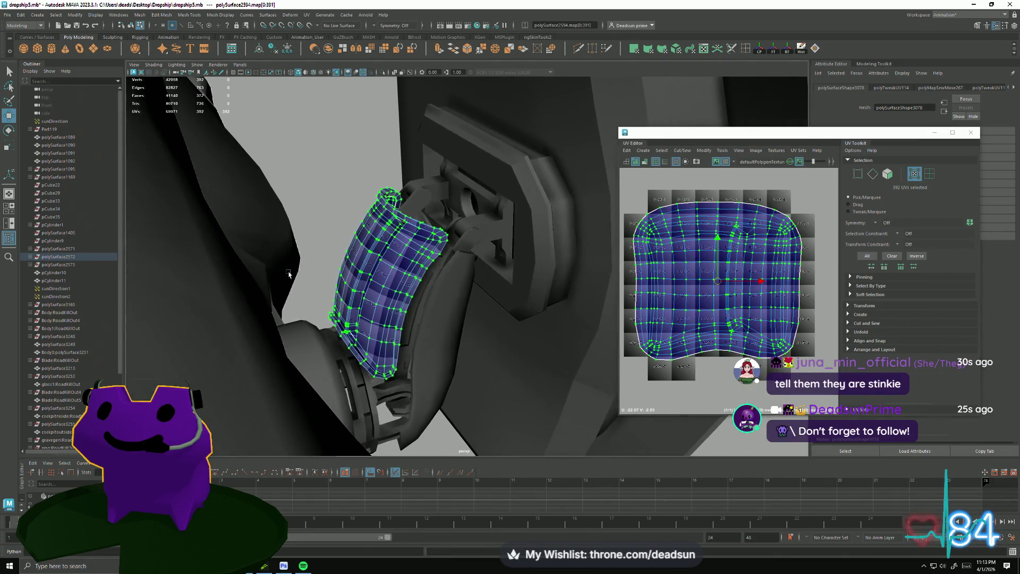
pyautogui.scroll(-2, 340, 314)
pyautogui.scroll(-2, 341, 313)
pyautogui.moveTo(340, 312)
pyautogui.keyDown('alt'); pyautogui.mouseDown()
pyautogui.moveTo(568, 264)
pyautogui.moveTo(434, 386)
pyautogui.moveTo(468, 261)
pyautogui.mouseUp(); pyautogui.keyUp('alt')
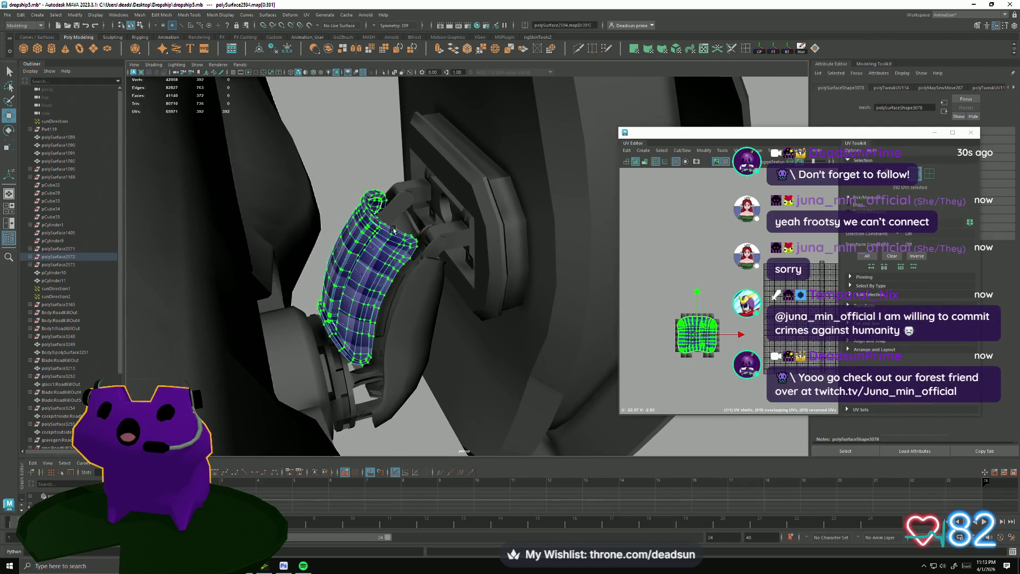
# - Return to object selection and pick the large dark mesh with its small bracket parts
pyautogui.hotkey('ctrl', 'z')
pyautogui.hotkey('ctrl', 'z')
pyautogui.hotkey('ctrl', 'z')
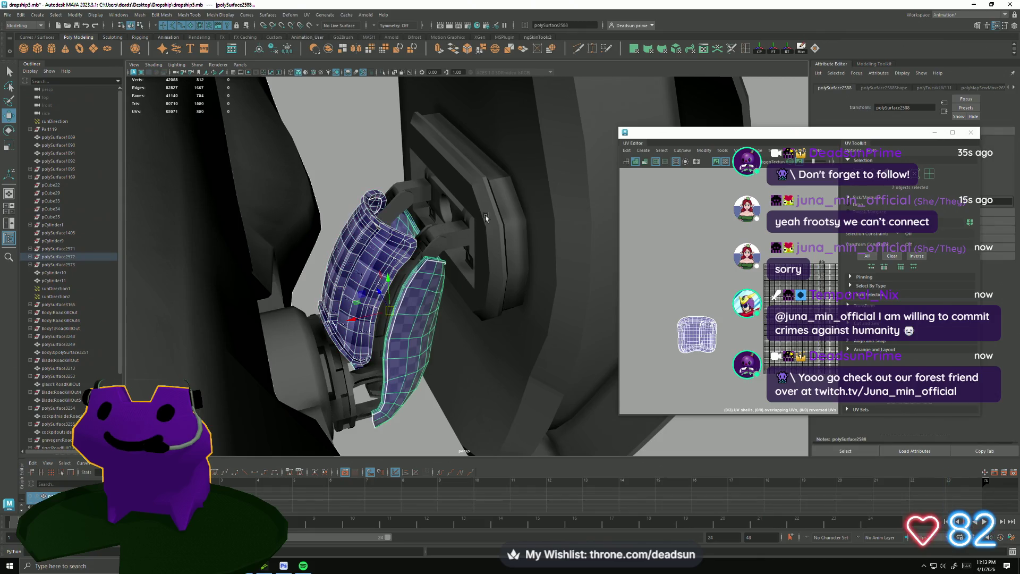
pyautogui.keyDown('shift'); pyautogui.click(486, 218); pyautogui.keyUp('shift')
pyautogui.keyDown('alt'); pyautogui.moveTo(485, 218); pyautogui.dragTo(465, 238); pyautogui.keyUp('alt')
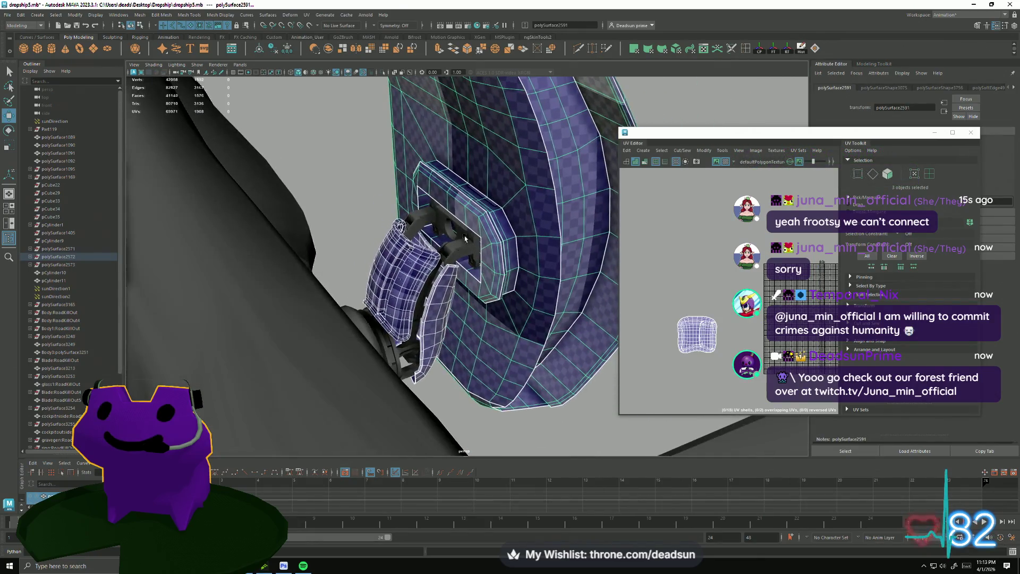
pyautogui.click(448, 230)
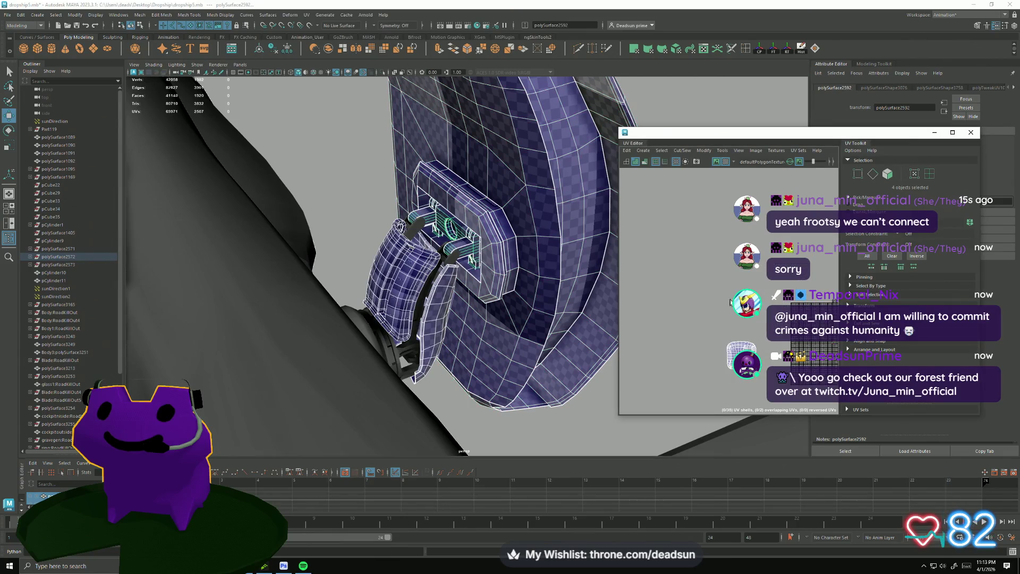
pyautogui.press('f')
# - Scale the curved panel's UV shell down to the neighbours' checker size, shift it down-right, then focus the ring piece
pyautogui.moveTo(665, 281); pyautogui.dragTo(625, 273, button='right')
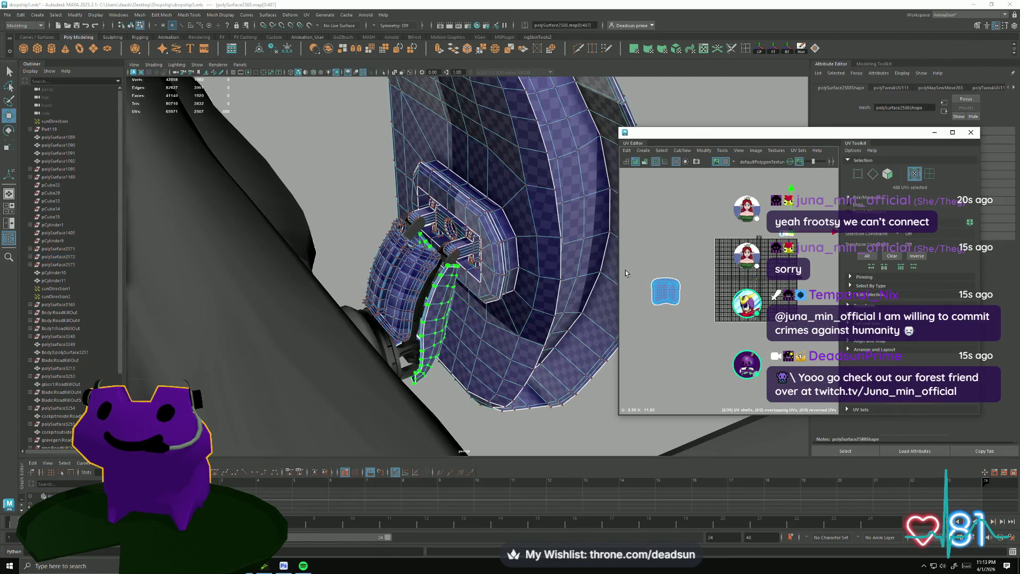
pyautogui.click(665, 292)
pyautogui.press('w')
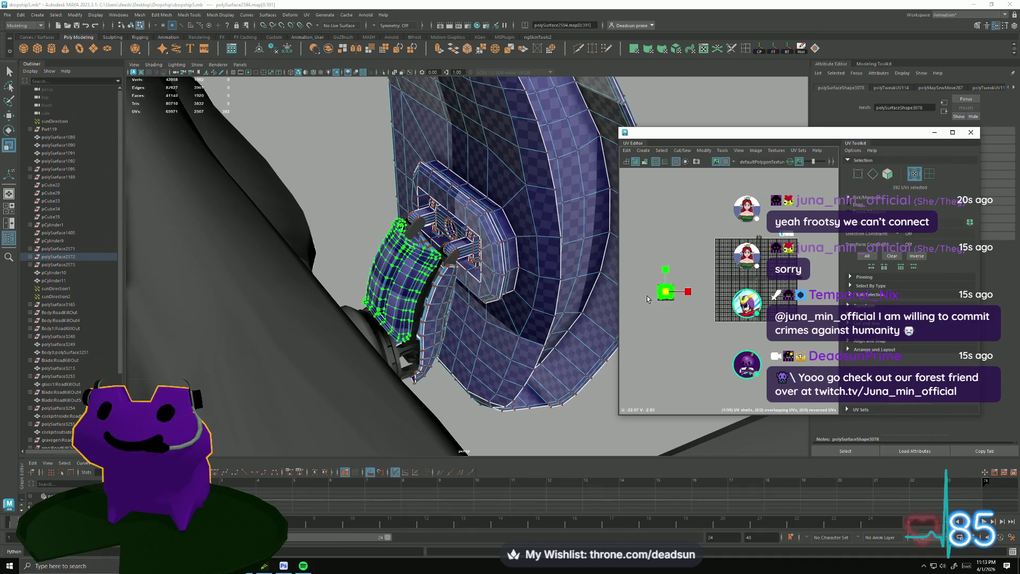
pyautogui.press('f')
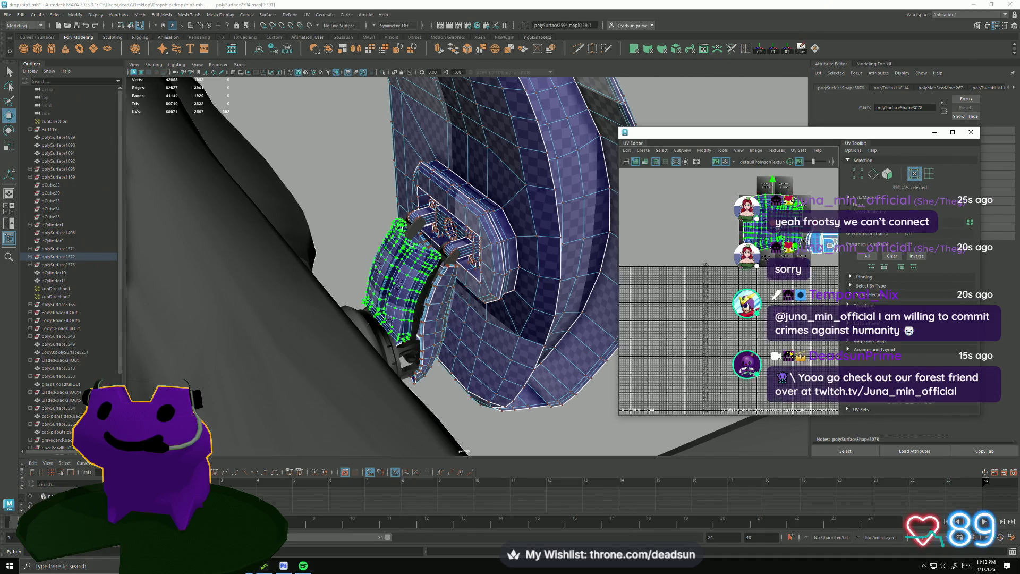
pyautogui.scroll(-3, 733, 255)
pyautogui.scroll(-2, 722, 251)
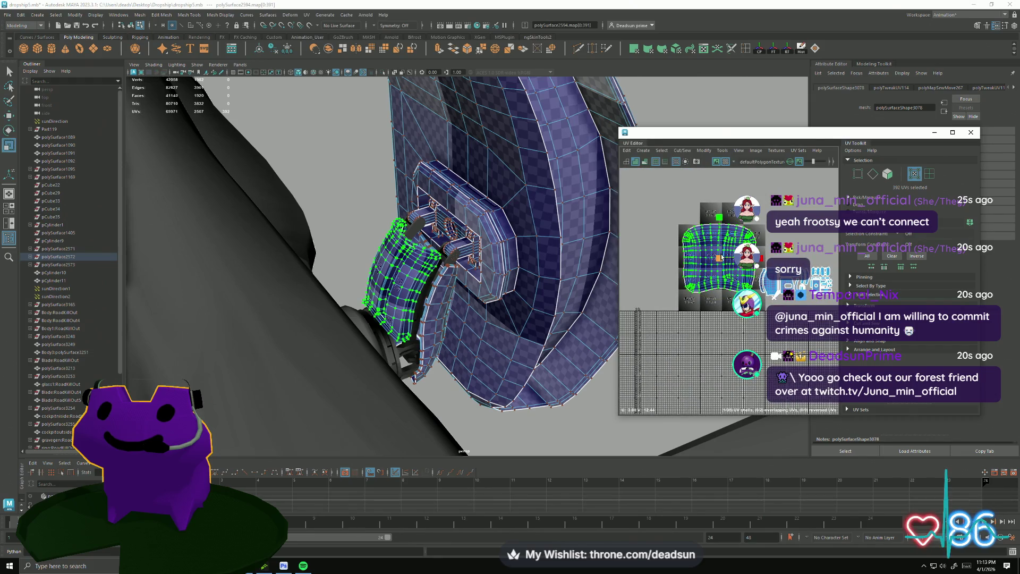
pyautogui.moveTo(718, 255); pyautogui.dragTo(741, 247)
pyautogui.scroll(4, 699, 233)
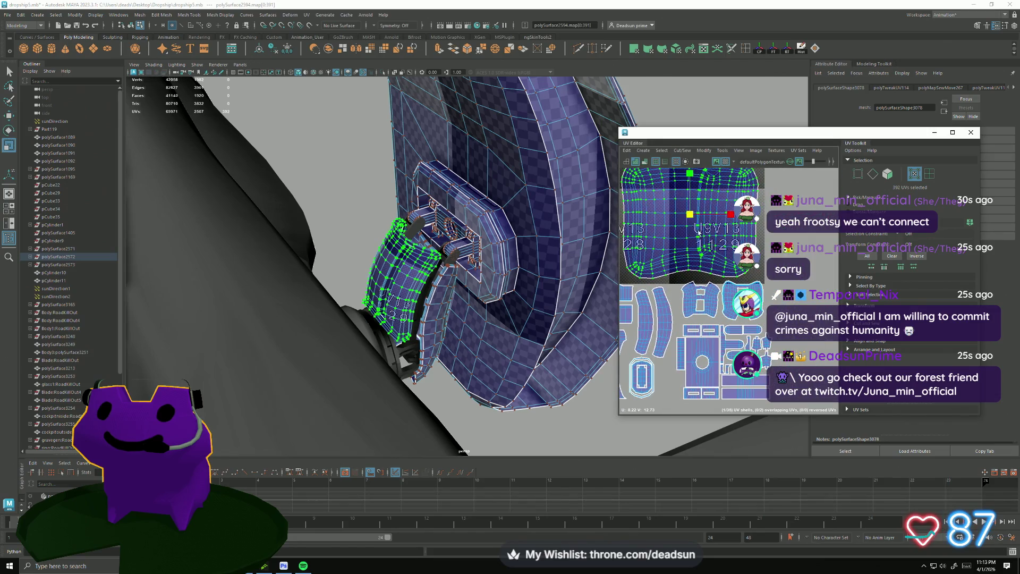
pyautogui.moveTo(690, 216); pyautogui.dragTo(727, 244)
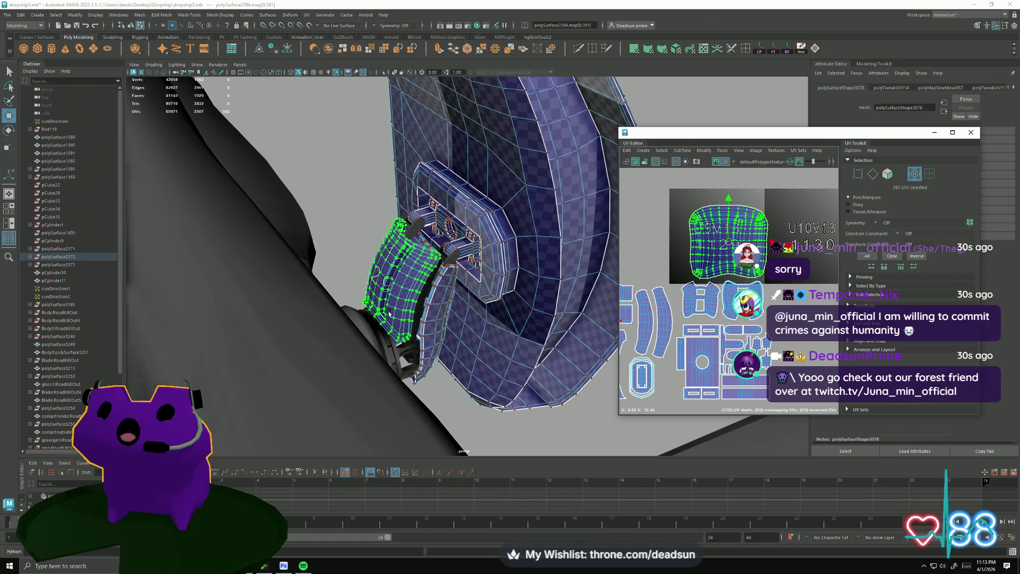
pyautogui.keyDown('alt'); pyautogui.moveTo(336, 304); pyautogui.dragTo(404, 349); pyautogui.keyUp('alt')
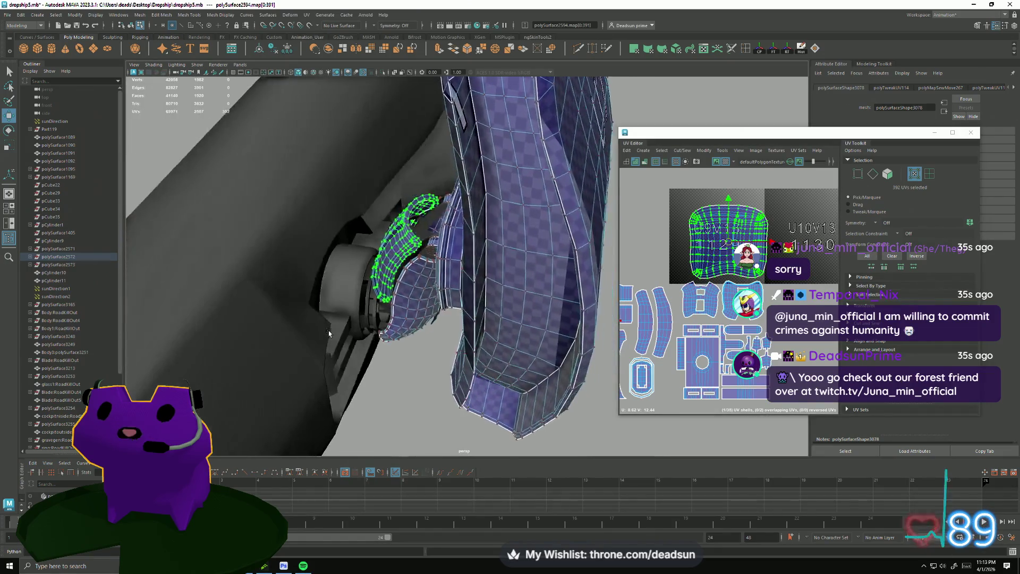
pyautogui.press('f')
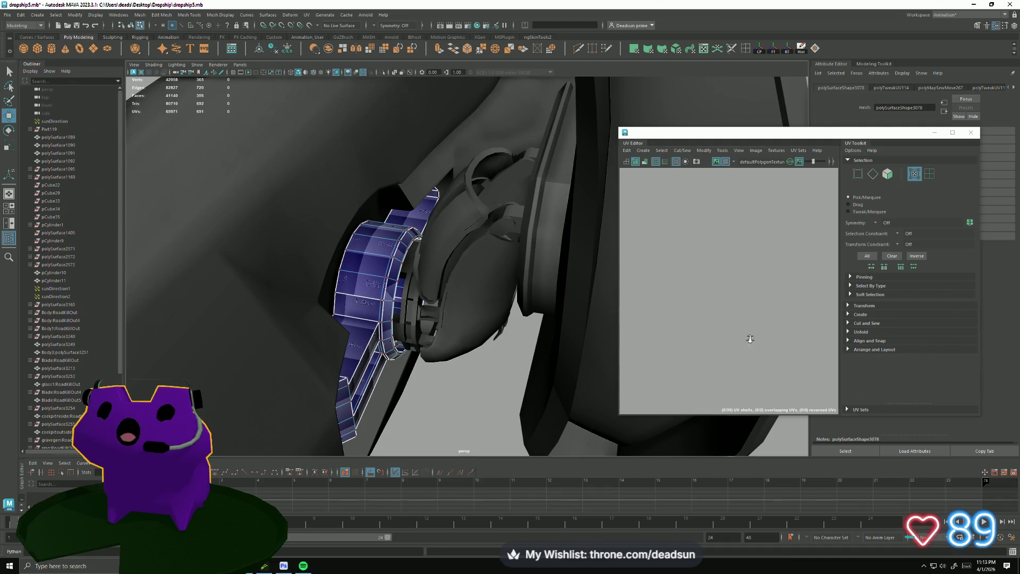
pyautogui.scroll(5, 693, 307)
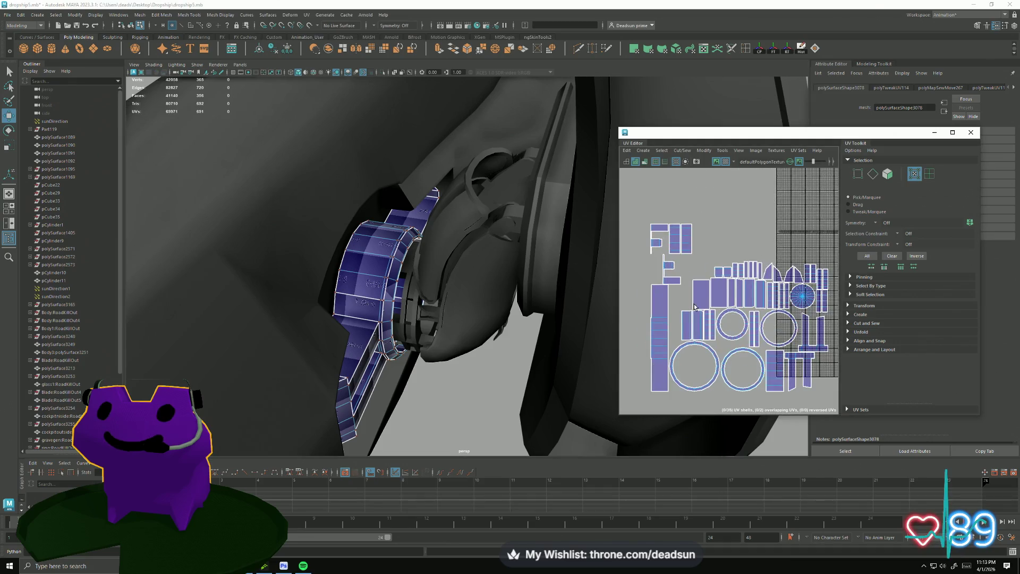
pyautogui.scroll(3, 693, 307)
pyautogui.scroll(2, 693, 306)
pyautogui.scroll(1, 694, 307)
# - In edge mode, pick an edge on the ring and sew its shell along that edge
pyautogui.moveTo(414, 319)
pyautogui.keyDown('alt'); pyautogui.mouseDown()
pyautogui.moveTo(341, 303)
pyautogui.moveTo(372, 273)
pyautogui.mouseUp(); pyautogui.keyUp('alt')
pyautogui.press('F10')
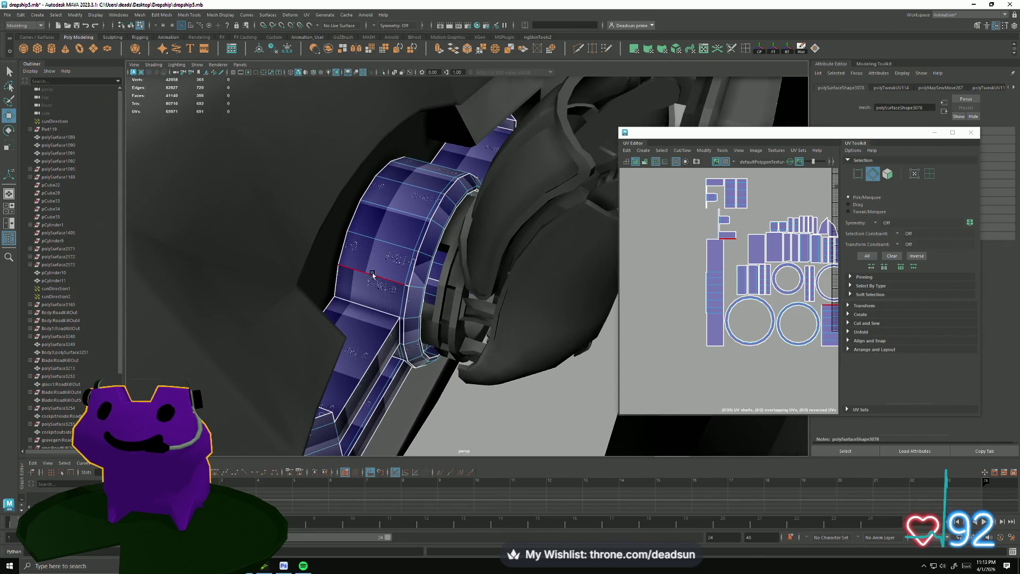
pyautogui.click(372, 274)
pyautogui.keyDown('alt'); pyautogui.moveTo(686, 315); pyautogui.dragTo(643, 323, button='middle'); pyautogui.keyUp('alt')
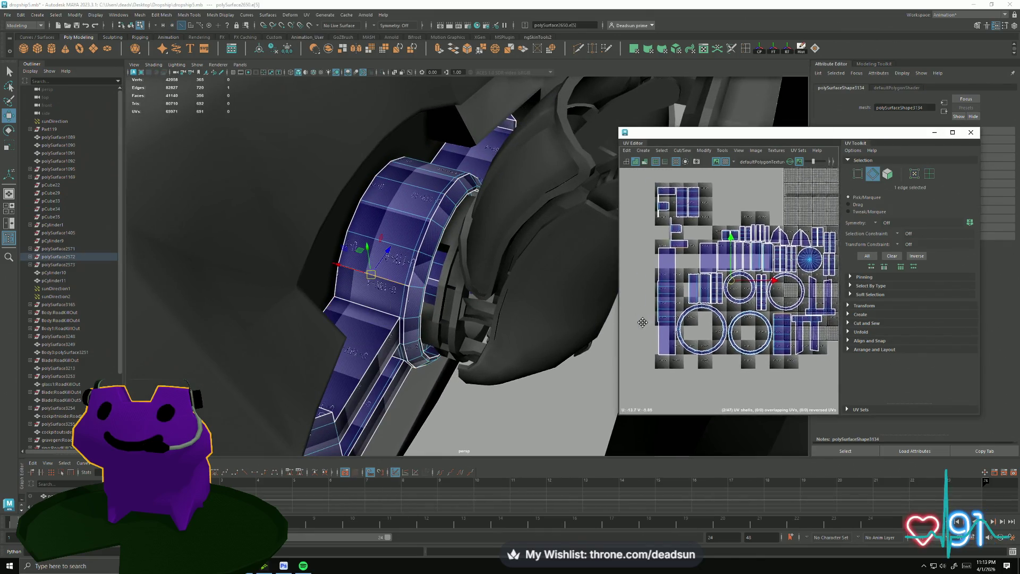
pyautogui.click(682, 150)
pyautogui.click(699, 230)
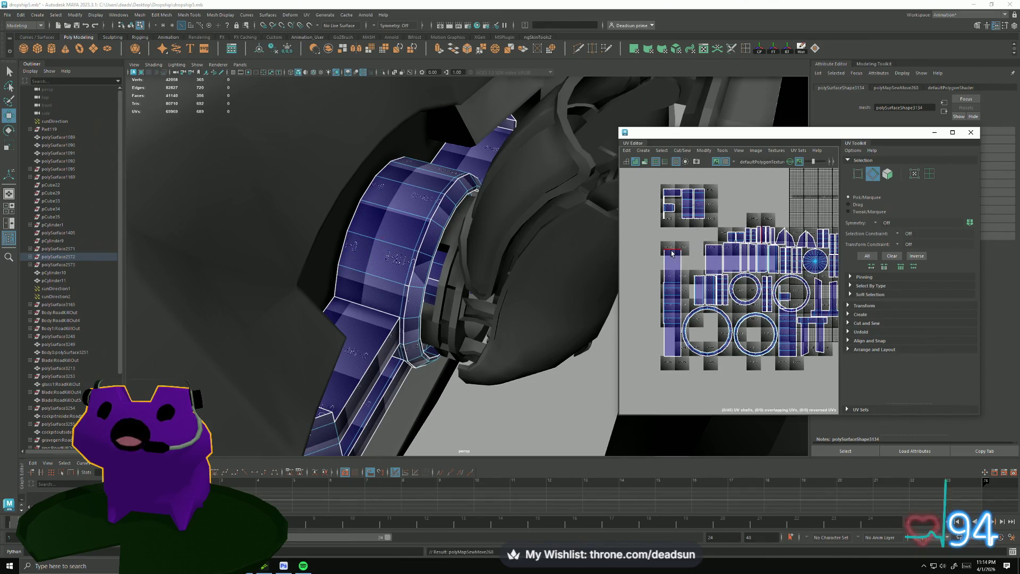
# - Select another edge on the ring and bring up the Cut/Sew commands for it
pyautogui.moveTo(375, 309); pyautogui.dragTo(370, 276, button='right')
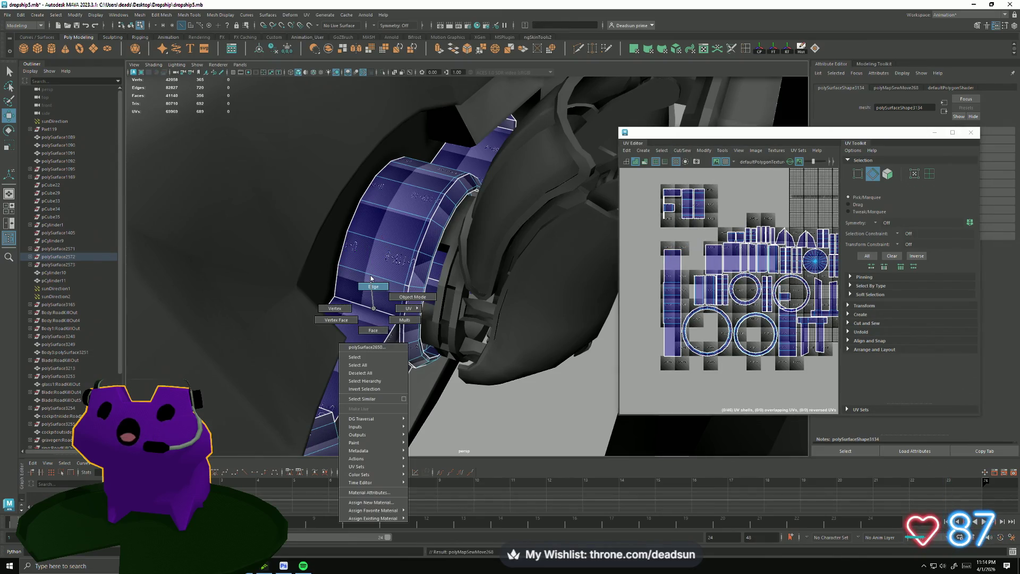
pyautogui.moveTo(383, 311)
pyautogui.keyDown('alt'); pyautogui.mouseDown()
pyautogui.moveTo(420, 351)
pyautogui.moveTo(406, 352)
pyautogui.mouseUp(); pyautogui.keyUp('alt')
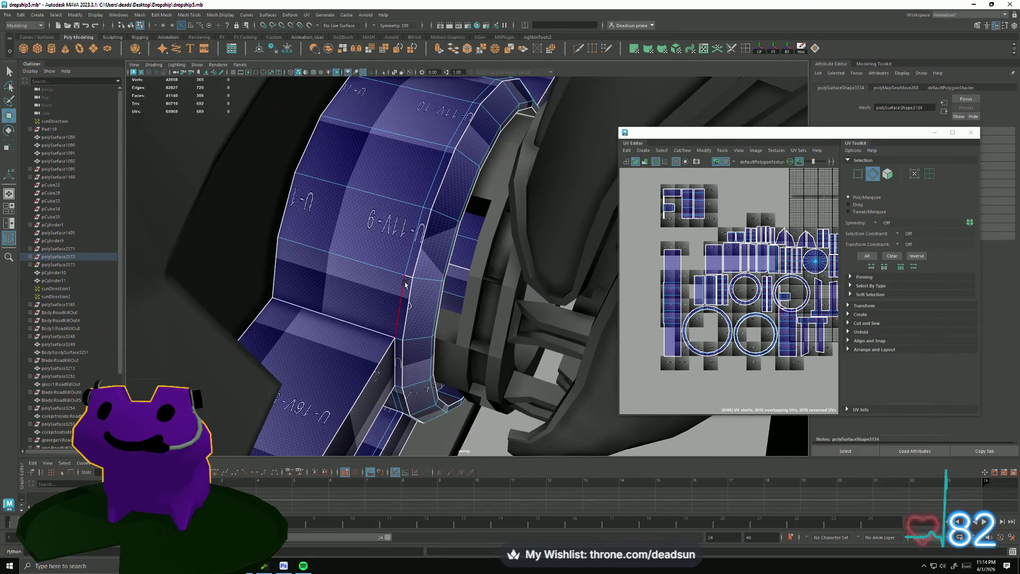
pyautogui.click(400, 342)
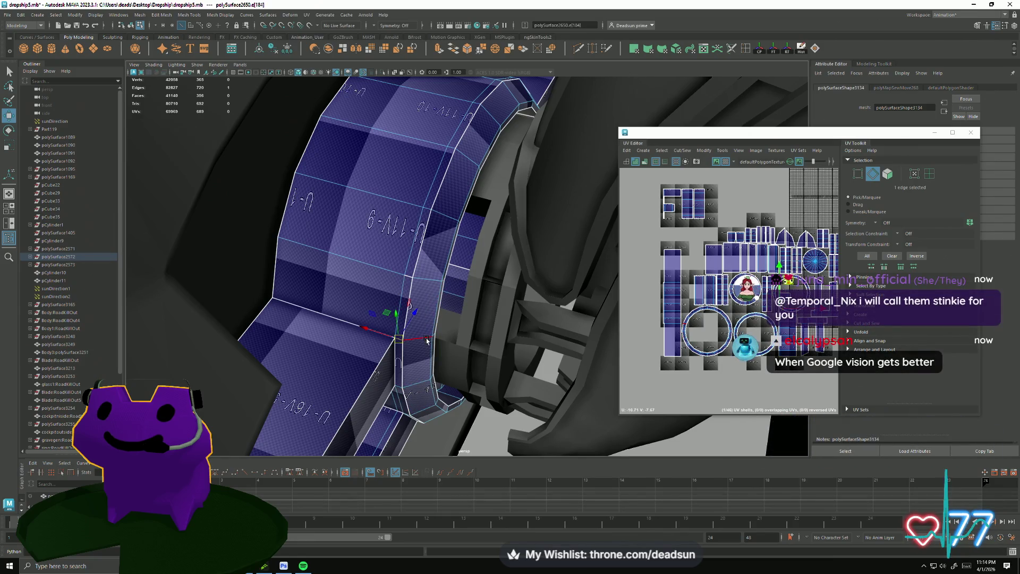
pyautogui.moveTo(510, 246)
pyautogui.keyDown('alt'); pyautogui.mouseDown()
pyautogui.moveTo(435, 285)
pyautogui.moveTo(408, 338)
pyautogui.moveTo(450, 311)
pyautogui.moveTo(619, 346)
pyautogui.mouseUp(); pyautogui.keyUp('alt')
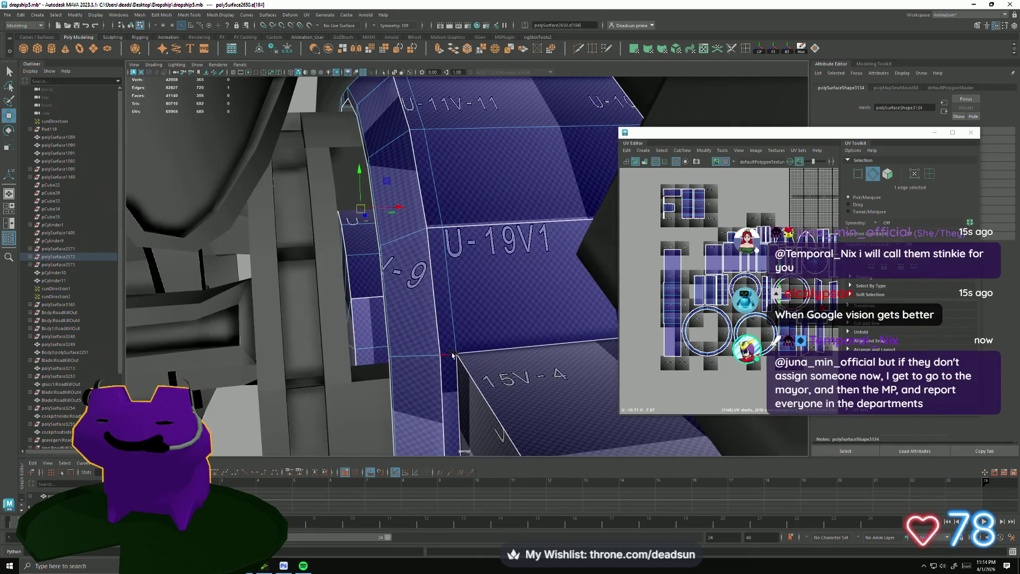
pyautogui.click(703, 150)
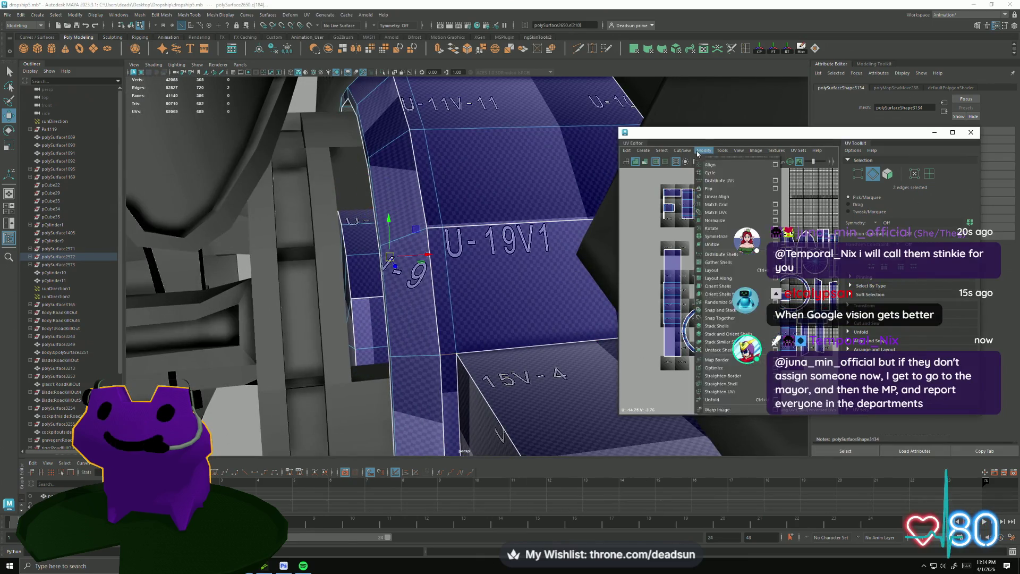
# - Cut the ring's UVs along the chosen edges, undo, then sew two pairs of neighbouring shells together
pyautogui.click(693, 194)
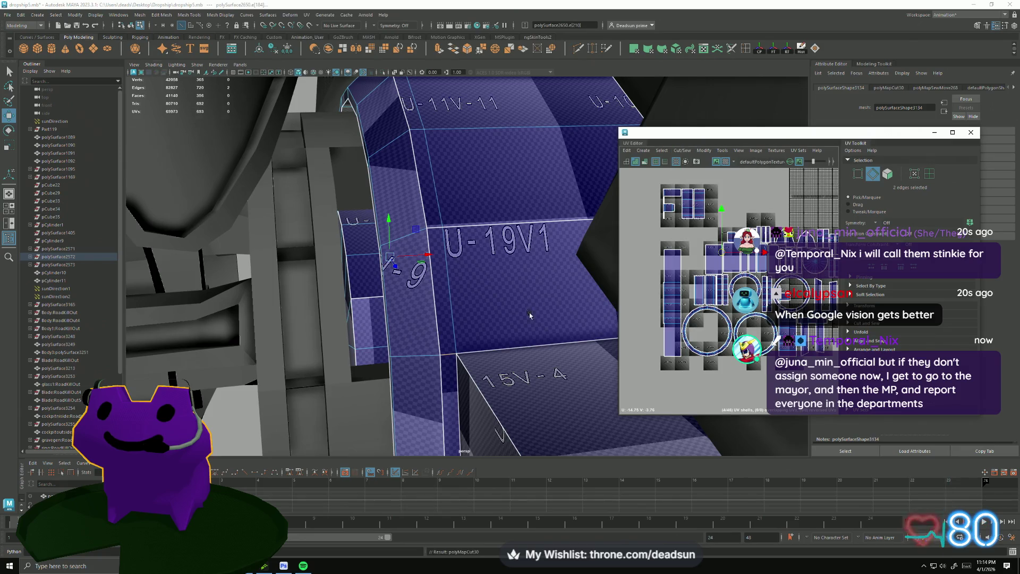
pyautogui.keyDown('alt'); pyautogui.moveTo(485, 319); pyautogui.dragTo(512, 310); pyautogui.keyUp('alt')
pyautogui.hotkey('ctrl', 'z')
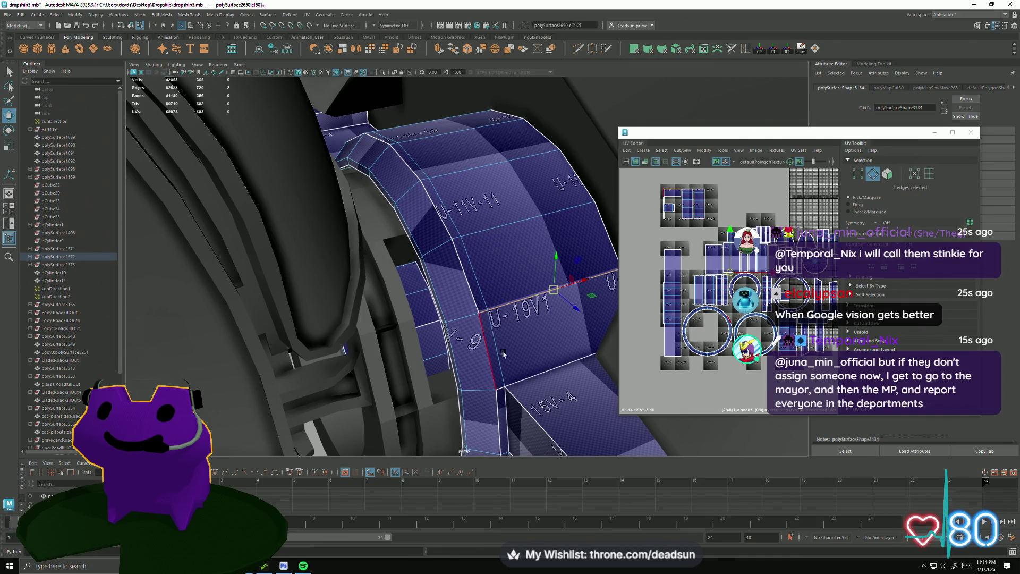
pyautogui.click(663, 152)
pyautogui.click(686, 227)
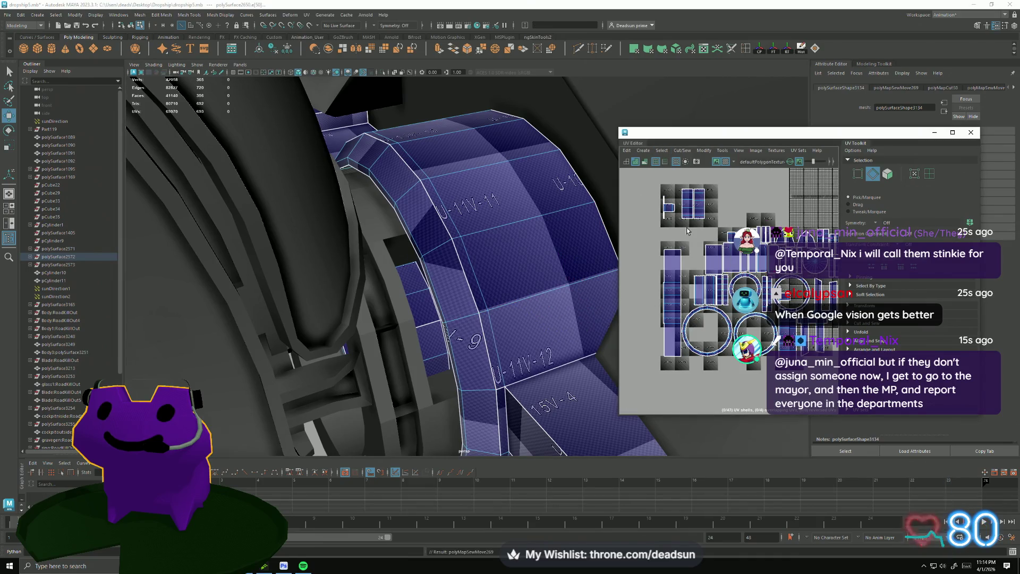
pyautogui.keyDown('alt'); pyautogui.moveTo(528, 373); pyautogui.dragTo(494, 316); pyautogui.keyUp('alt')
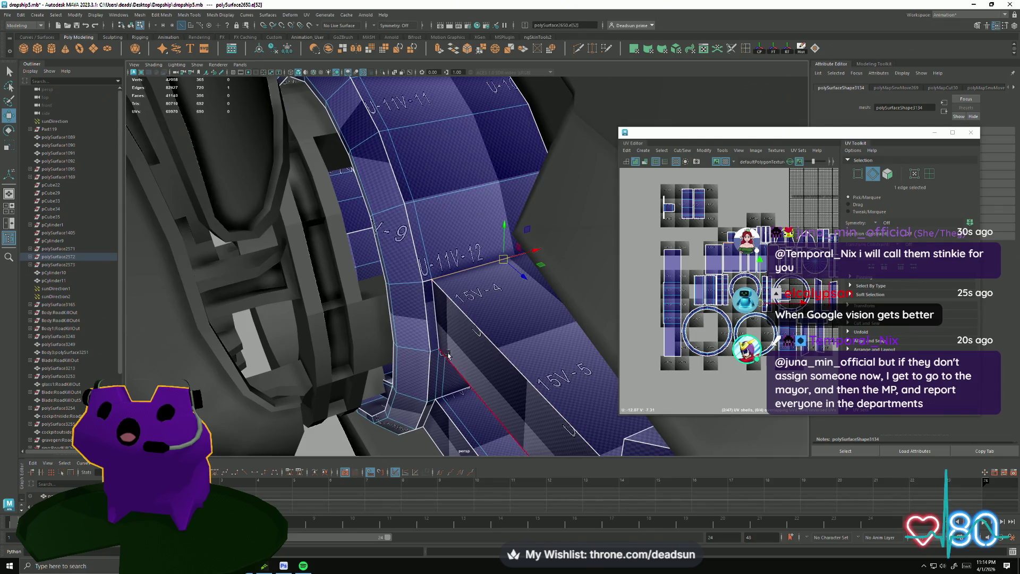
pyautogui.keyDown('alt'); pyautogui.moveTo(447, 354); pyautogui.dragTo(453, 329); pyautogui.keyUp('alt')
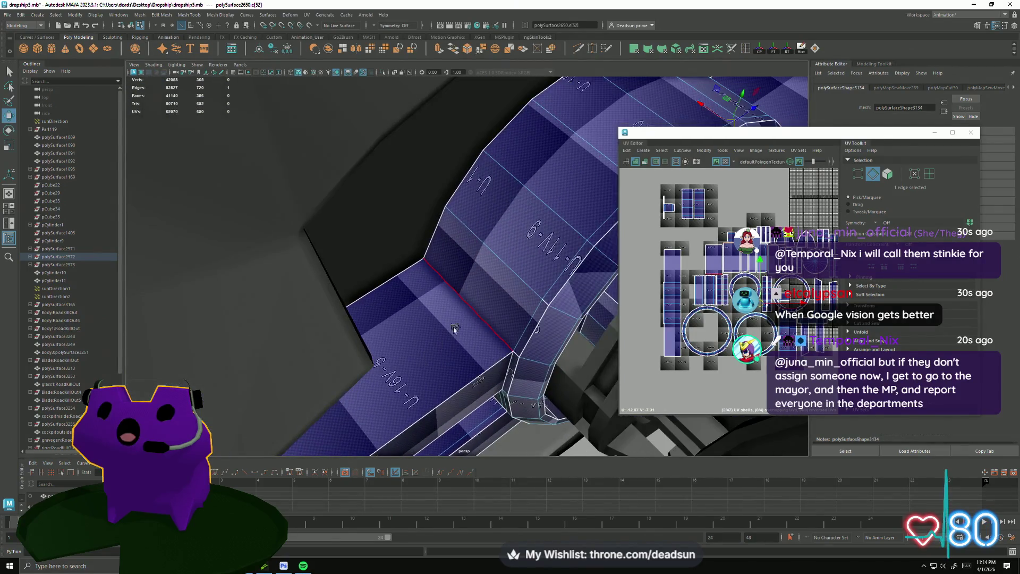
pyautogui.press('g')
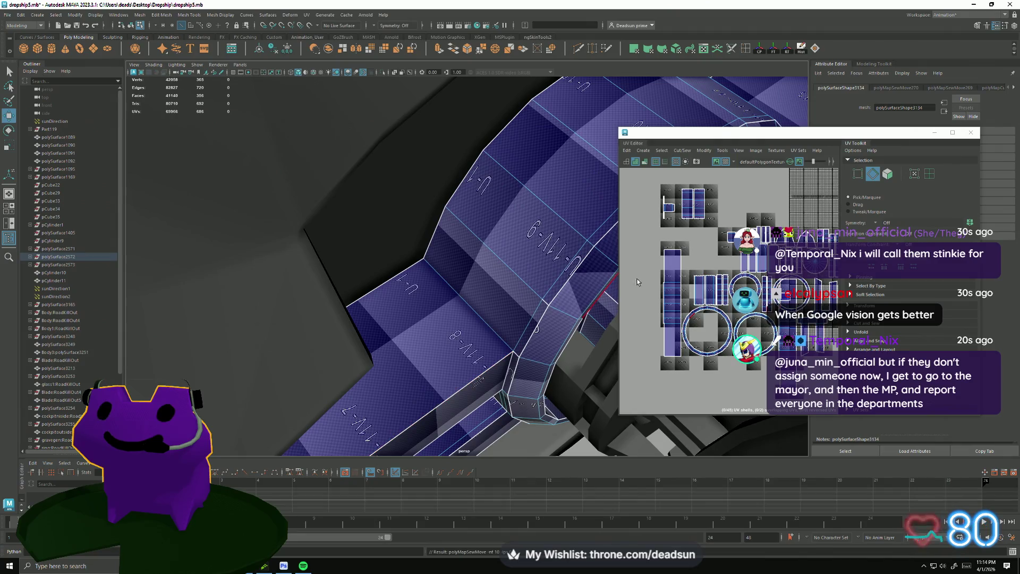
pyautogui.scroll(-3, 637, 282)
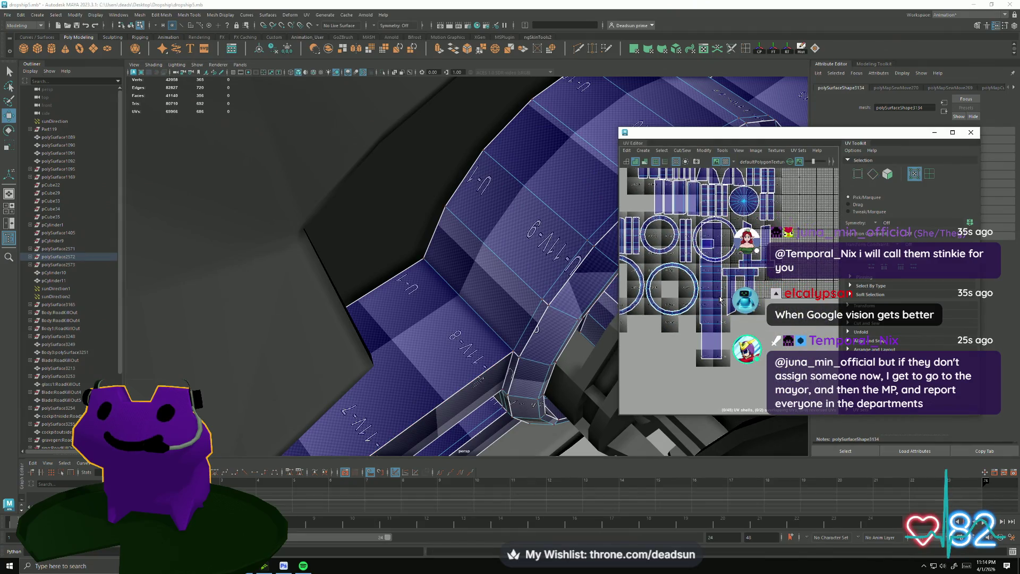
pyautogui.scroll(-5, 721, 299)
# - Nudge the long strip UV shell slightly and frame the ring mesh in the viewport
pyautogui.click(657, 289)
pyautogui.press('g')
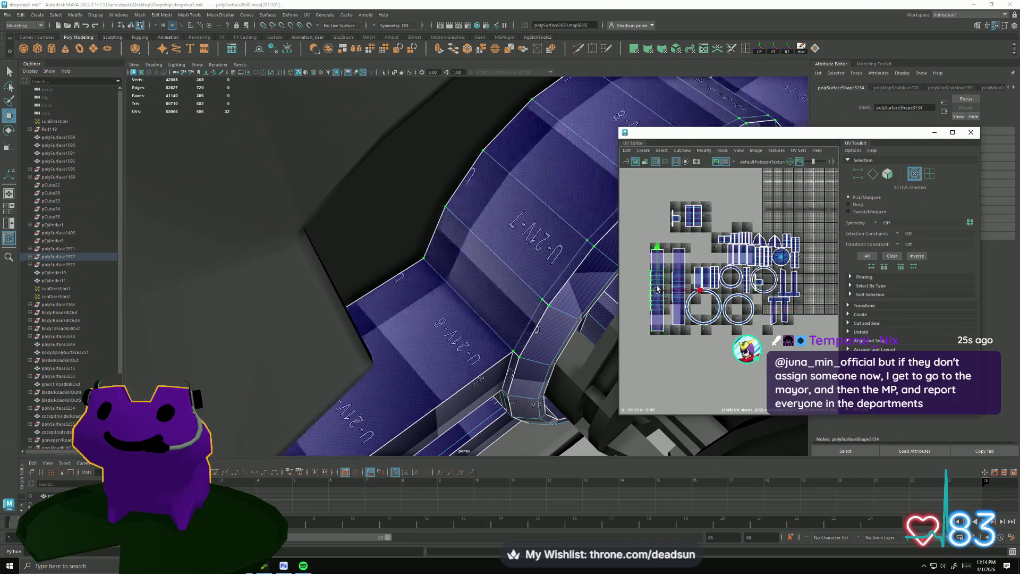
pyautogui.moveTo(657, 287); pyautogui.dragTo(660, 288)
pyautogui.scroll(2, 661, 288)
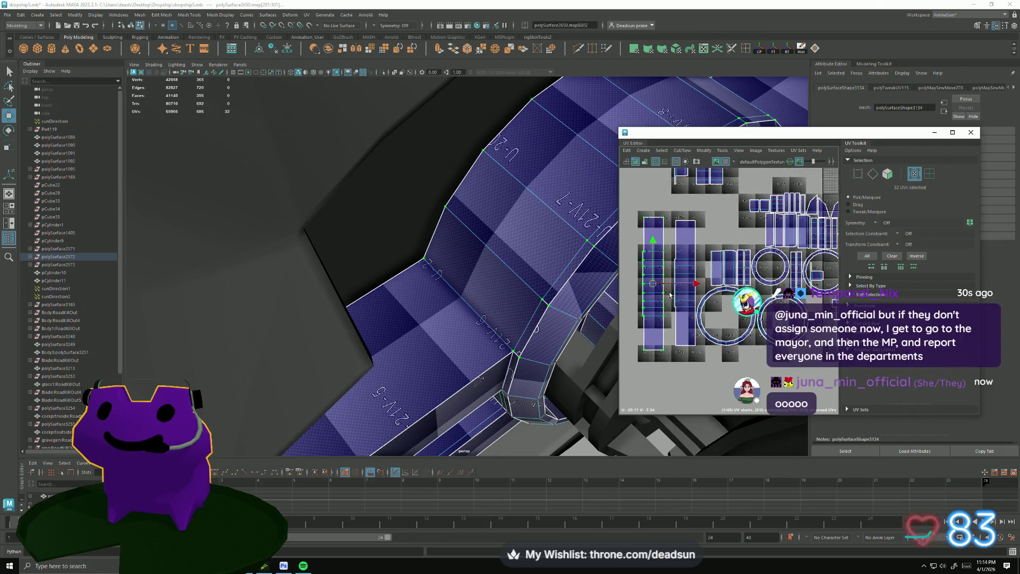
pyautogui.scroll(2, 668, 293)
pyautogui.press('F8')
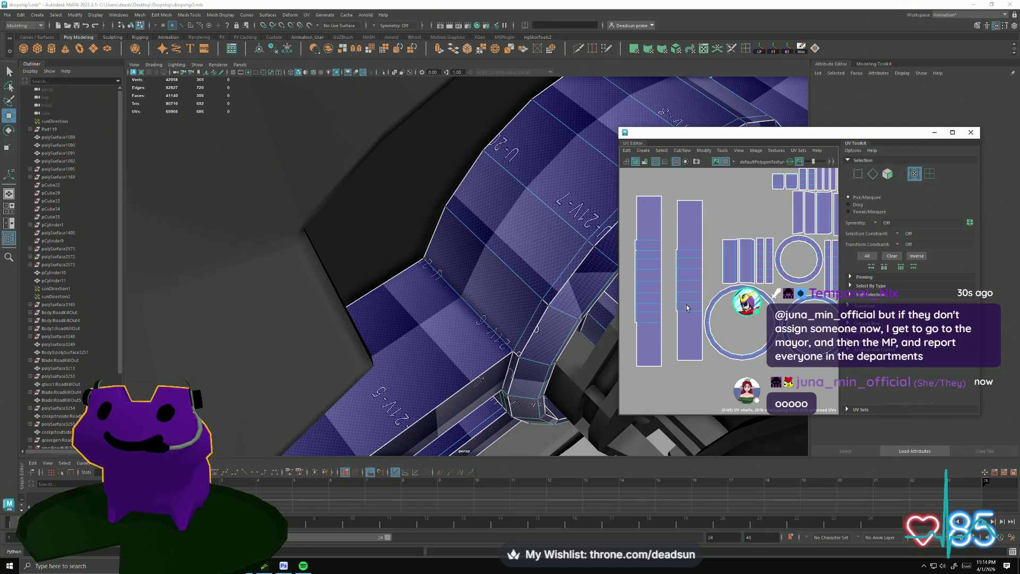
pyautogui.press('F8')
pyautogui.press('f')
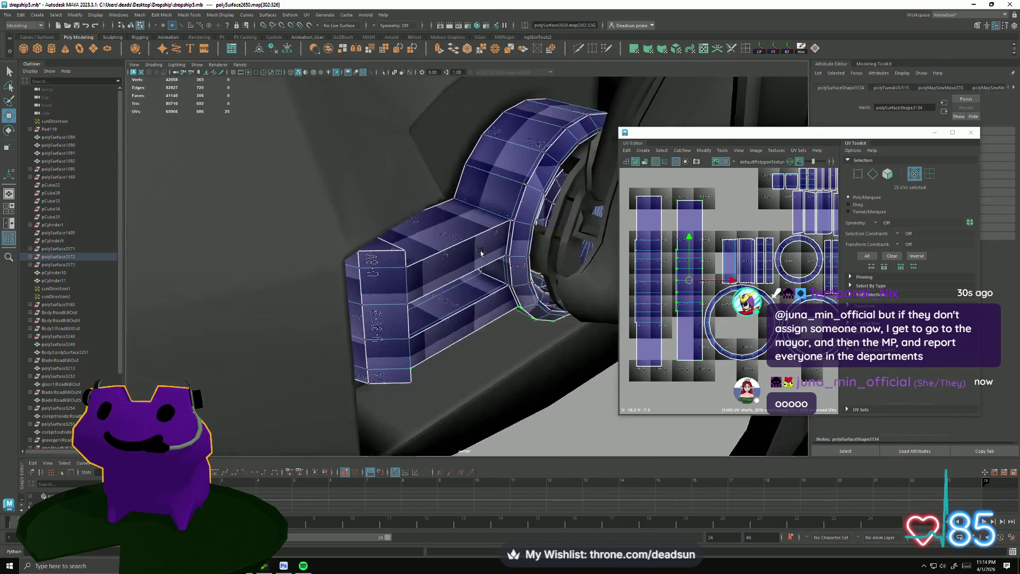
pyautogui.scroll(3, 471, 261)
pyautogui.scroll(2, 518, 275)
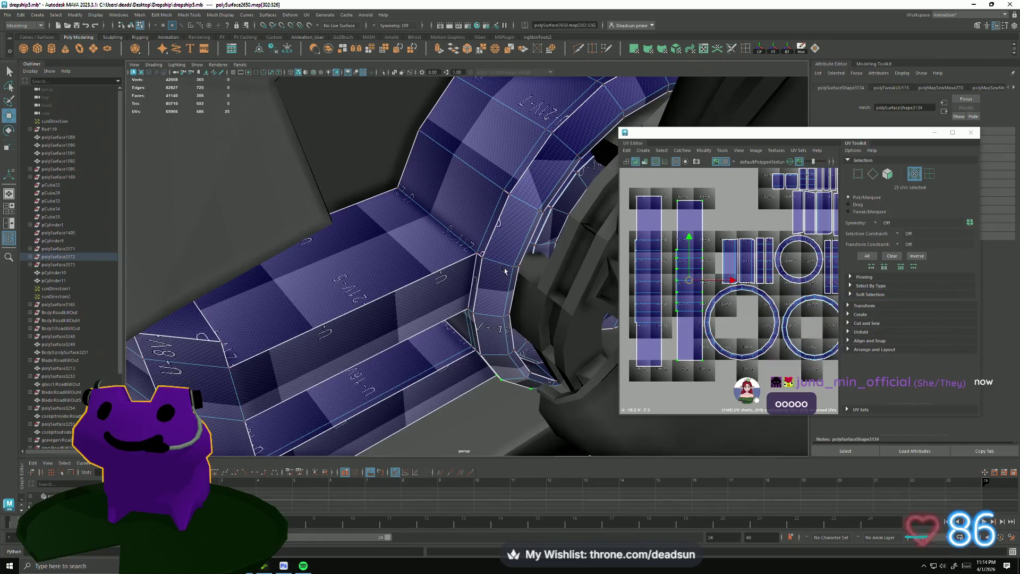
pyautogui.scroll(2, 527, 298)
pyautogui.moveTo(501, 293)
pyautogui.keyDown('alt'); pyautogui.mouseDown()
pyautogui.moveTo(543, 254)
pyautogui.moveTo(497, 295)
pyautogui.moveTo(510, 308)
pyautogui.moveTo(506, 296)
pyautogui.moveTo(528, 303)
pyautogui.moveTo(395, 287)
pyautogui.moveTo(350, 255)
pyautogui.mouseUp(); pyautogui.keyUp('alt')
# - Pick seam edges along the end block's inner corners and bring up the Cut/Sew commands
pyautogui.click(348, 233)
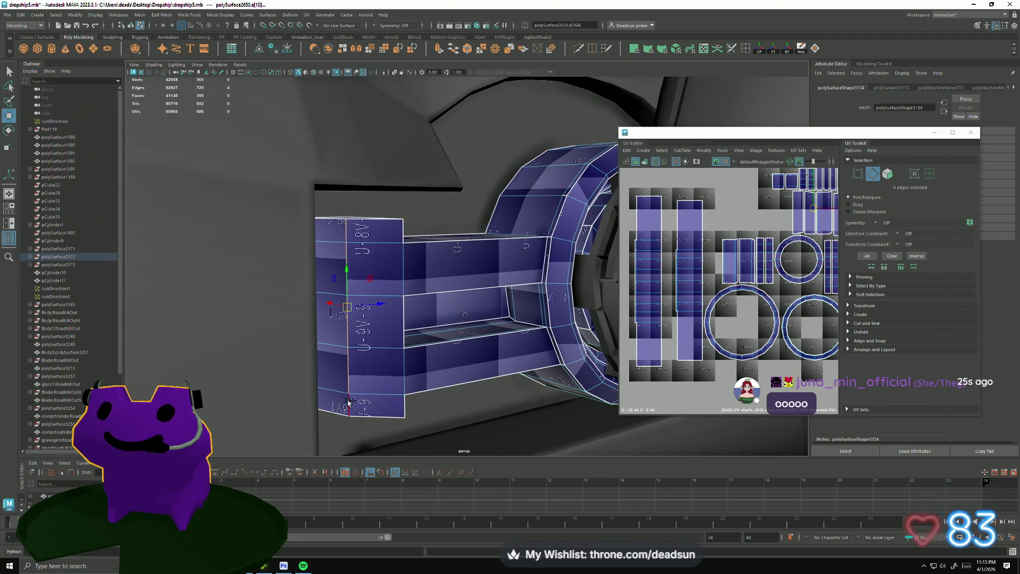
pyautogui.moveTo(496, 387)
pyautogui.keyDown('alt'); pyautogui.mouseDown()
pyautogui.moveTo(280, 326)
pyautogui.moveTo(403, 280)
pyautogui.moveTo(415, 375)
pyautogui.moveTo(447, 351)
pyautogui.moveTo(515, 359)
pyautogui.moveTo(445, 368)
pyautogui.moveTo(406, 221)
pyautogui.mouseUp(); pyautogui.keyUp('alt')
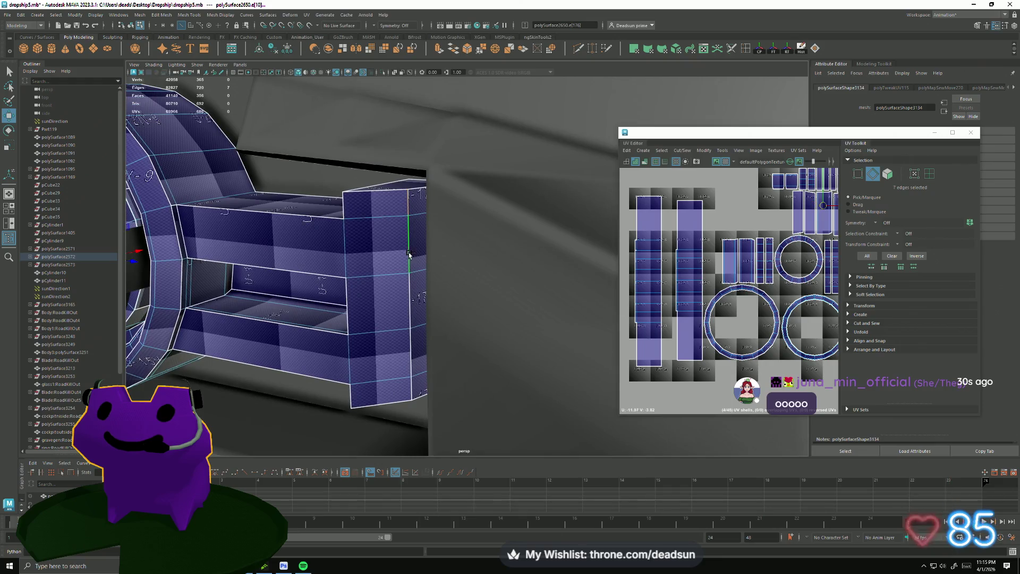
pyautogui.keyDown('shift'); pyautogui.click(411, 391); pyautogui.keyUp('shift')
pyautogui.keyDown('alt'); pyautogui.moveTo(410, 391); pyautogui.dragTo(376, 407); pyautogui.keyUp('alt')
pyautogui.moveTo(385, 324)
pyautogui.keyDown('alt'); pyautogui.mouseDown()
pyautogui.moveTo(461, 388)
pyautogui.moveTo(425, 287)
pyautogui.mouseUp(); pyautogui.keyUp('alt')
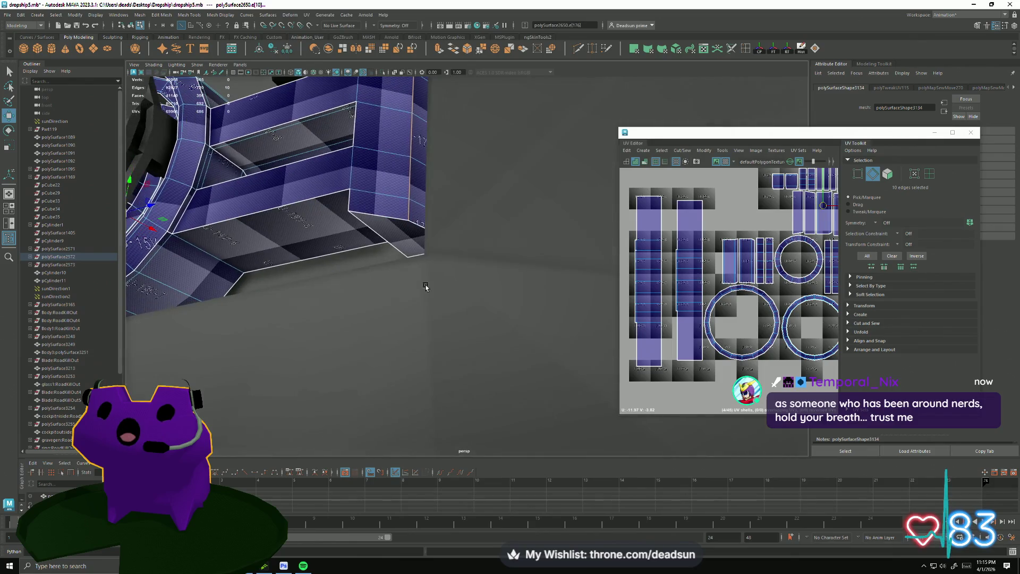
pyautogui.click(682, 150)
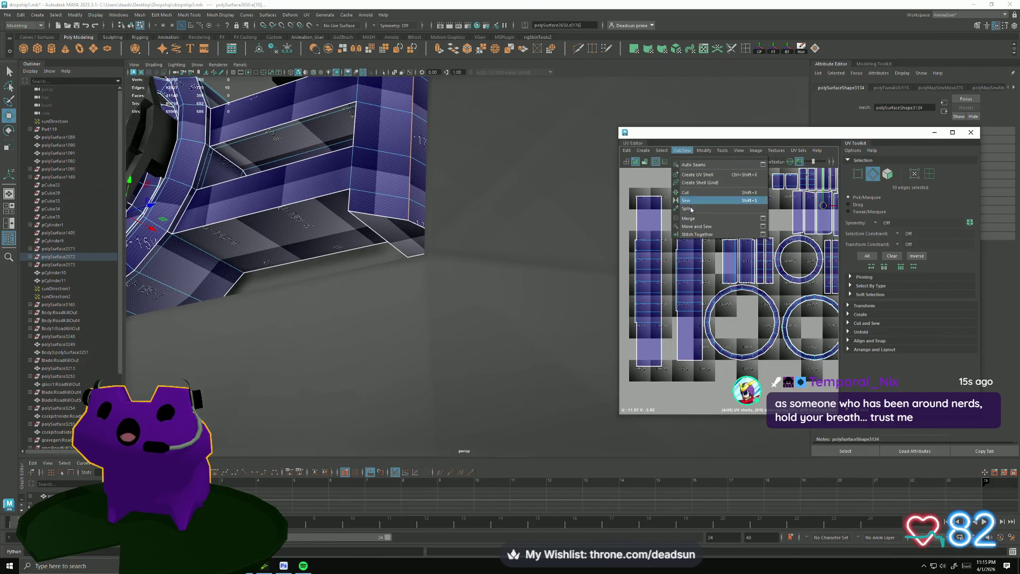
# - Move and sew the end block's shells (45 to 43 shells), then pick the edge where the arm meets the ring
pyautogui.click(705, 227)
pyautogui.scroll(-2, 717, 255)
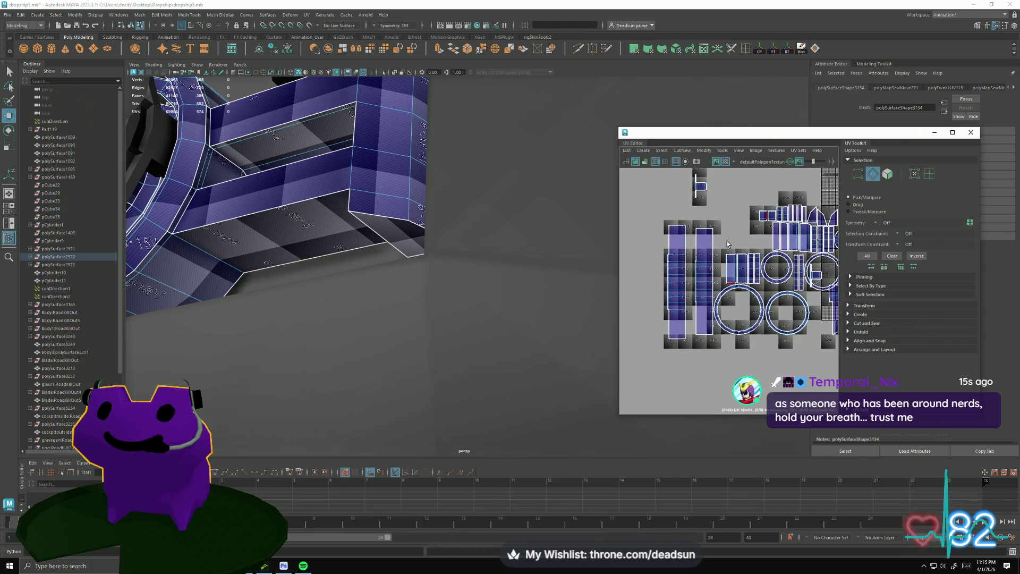
pyautogui.scroll(3, 721, 251)
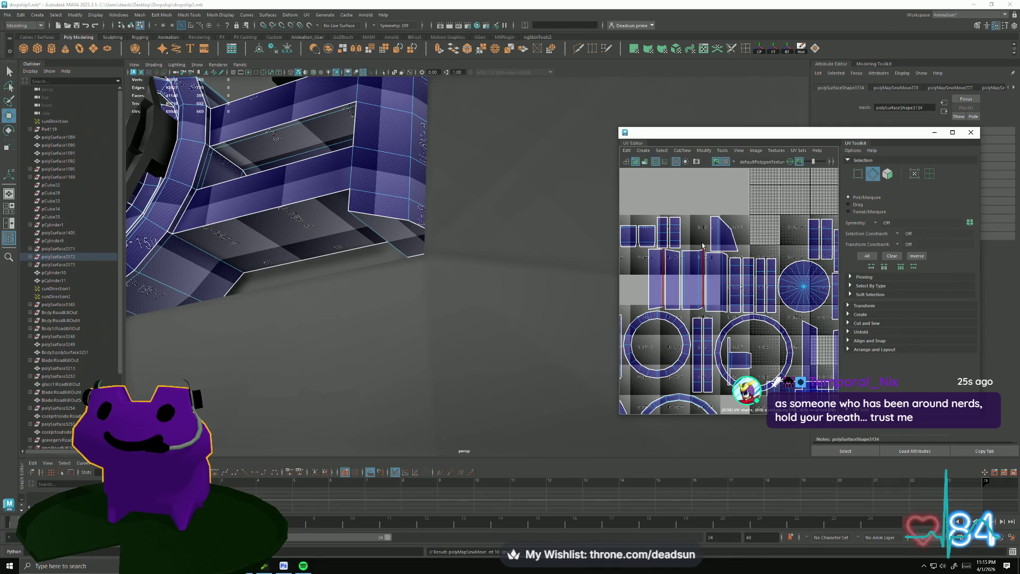
pyautogui.scroll(-3, 722, 324)
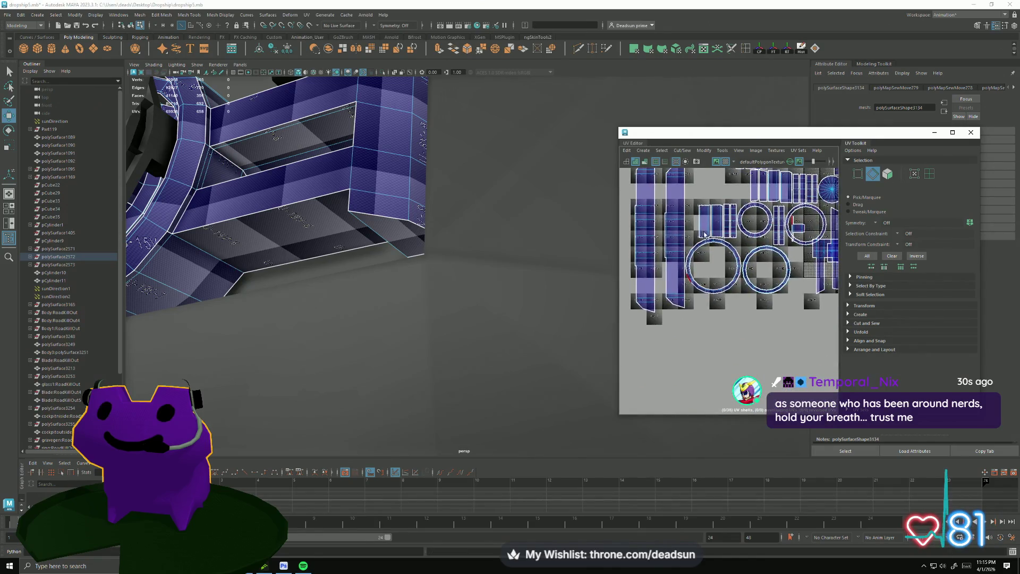
pyautogui.keyDown('alt'); pyautogui.moveTo(722, 324); pyautogui.dragTo(629, 297, button='middle'); pyautogui.keyUp('alt')
pyautogui.scroll(2, 630, 296)
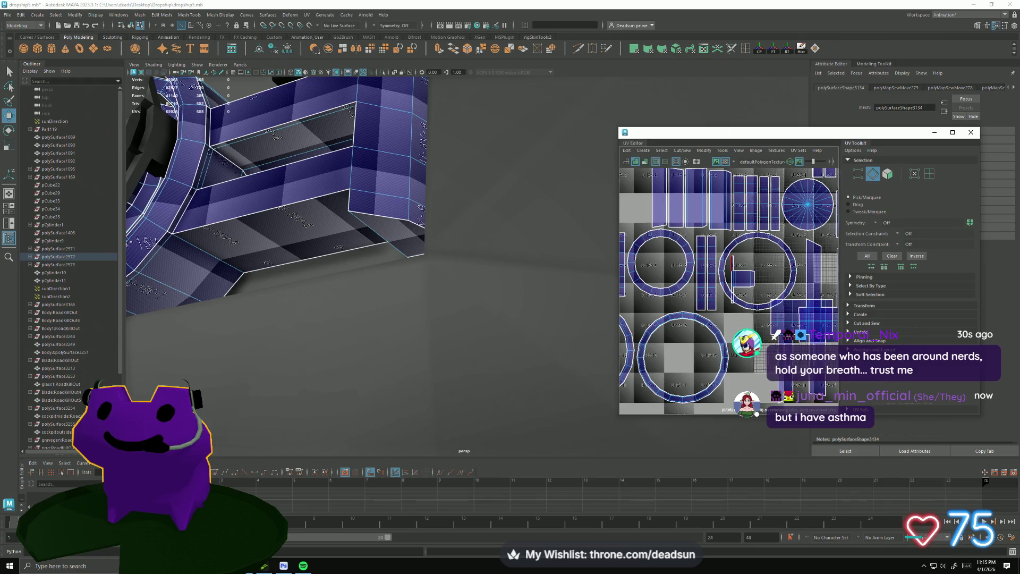
pyautogui.scroll(2, 693, 325)
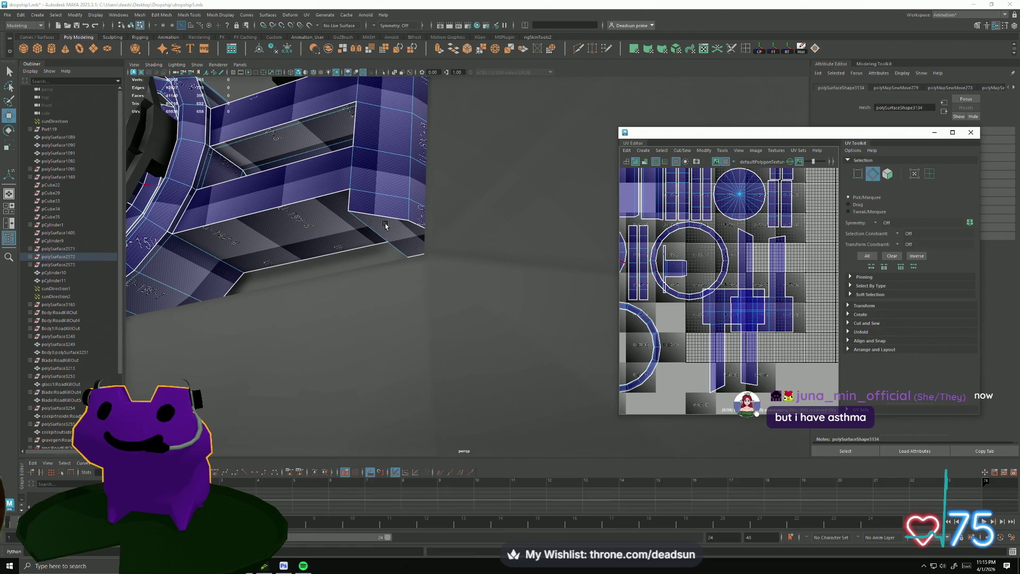
pyautogui.moveTo(285, 163)
pyautogui.keyDown('alt'); pyautogui.mouseDown()
pyautogui.moveTo(363, 180)
pyautogui.moveTo(279, 216)
pyautogui.moveTo(280, 235)
pyautogui.moveTo(293, 231)
pyautogui.moveTo(291, 256)
pyautogui.moveTo(330, 284)
pyautogui.moveTo(509, 216)
pyautogui.moveTo(560, 274)
pyautogui.moveTo(527, 240)
pyautogui.mouseUp(); pyautogui.keyUp('alt')
pyautogui.click(522, 233)
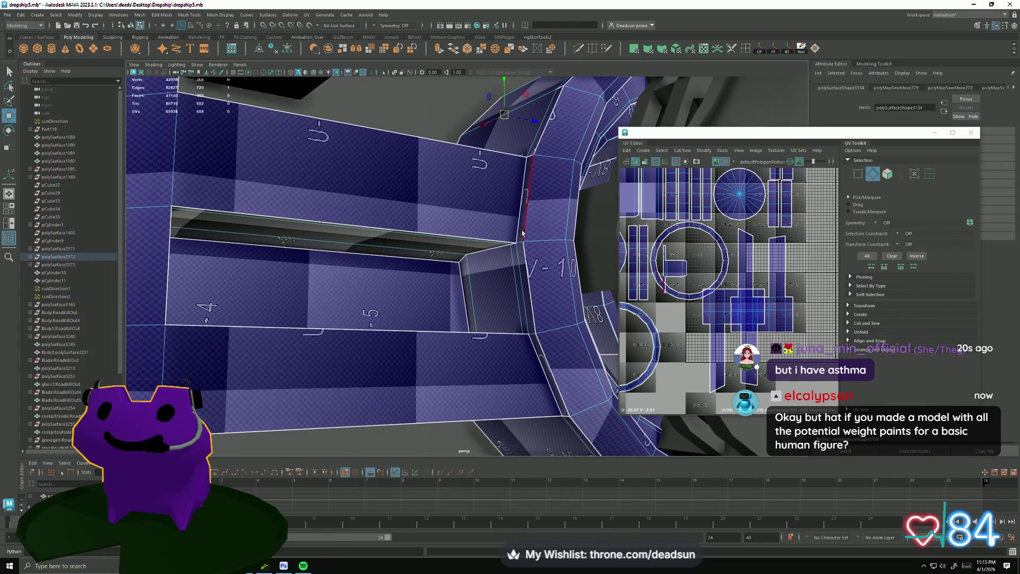
# - Add a second arm edge to the selection and cut the UVs along it
pyautogui.keyDown('alt'); pyautogui.moveTo(533, 338); pyautogui.dragTo(462, 363); pyautogui.keyUp('alt')
pyautogui.keyDown('shift'); pyautogui.click(522, 349); pyautogui.keyUp('shift')
pyautogui.scroll(3, 515, 357)
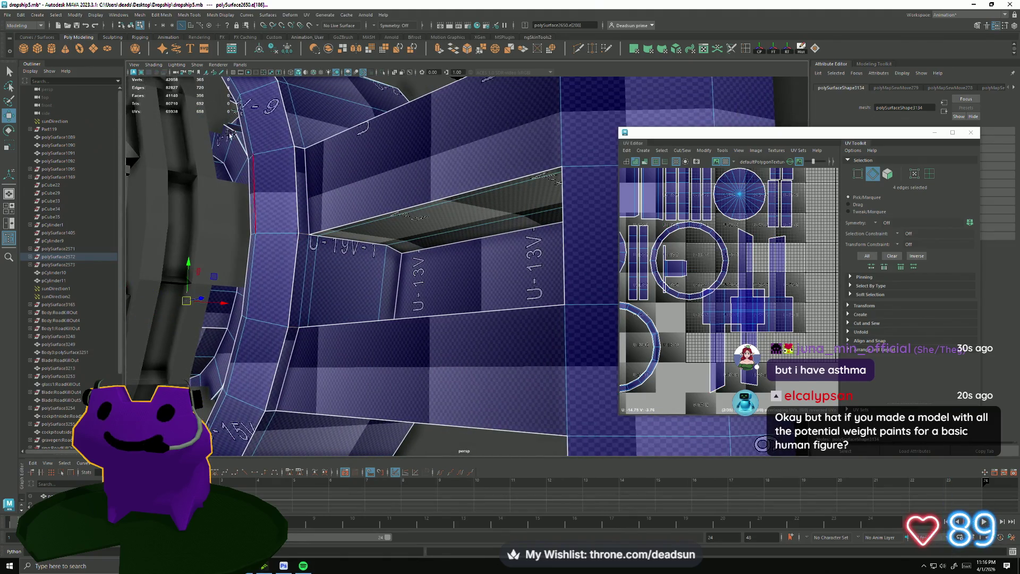
pyautogui.click(670, 153)
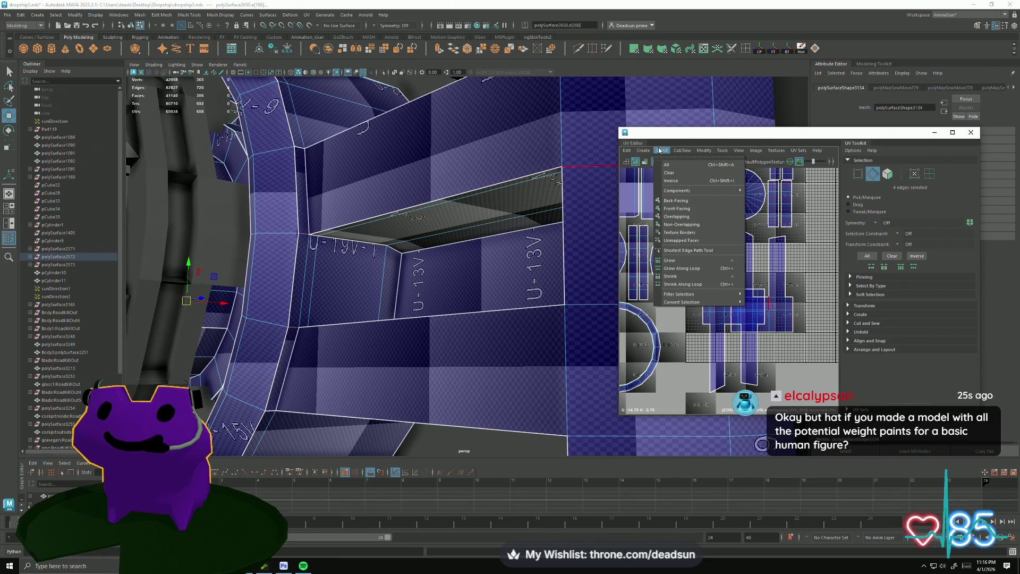
pyautogui.click(661, 150)
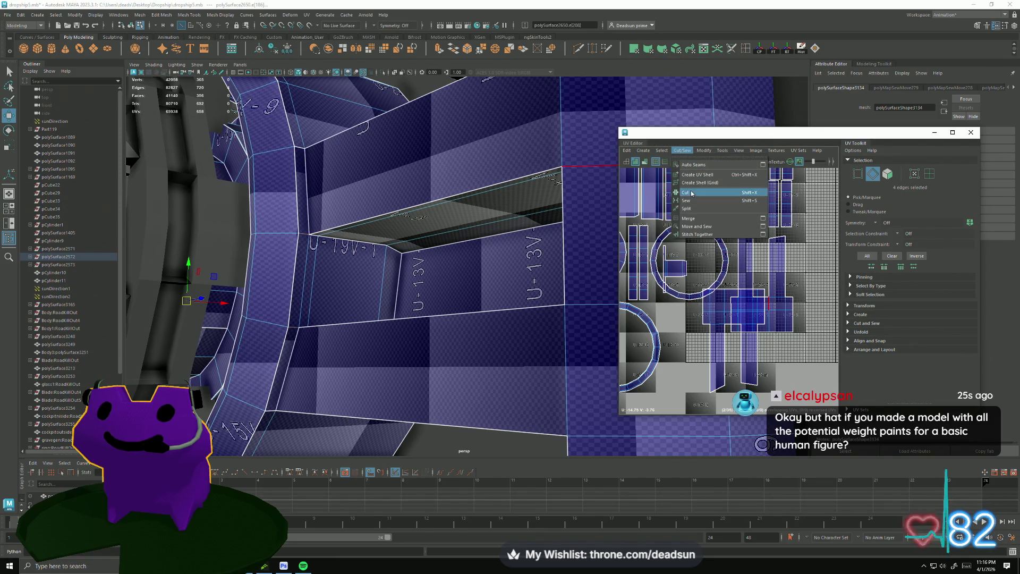
pyautogui.click(691, 193)
# - Extend the seam selection with more bracket edges and bring up the Cut/Sew commands
pyautogui.keyDown('alt'); pyautogui.moveTo(347, 215); pyautogui.dragTo(327, 170); pyautogui.keyUp('alt')
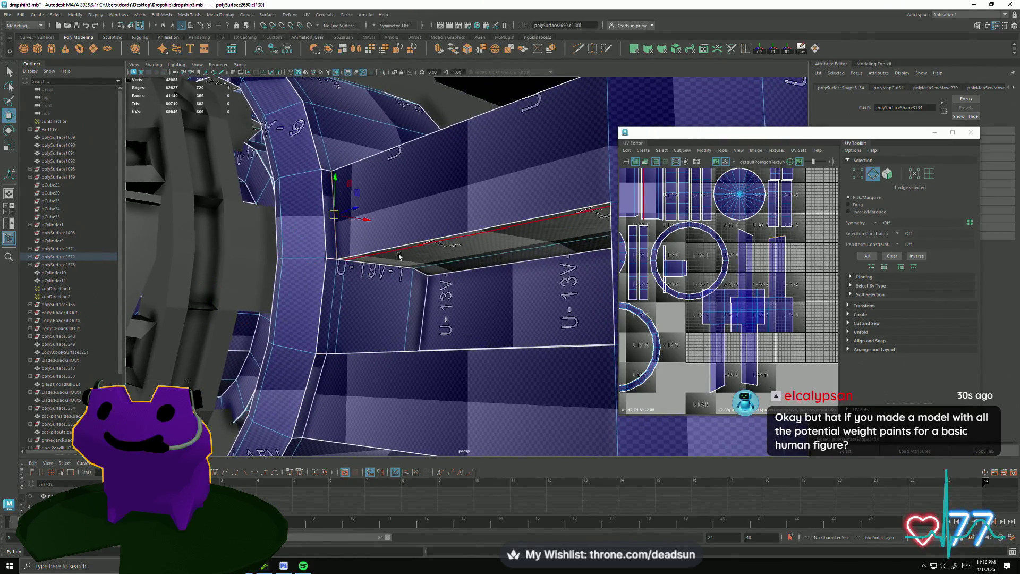
pyautogui.keyDown('shift'); pyautogui.click(318, 385); pyautogui.keyUp('shift')
pyautogui.keyDown('alt'); pyautogui.moveTo(318, 384); pyautogui.dragTo(493, 316); pyautogui.keyUp('alt')
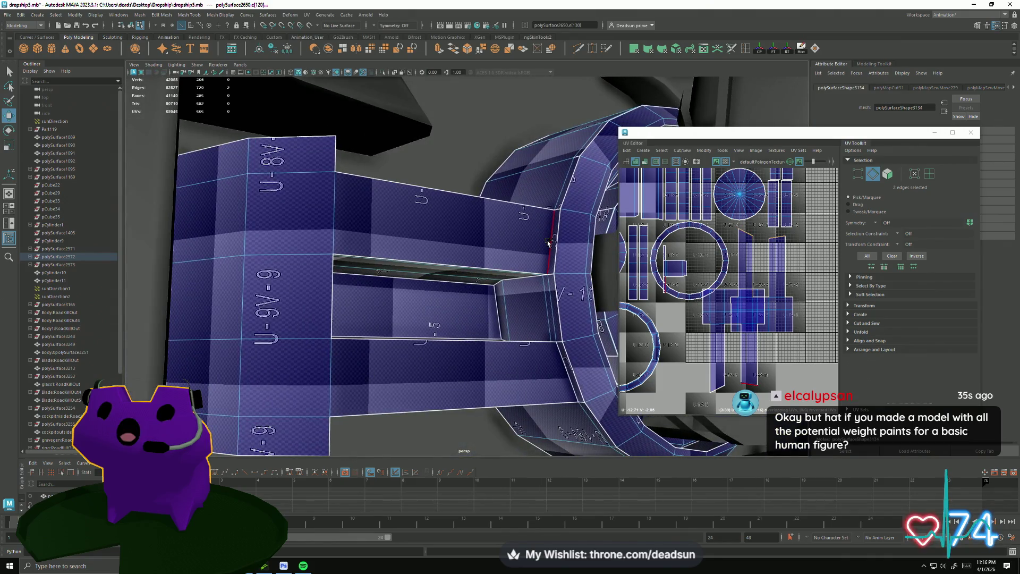
pyautogui.keyDown('shift'); pyautogui.click(549, 242); pyautogui.keyUp('shift')
pyautogui.keyDown('shift'); pyautogui.click(560, 374); pyautogui.keyUp('shift')
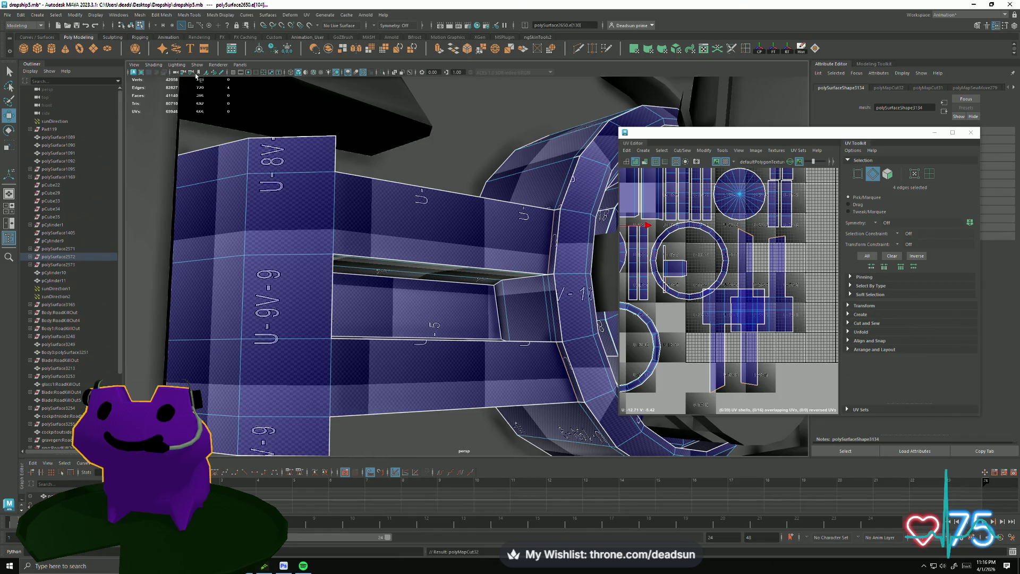
pyautogui.click(683, 151)
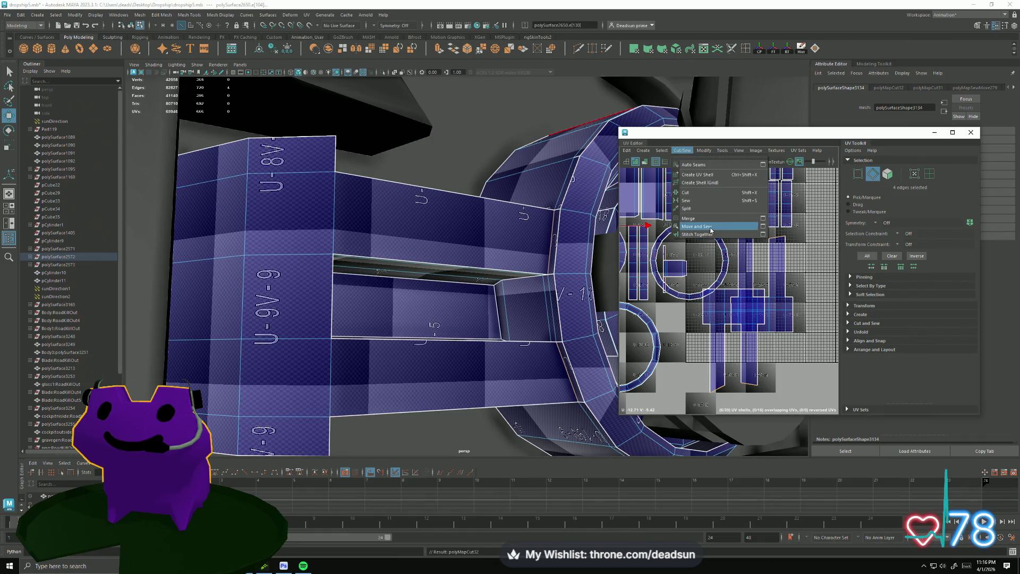
# - Move and sew the selected UV edges so the bracket's shells join, then pick a UV edge on the bracket shell
pyautogui.click(710, 227)
pyautogui.scroll(1, 732, 289)
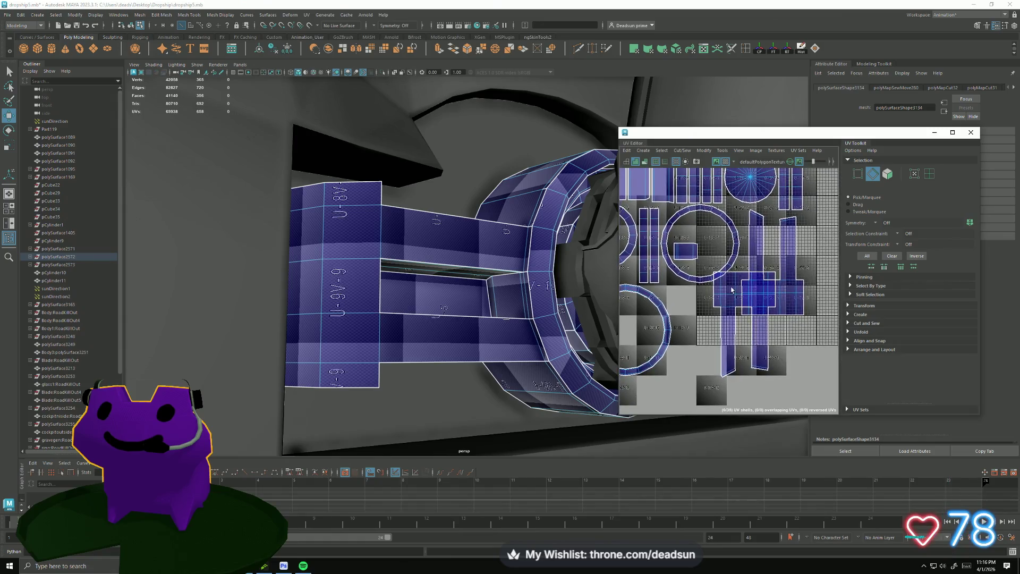
pyautogui.scroll(-3, 731, 290)
pyautogui.scroll(2, 717, 279)
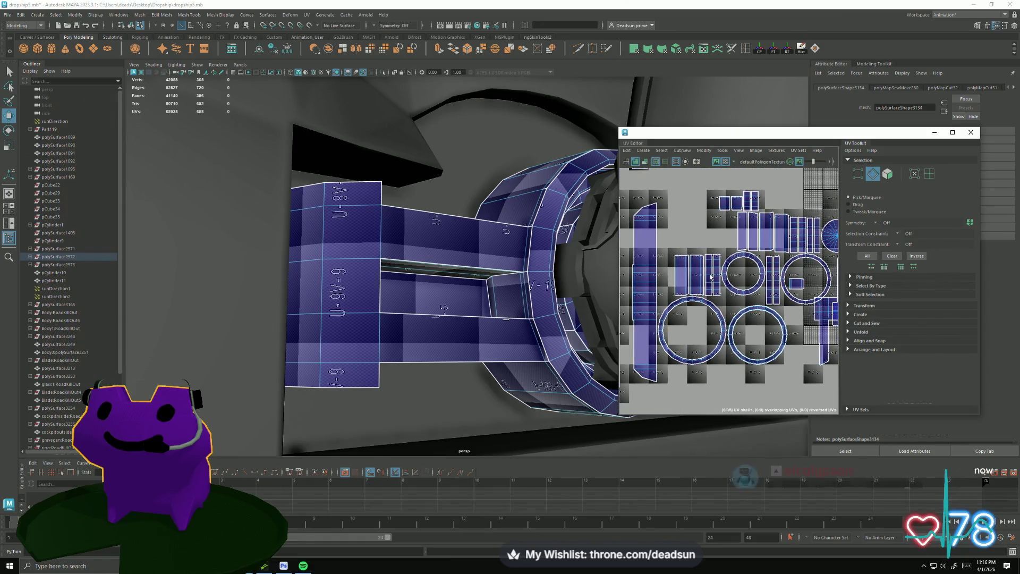
pyautogui.scroll(2, 710, 277)
pyautogui.scroll(1, 693, 267)
pyautogui.click(680, 261)
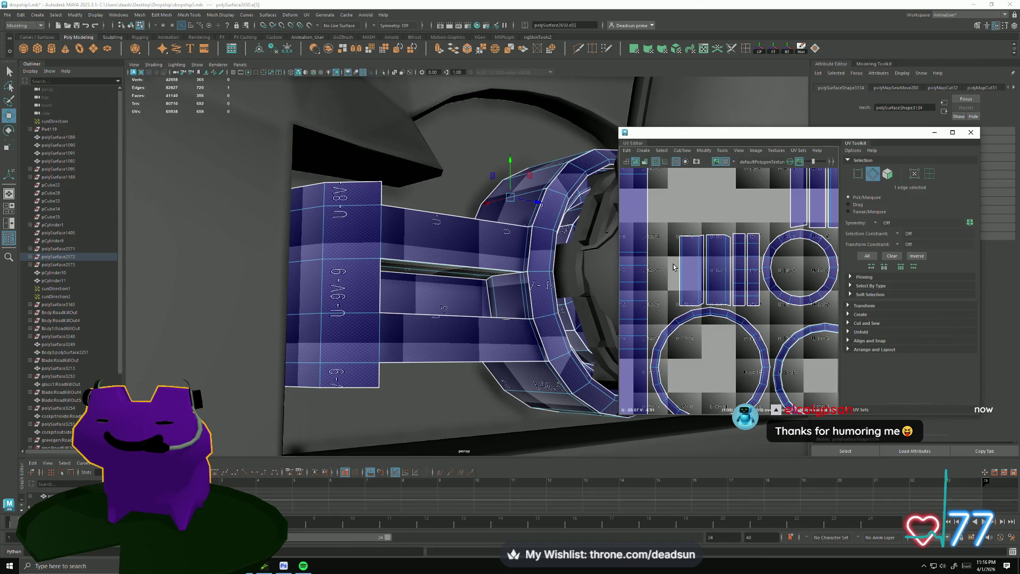
pyautogui.click(661, 280)
pyautogui.click(684, 272)
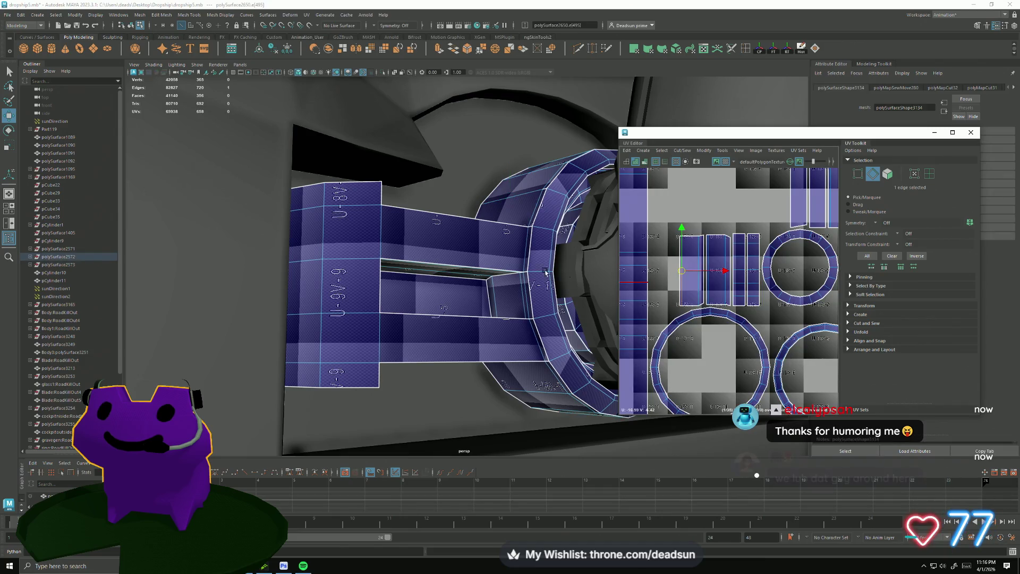
# - From a frontal view of the ring, select one edge and frame it in both views
pyautogui.moveTo(569, 284)
pyautogui.keyDown('alt'); pyautogui.mouseDown()
pyautogui.moveTo(475, 302)
pyautogui.moveTo(474, 340)
pyautogui.mouseUp(); pyautogui.keyUp('alt')
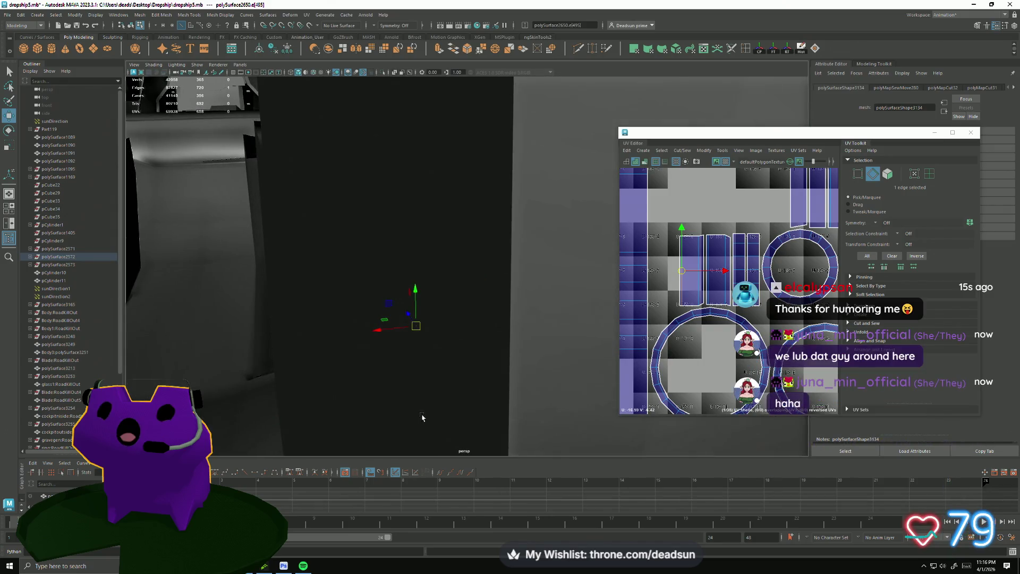
pyautogui.moveTo(524, 376)
pyautogui.keyDown('alt'); pyautogui.mouseDown()
pyautogui.moveTo(416, 424)
pyautogui.moveTo(491, 395)
pyautogui.mouseUp(); pyautogui.keyUp('alt')
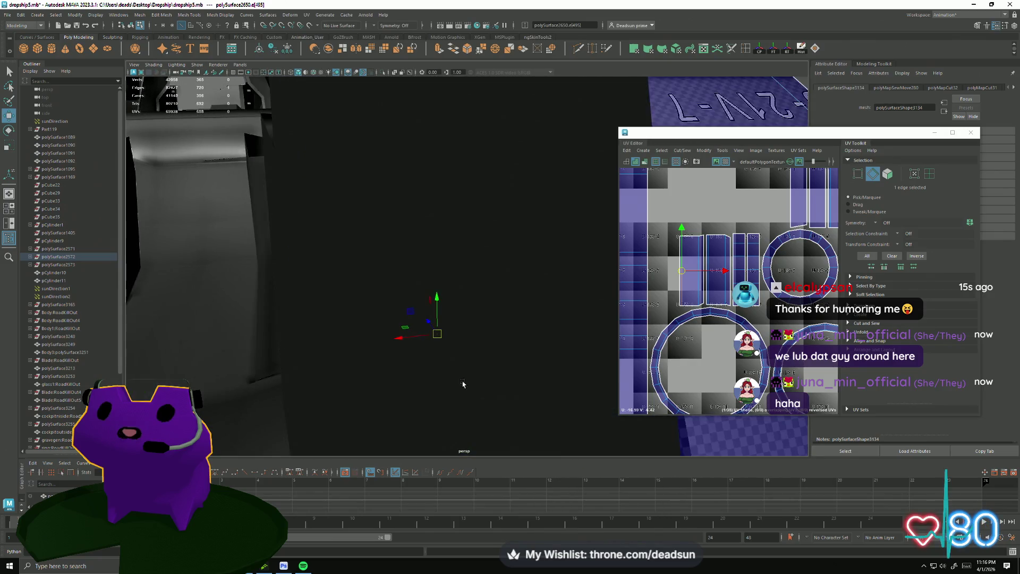
pyautogui.moveTo(490, 396)
pyautogui.keyDown('alt'); pyautogui.mouseDown()
pyautogui.moveTo(229, 327)
pyautogui.moveTo(316, 316)
pyautogui.moveTo(366, 238)
pyautogui.mouseUp(); pyautogui.keyUp('alt')
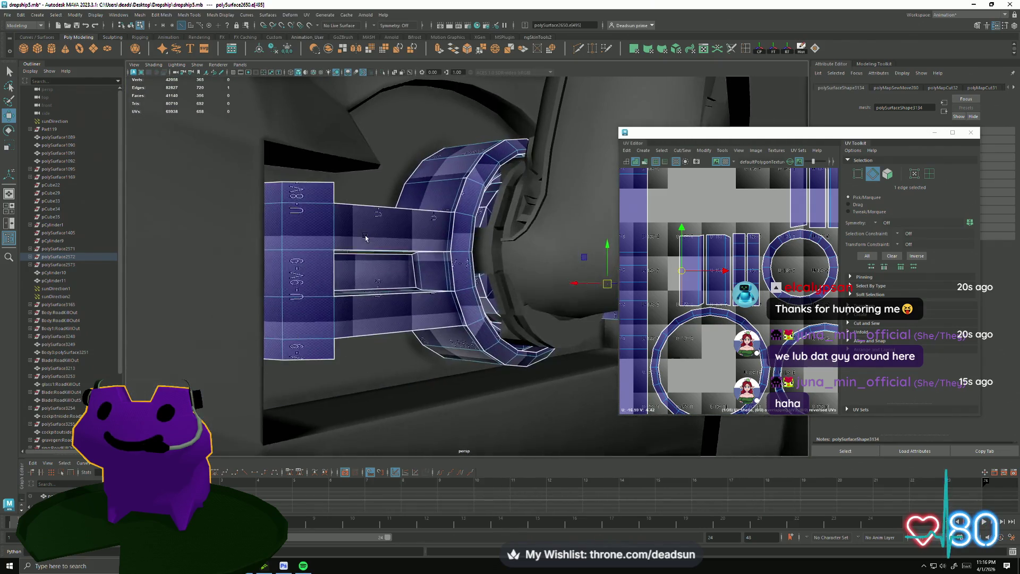
pyautogui.moveTo(375, 279)
pyautogui.keyDown('alt'); pyautogui.mouseDown()
pyautogui.moveTo(345, 273)
pyautogui.moveTo(364, 284)
pyautogui.mouseUp(); pyautogui.keyUp('alt')
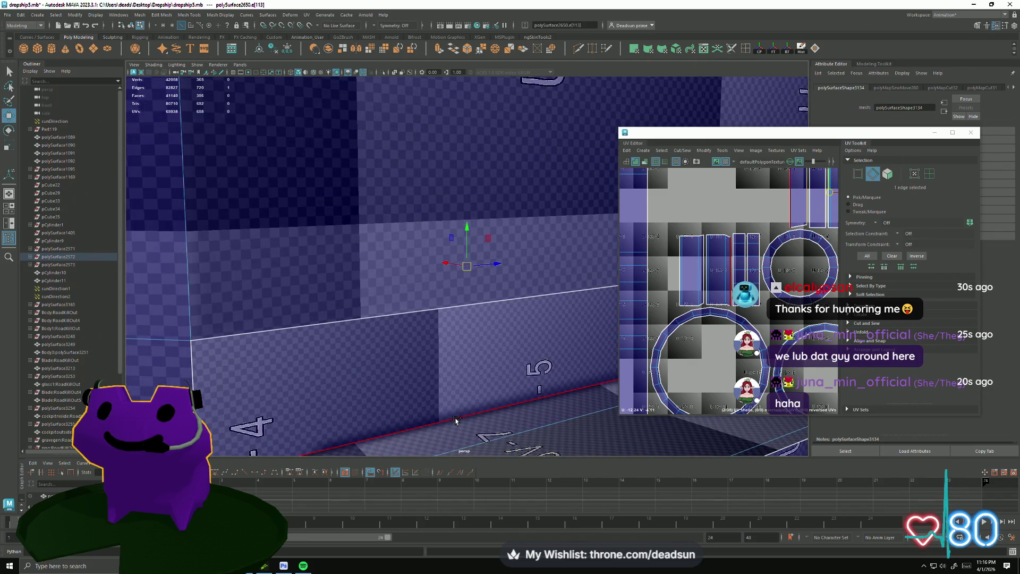
pyautogui.click(498, 193)
pyautogui.press('f')
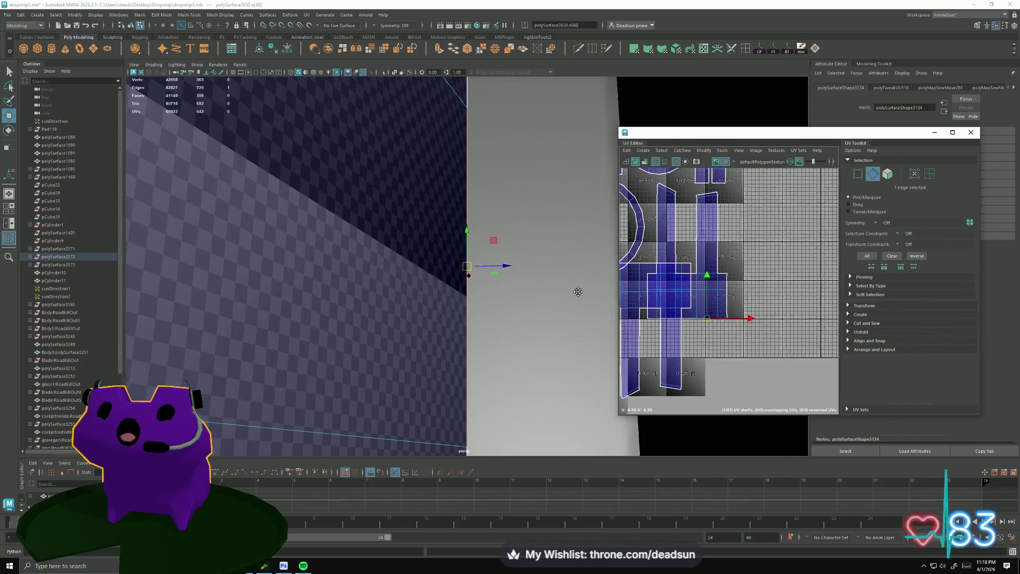
pyautogui.scroll(-5, 727, 323)
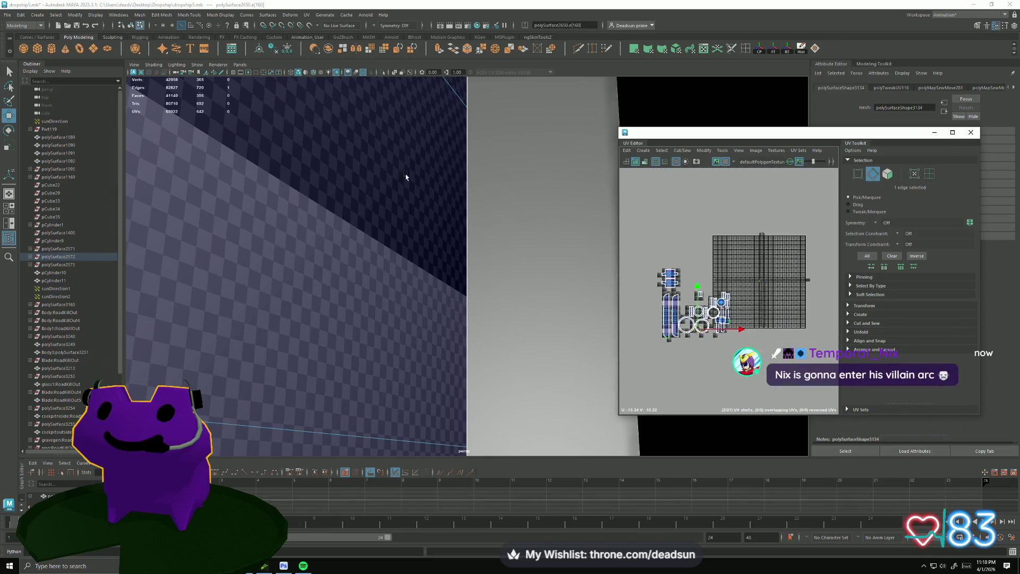
pyautogui.scroll(-5, 405, 176)
# - Orbit the viewport to inspect the box and ring part from several angles
pyautogui.moveTo(406, 175)
pyautogui.keyDown('alt'); pyautogui.mouseDown()
pyautogui.moveTo(347, 231)
pyautogui.moveTo(445, 261)
pyautogui.mouseUp(); pyautogui.keyUp('alt')
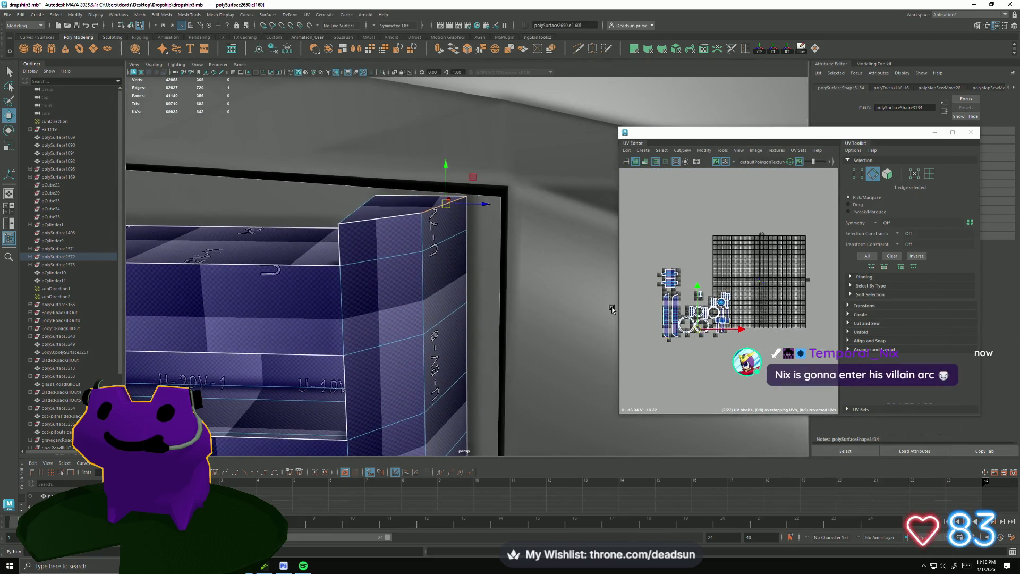
pyautogui.scroll(10, 445, 261)
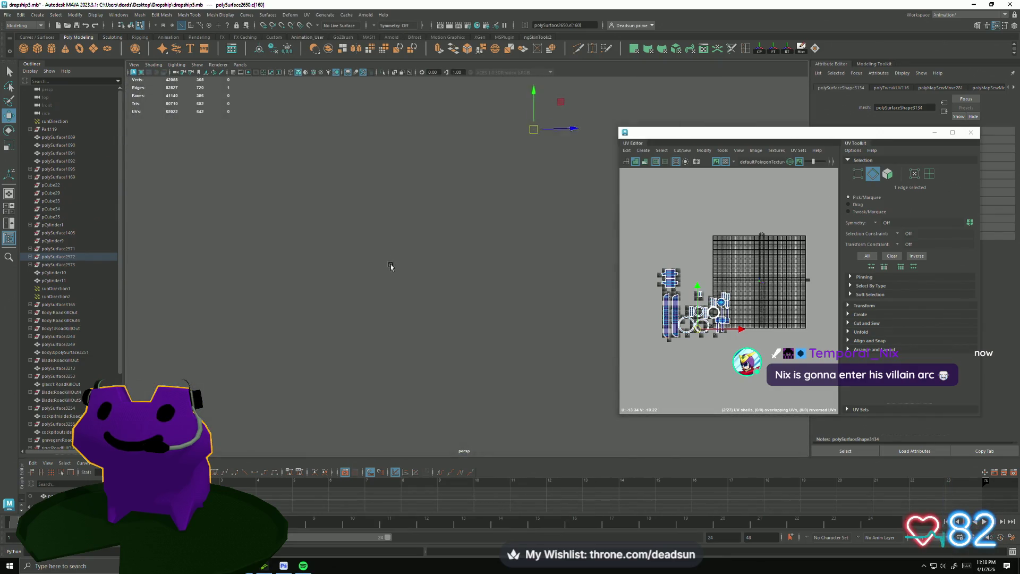
pyautogui.scroll(-5, 392, 266)
pyautogui.moveTo(391, 266)
pyautogui.keyDown('alt'); pyautogui.mouseDown()
pyautogui.moveTo(361, 301)
pyautogui.moveTo(468, 280)
pyautogui.moveTo(490, 263)
pyautogui.mouseUp(); pyautogui.keyUp('alt')
pyautogui.scroll(5, 416, 284)
pyautogui.scroll(-5, 416, 285)
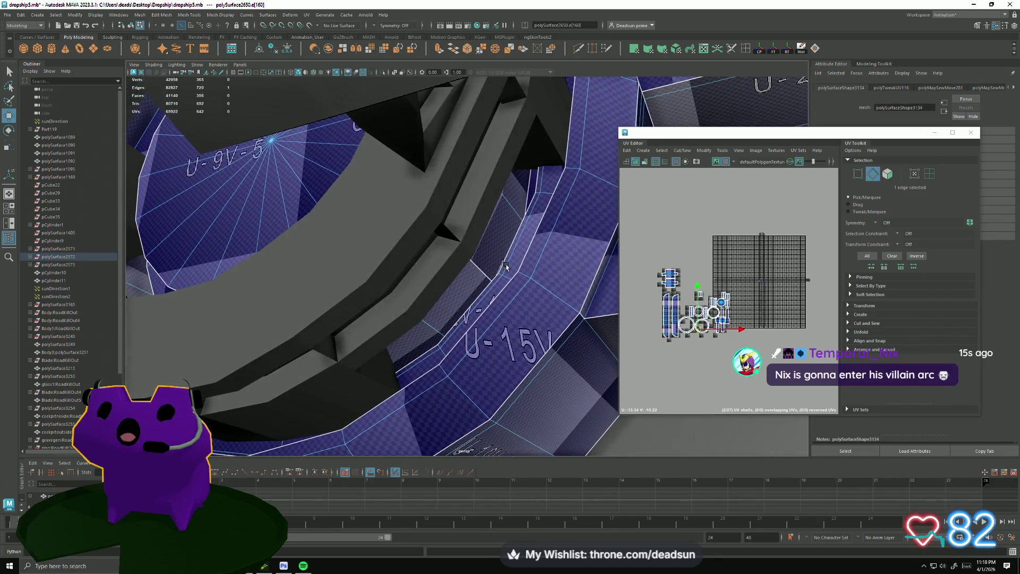
pyautogui.moveTo(490, 263); pyautogui.dragTo(511, 236, button='right')
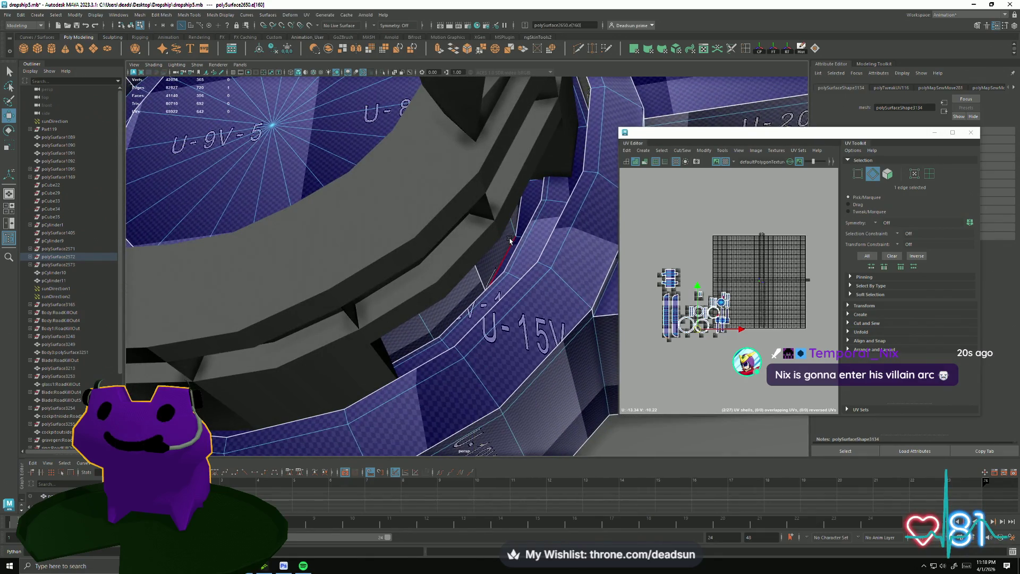
pyautogui.scroll(5, 675, 289)
pyautogui.scroll(3, 676, 288)
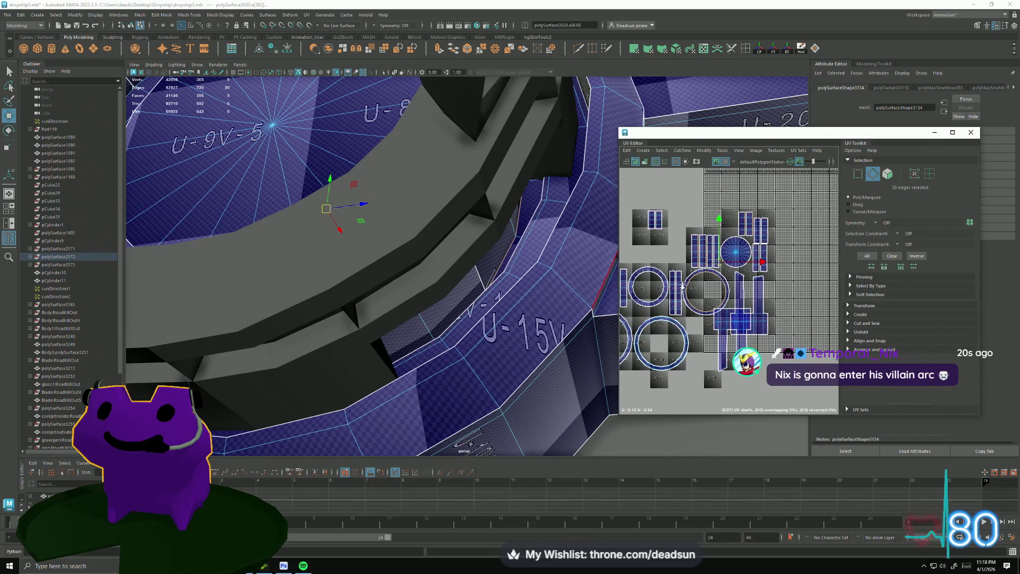
pyautogui.scroll(2, 797, 344)
# - In face mode, select the round cap faces of the ring and a triangular face near the rim
pyautogui.moveTo(708, 257); pyautogui.dragTo(729, 256, button='right')
pyautogui.click(698, 269)
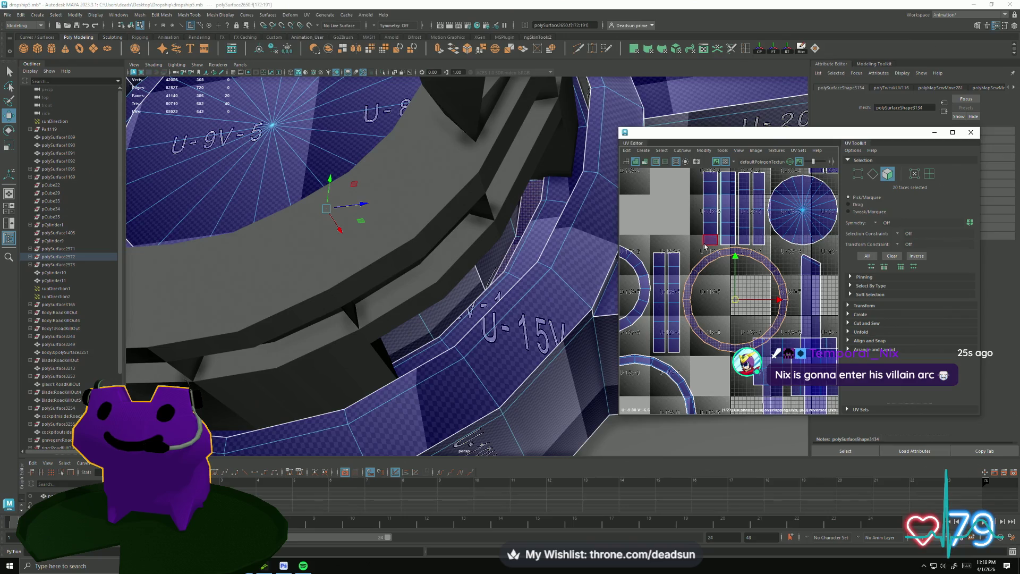
pyautogui.keyDown('alt'); pyautogui.moveTo(487, 244); pyautogui.dragTo(496, 348); pyautogui.keyUp('alt')
pyautogui.keyDown('shift'); pyautogui.click(471, 279); pyautogui.keyUp('shift')
pyautogui.press('f')
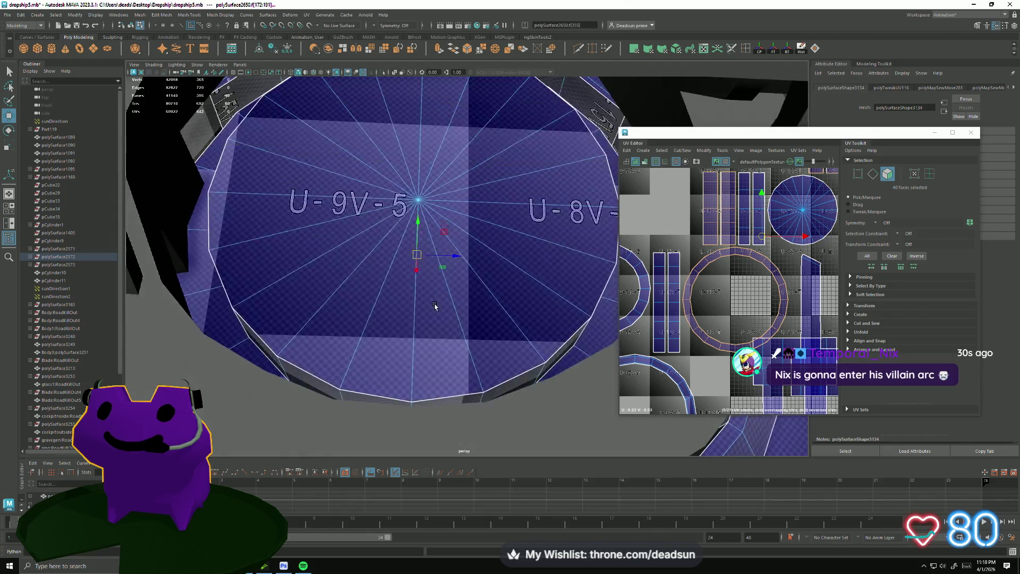
pyautogui.click(224, 279)
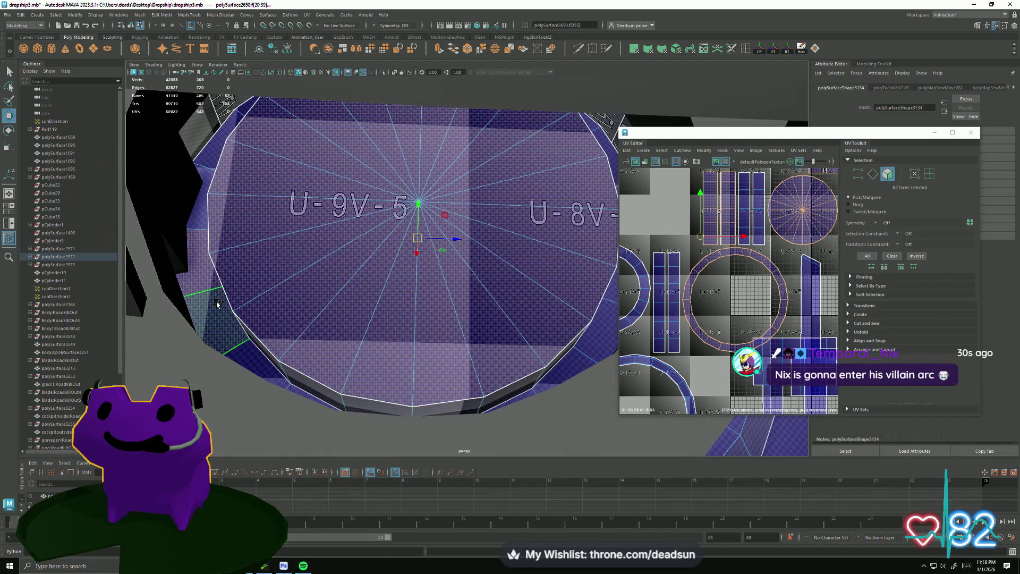
pyautogui.keyDown('alt'); pyautogui.moveTo(216, 304); pyautogui.dragTo(236, 292); pyautogui.keyUp('alt')
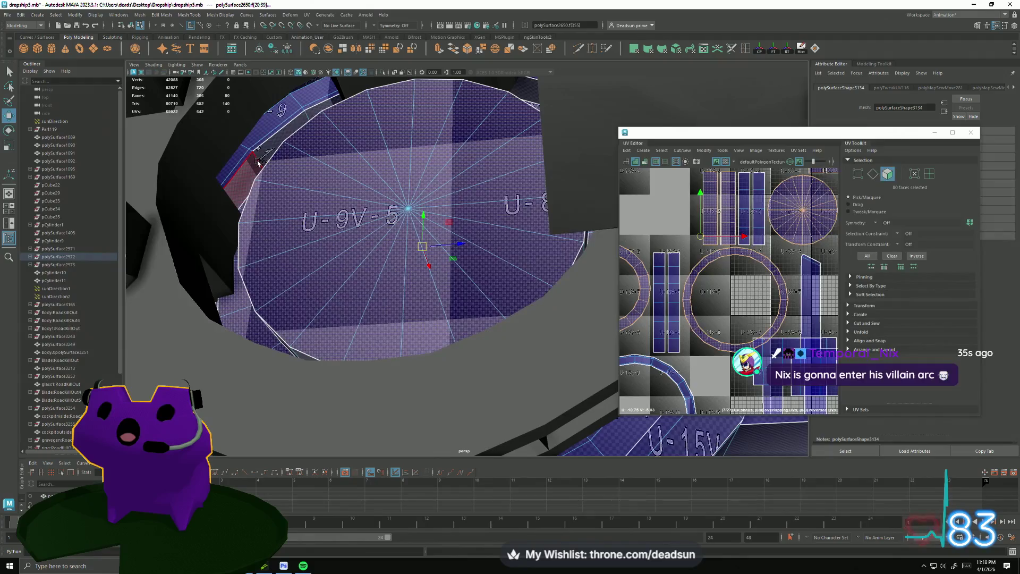
# - Add the surrounding rim face strips to reach about 220 selected faces and frame them
pyautogui.keyDown('shift'); pyautogui.doubleClick(251, 182); pyautogui.keyUp('shift')
pyautogui.moveTo(482, 261)
pyautogui.keyDown('alt'); pyautogui.mouseDown()
pyautogui.moveTo(401, 289)
pyautogui.moveTo(511, 212)
pyautogui.mouseUp(); pyautogui.keyUp('alt')
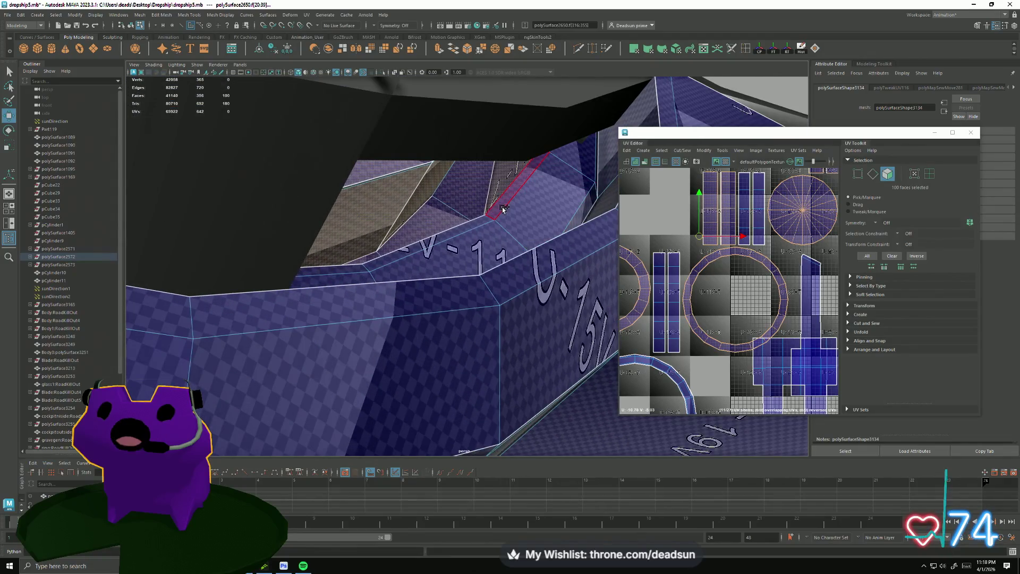
pyautogui.keyDown('shift'); pyautogui.doubleClick(536, 216); pyautogui.keyUp('shift')
pyautogui.keyDown('alt'); pyautogui.moveTo(535, 216); pyautogui.dragTo(522, 287); pyautogui.keyUp('alt')
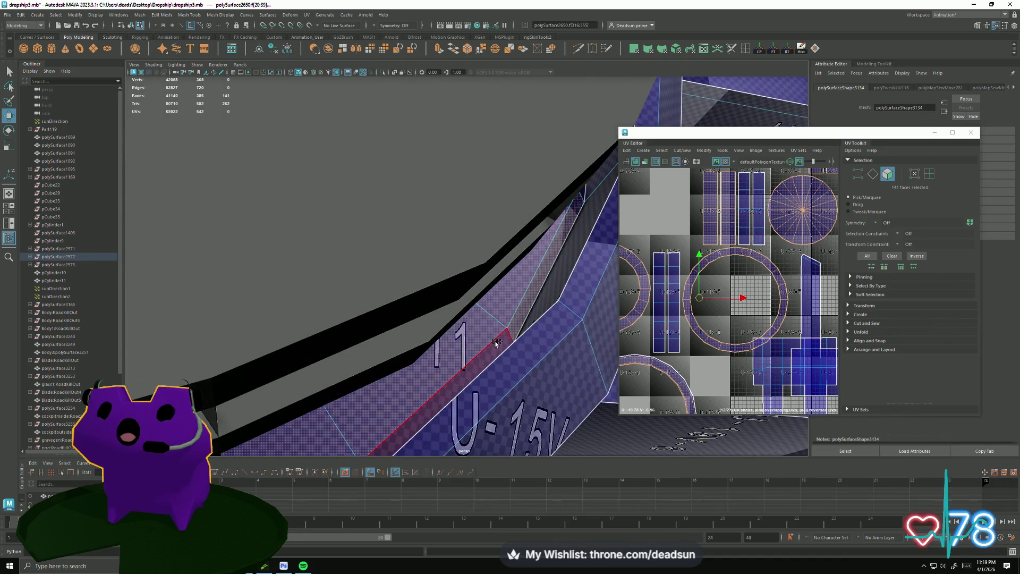
pyautogui.scroll(-2, 669, 269)
pyautogui.keyDown('alt'); pyautogui.moveTo(717, 293); pyautogui.dragTo(749, 247, button='middle'); pyautogui.keyUp('alt')
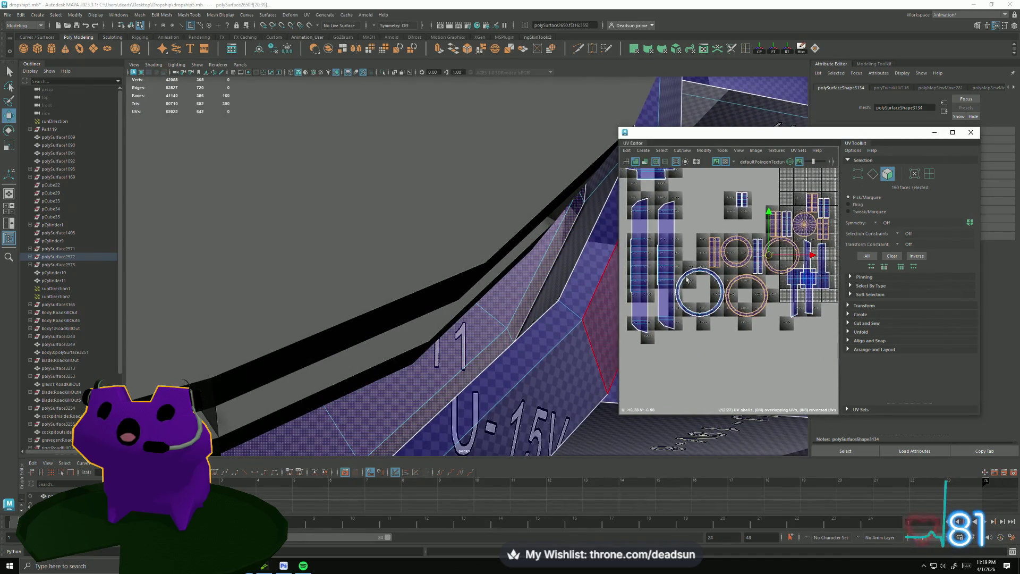
pyautogui.keyDown('alt'); pyautogui.moveTo(546, 352); pyautogui.dragTo(564, 327); pyautogui.keyUp('alt')
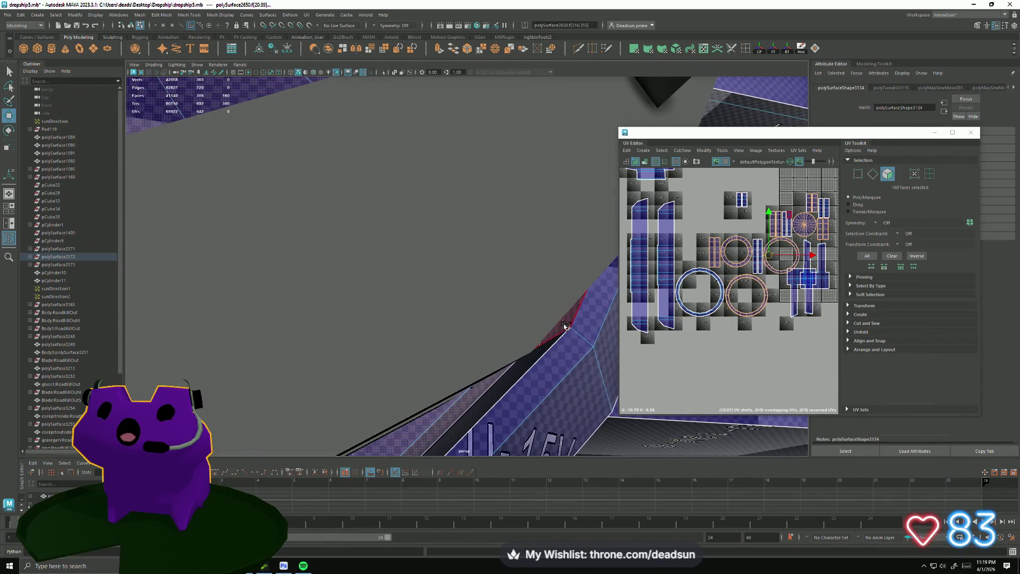
pyautogui.click(558, 351)
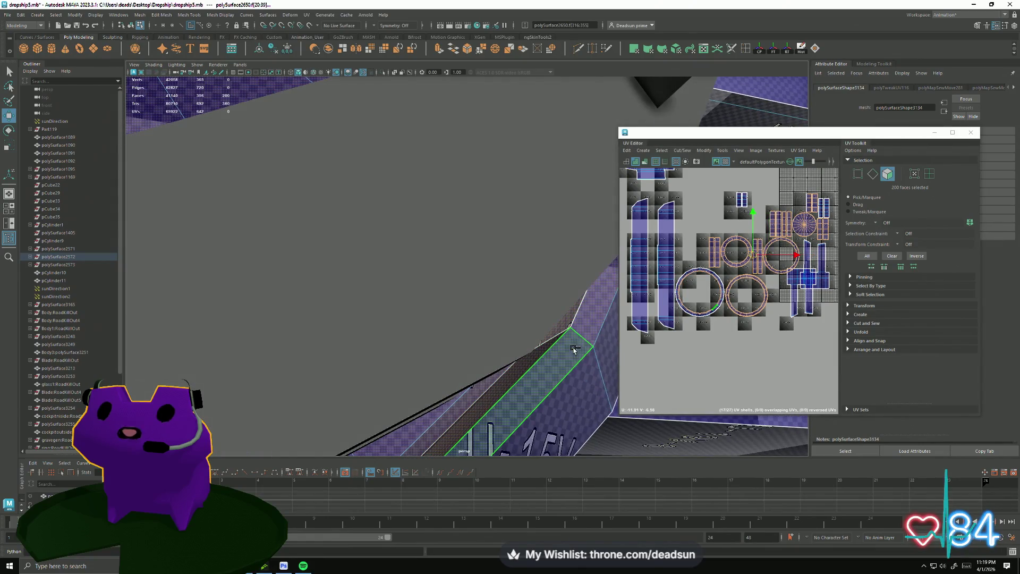
pyautogui.scroll(5, 542, 364)
pyautogui.press('f')
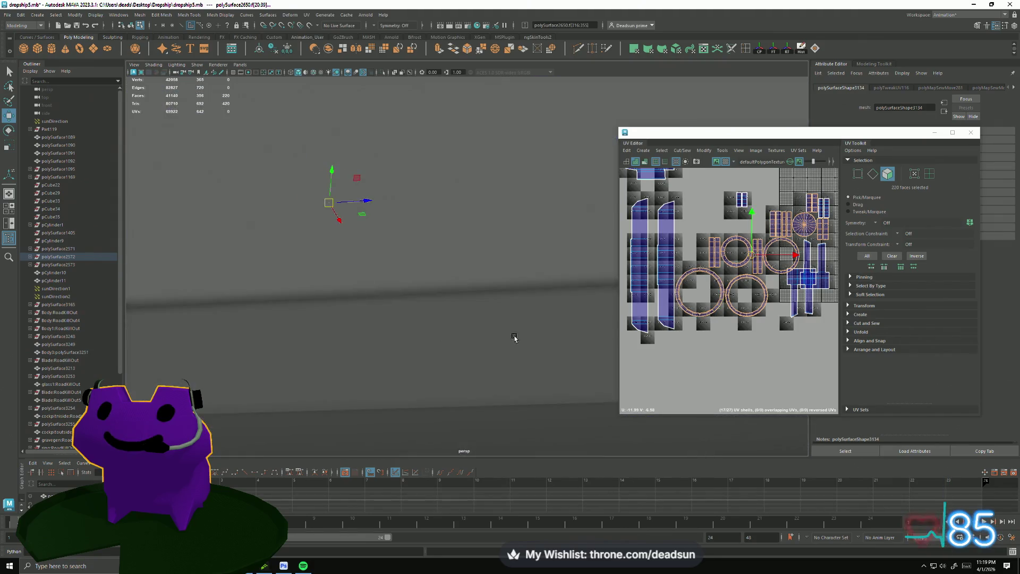
pyautogui.scroll(-5, 449, 341)
pyautogui.scroll(-5, 330, 381)
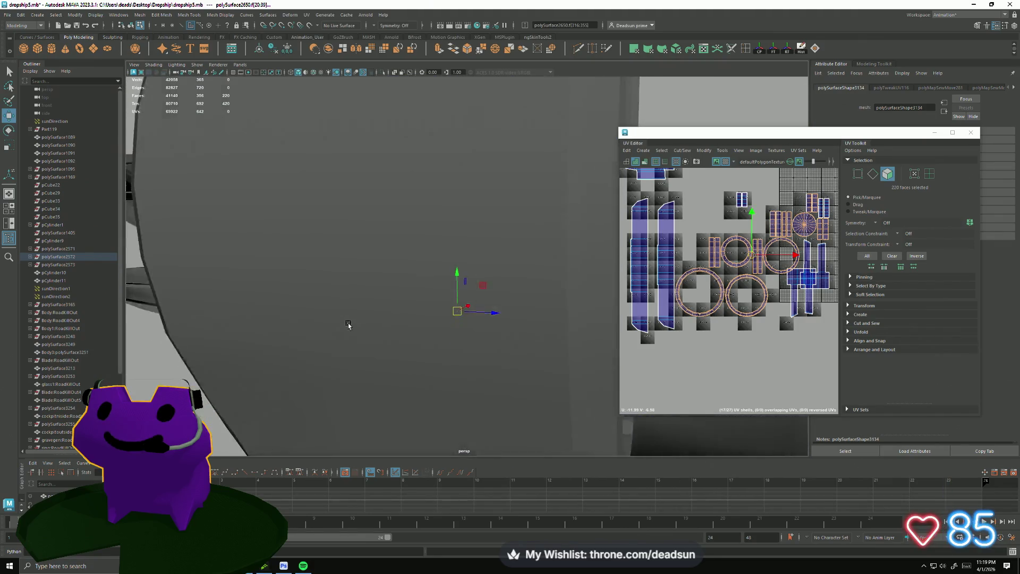
pyautogui.keyDown('alt'); pyautogui.moveTo(410, 324); pyautogui.dragTo(375, 319); pyautogui.keyUp('alt')
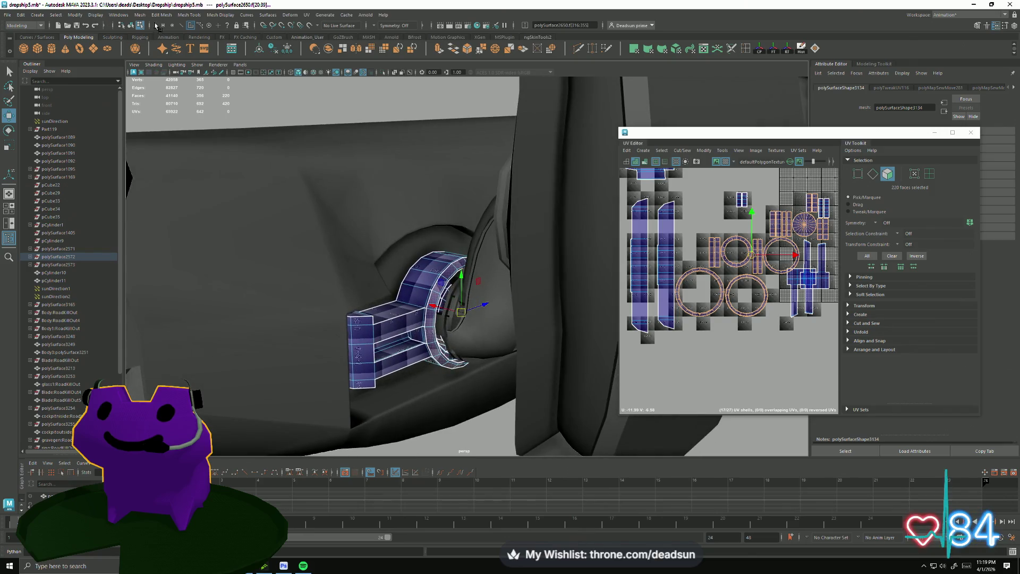
# - Look through the mesh display commands, dismiss them, and reach for the UV Editor's projection types
pyautogui.click(141, 14)
pyautogui.moveTo(162, 15)
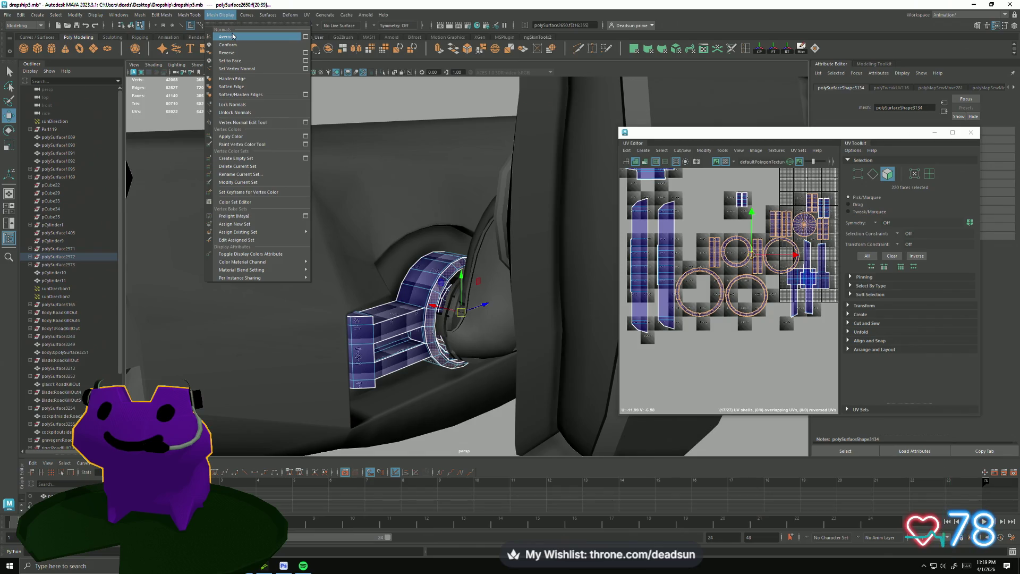
pyautogui.click(82, 535)
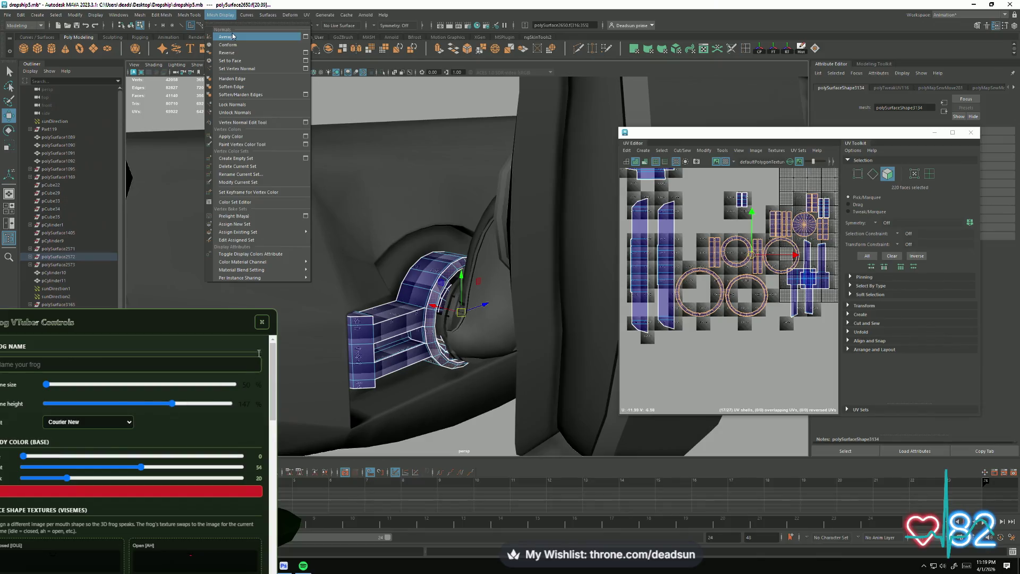
pyautogui.click(260, 324)
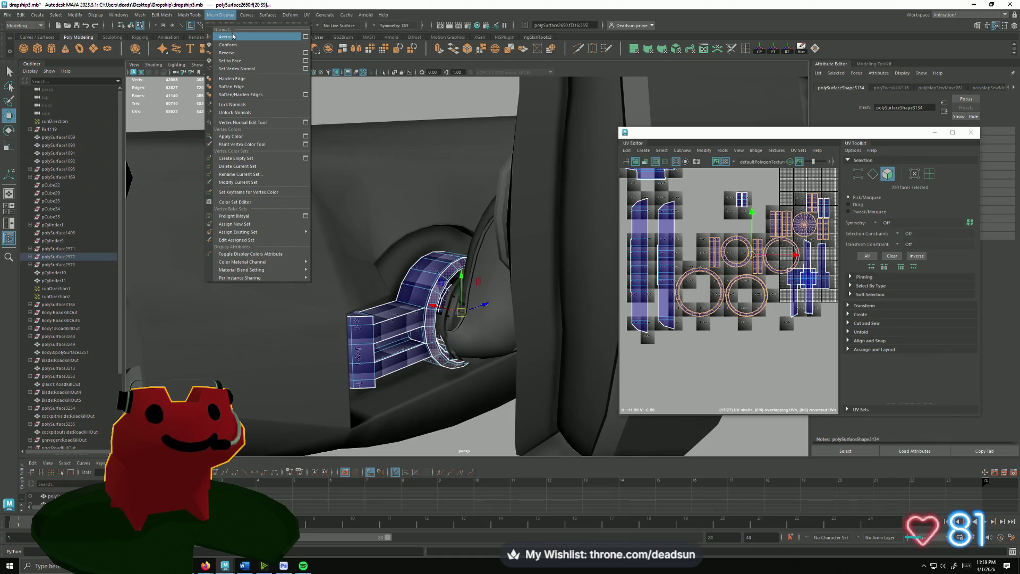
pyautogui.click(682, 151)
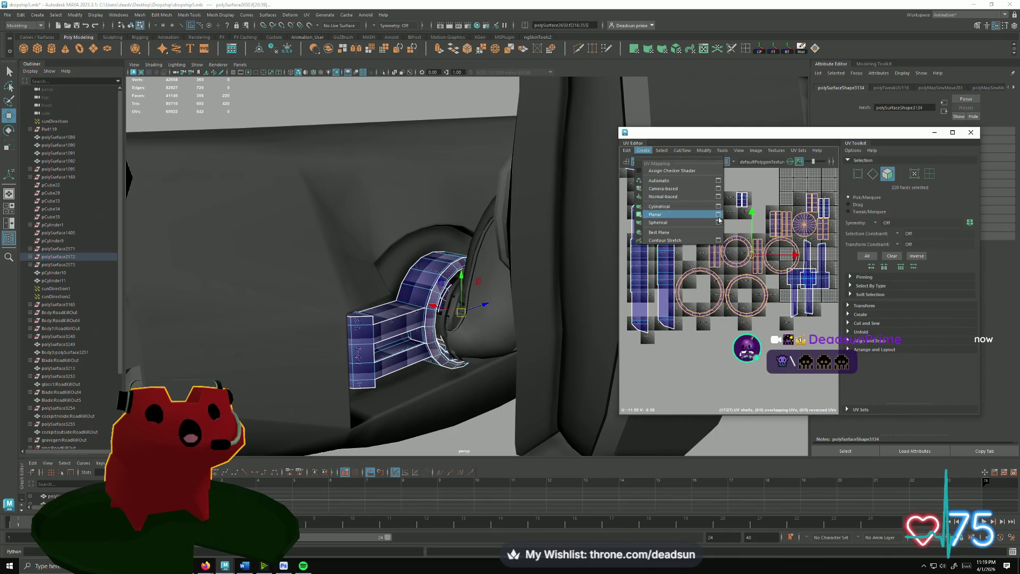
# - Apply a planar projection to all 220 ring faces, flattening them into one round UV shell
pyautogui.click(640, 171)
pyautogui.hotkey('ctrl', 'F11')
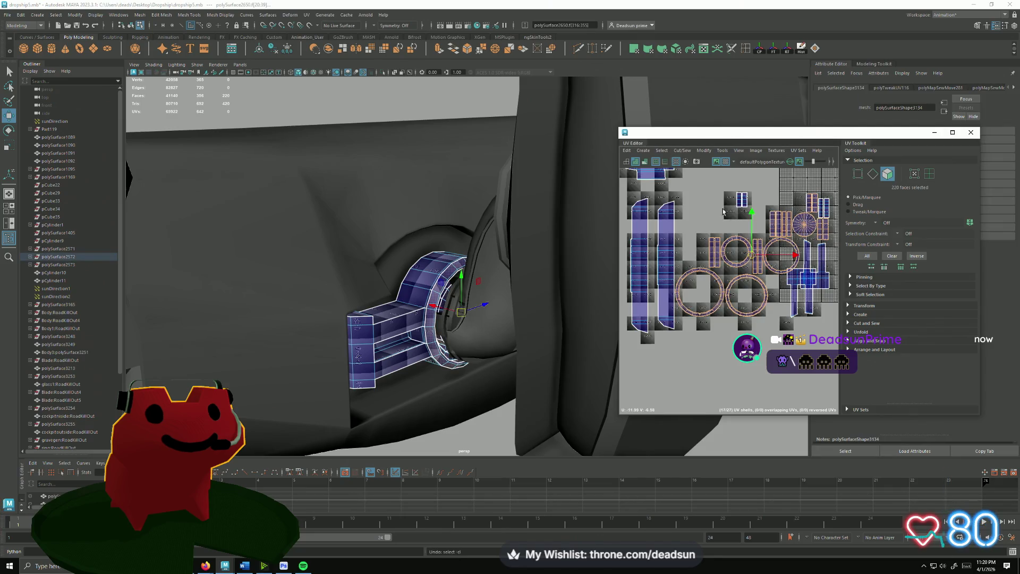
pyautogui.click(641, 152)
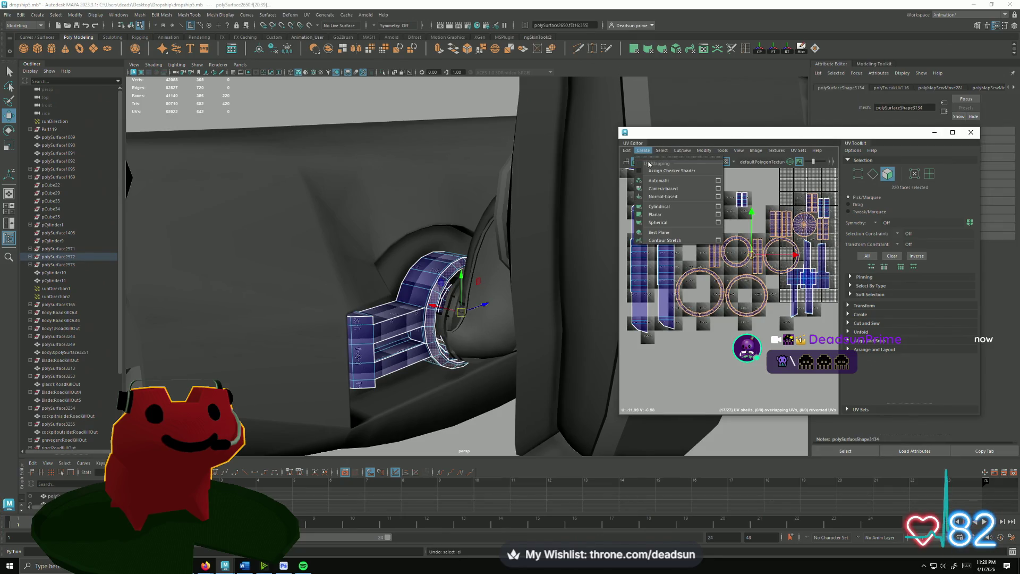
pyautogui.click(718, 214)
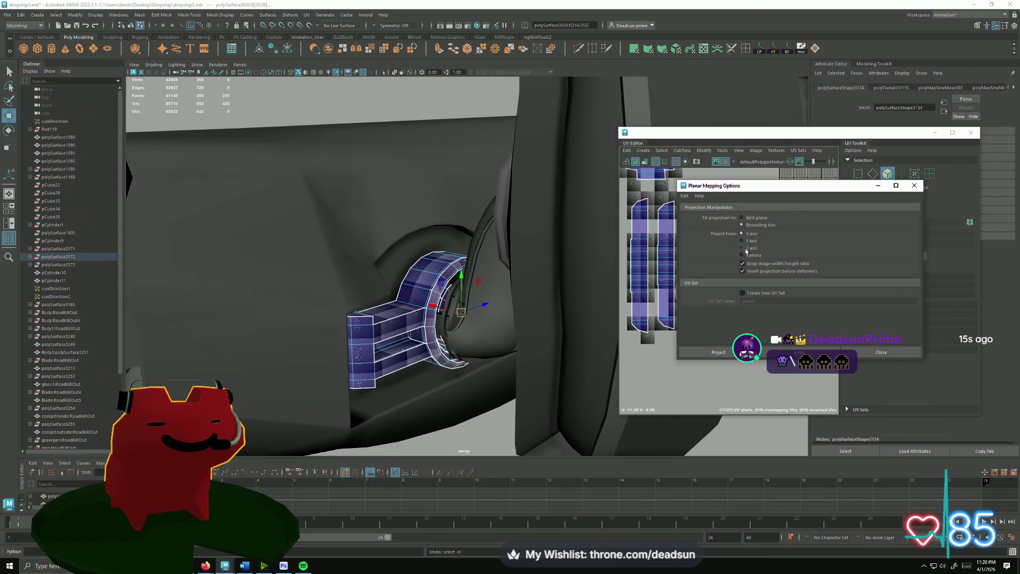
pyautogui.click(799, 351)
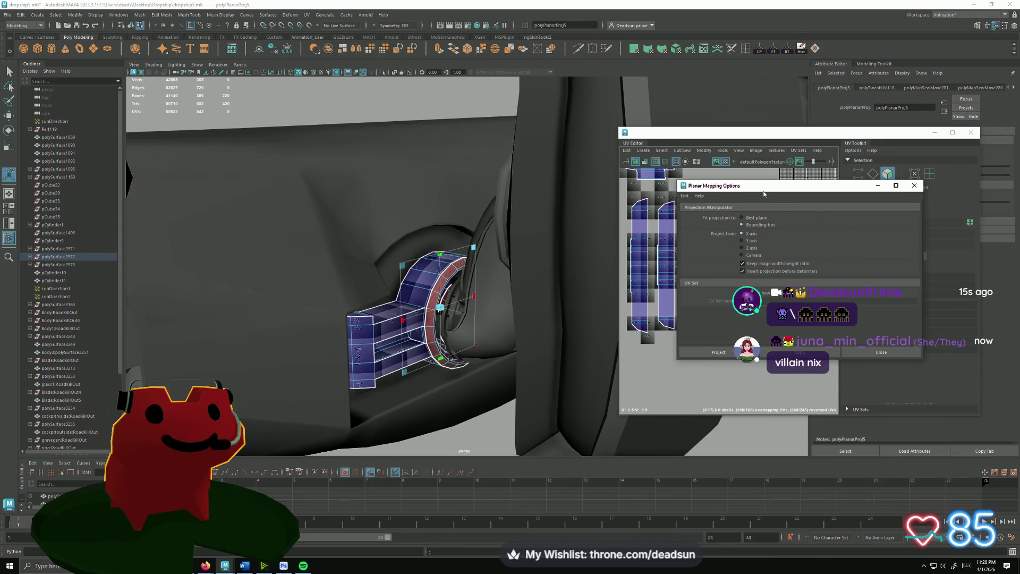
pyautogui.moveTo(763, 193); pyautogui.dragTo(1005, 200)
pyautogui.scroll(-5, 764, 279)
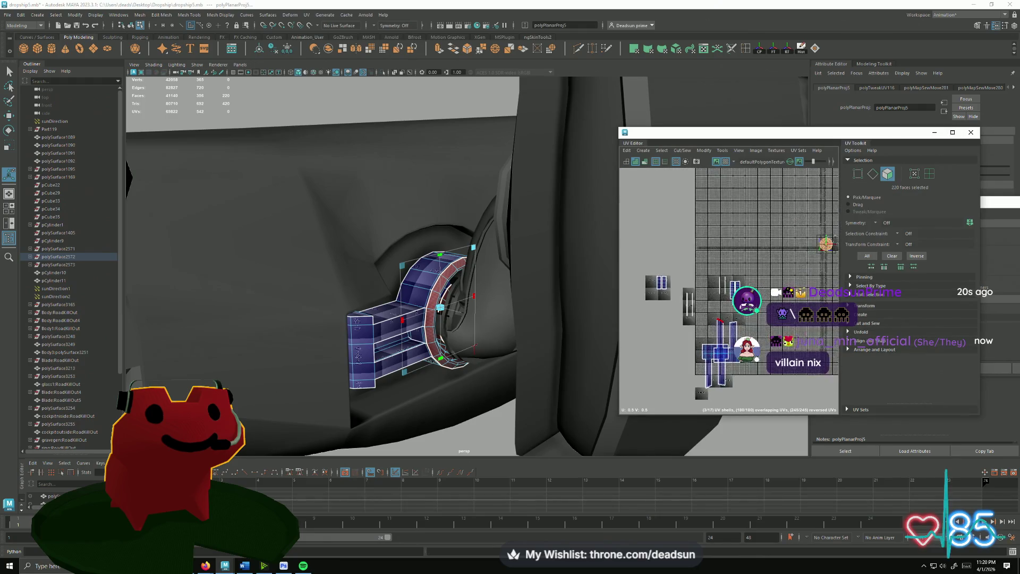
pyautogui.scroll(5, 723, 276)
pyautogui.scroll(3, 724, 276)
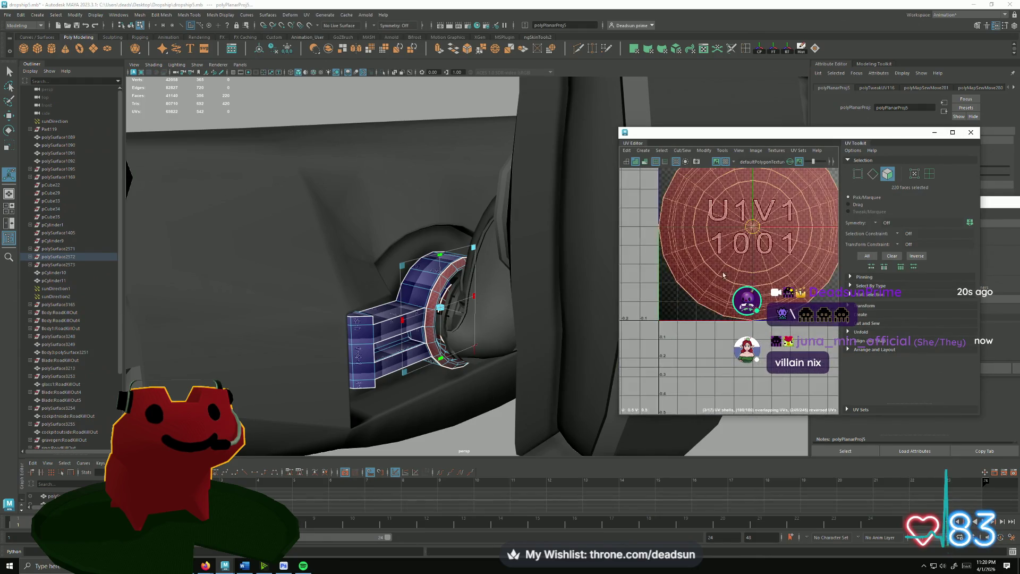
# - Switch to UV points and then edge selection on the ring
pyautogui.press('F12')
pyautogui.scroll(-3, 677, 274)
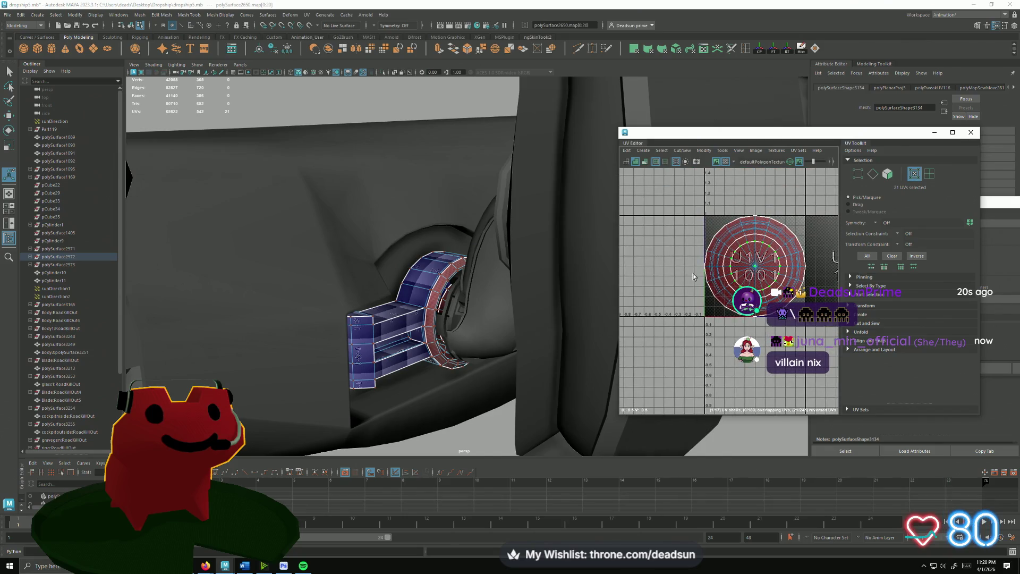
pyautogui.moveTo(715, 273); pyautogui.dragTo(727, 254, button='right')
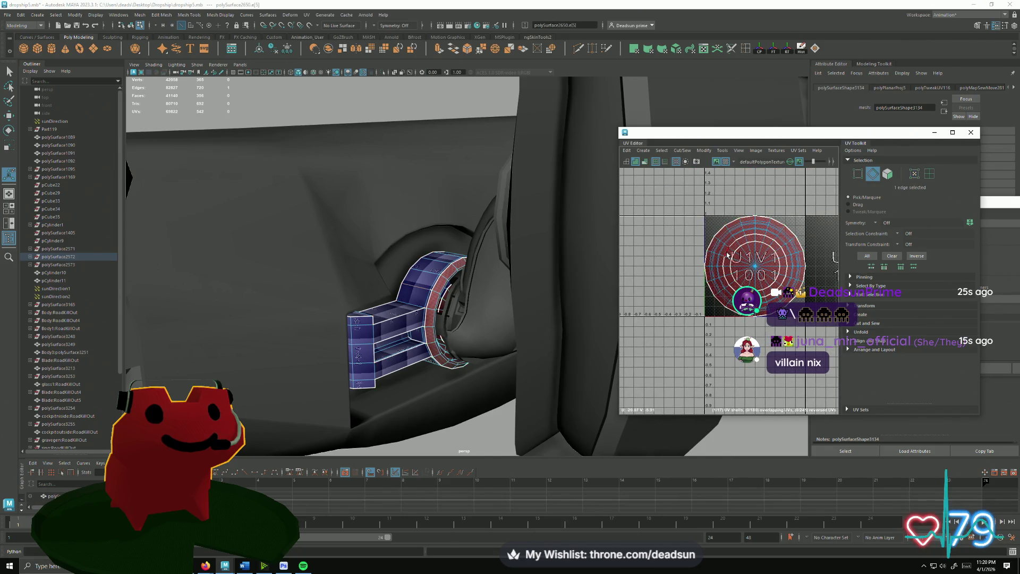
pyautogui.scroll(3, 731, 265)
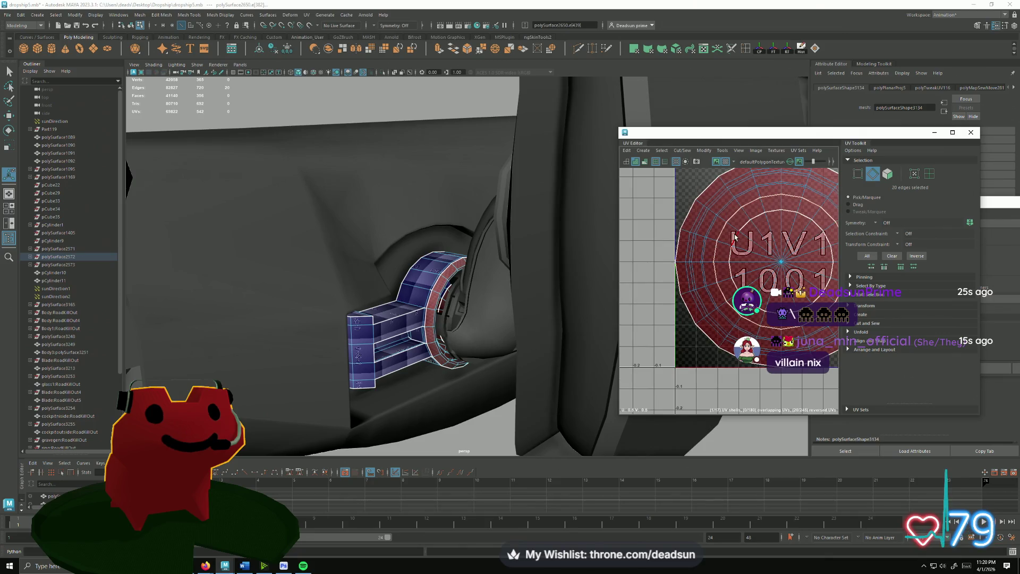
# - Try Move and Sew on the ring's UV shells, then undo it
pyautogui.click(682, 150)
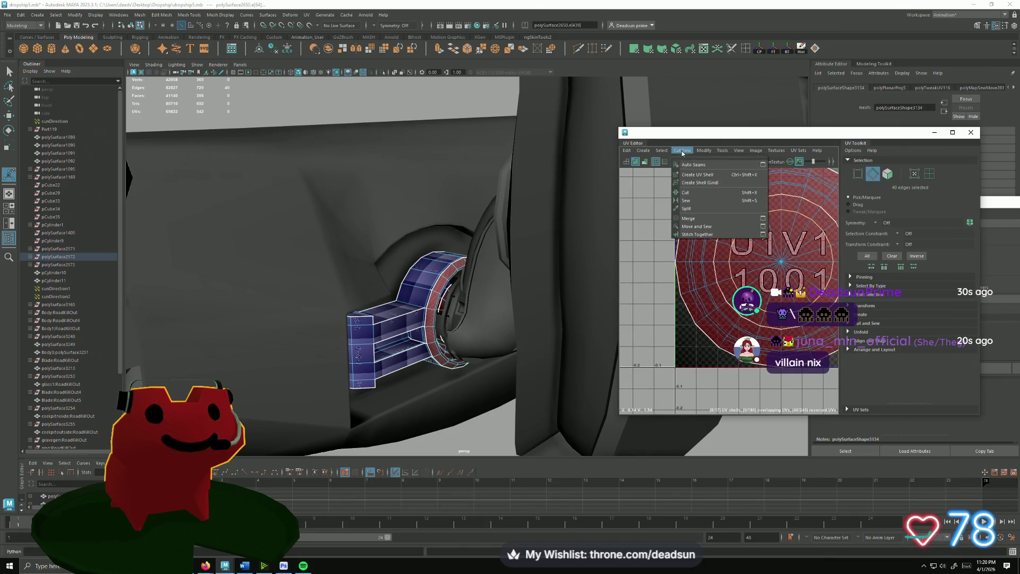
pyautogui.click(702, 229)
pyautogui.hotkey('ctrl', 'z')
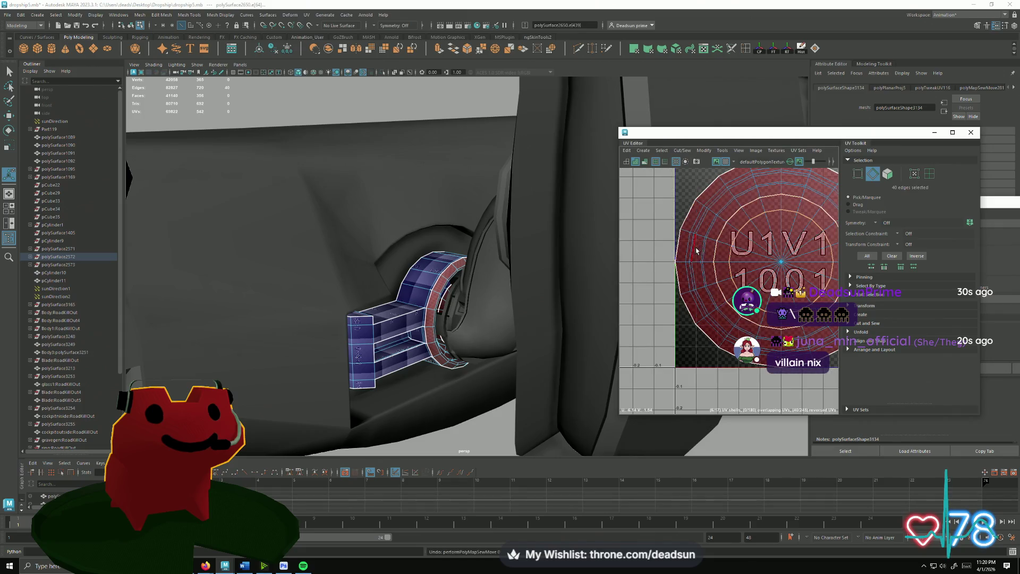
pyautogui.scroll(6, 388, 394)
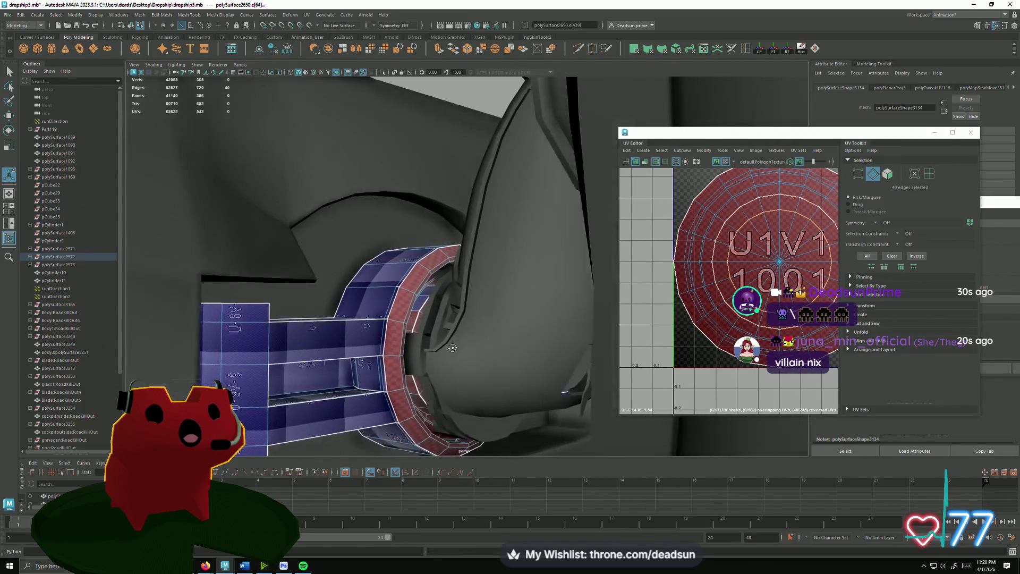
# - Cut the ring's UVs along a selected edge and then along its whole edge loop
pyautogui.keyDown('alt'); pyautogui.moveTo(388, 394); pyautogui.dragTo(382, 351); pyautogui.keyUp('alt')
pyautogui.rightClick(375, 351)
pyautogui.click(388, 339)
pyautogui.click(390, 335)
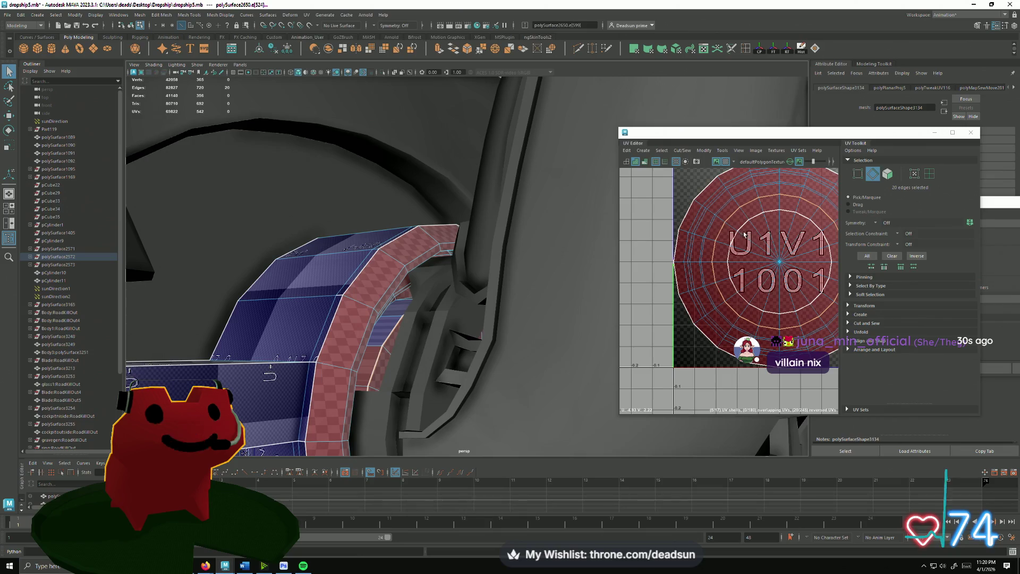
pyautogui.press('f')
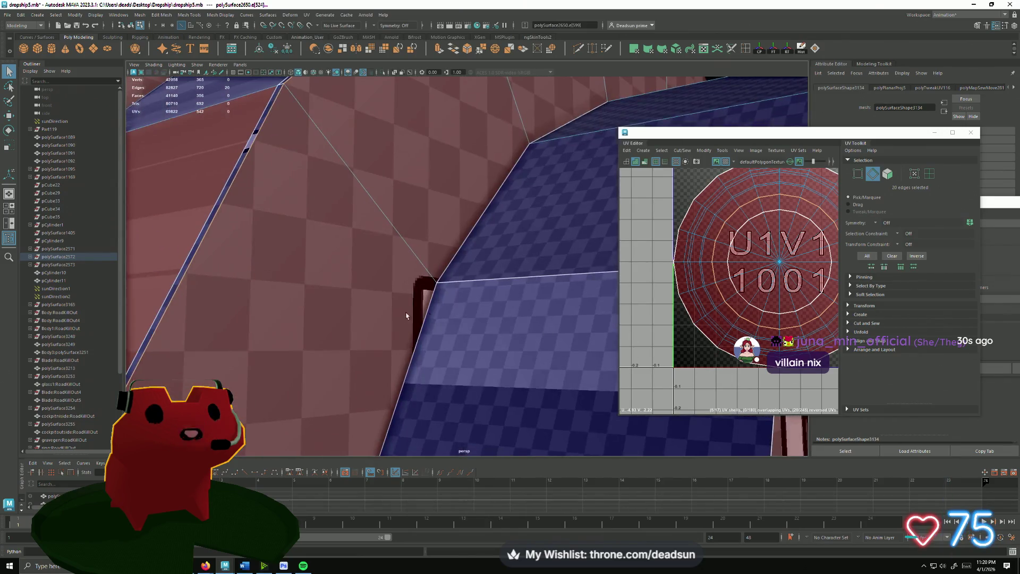
pyautogui.keyDown('alt'); pyautogui.moveTo(478, 335); pyautogui.dragTo(434, 321); pyautogui.keyUp('alt')
pyautogui.keyDown('shift'); pyautogui.doubleClick(310, 253); pyautogui.keyUp('shift')
pyautogui.click(686, 153)
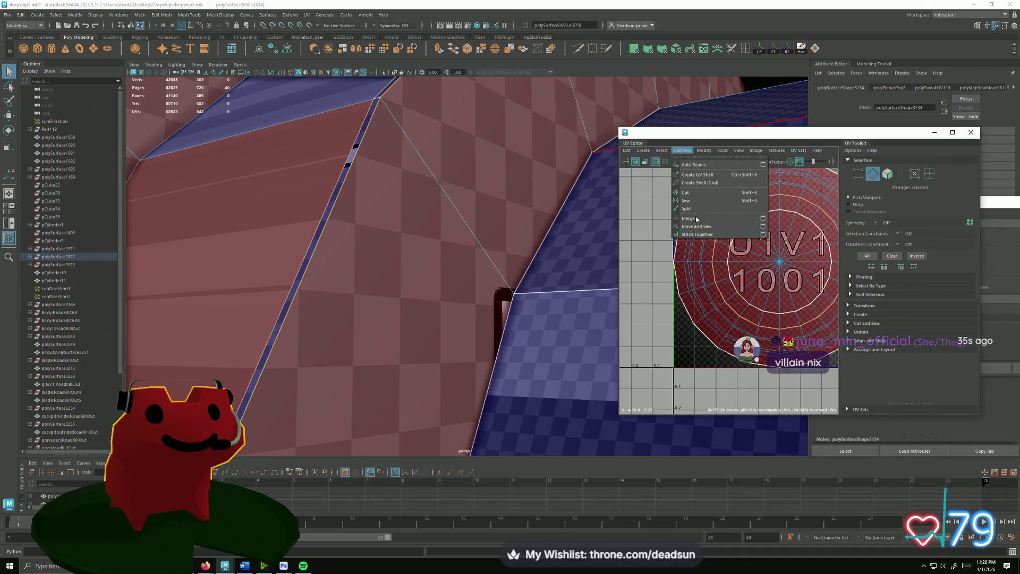
pyautogui.click(693, 228)
pyautogui.scroll(-3, 734, 253)
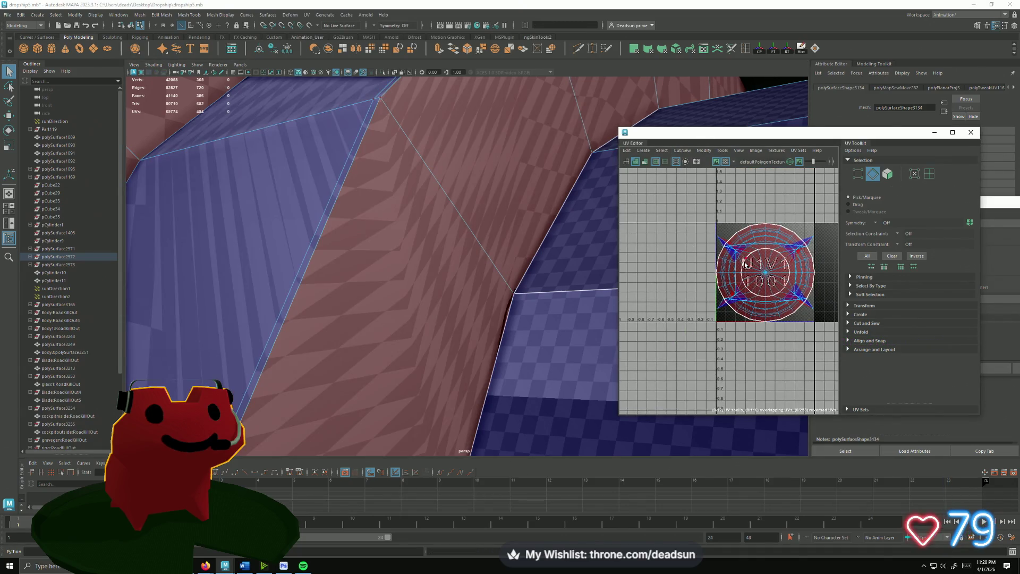
# - Flip the ring's UVs and Move and Sew the cut pieces back into shells, ending in face mode
pyautogui.press('F12')
pyautogui.press('F9')
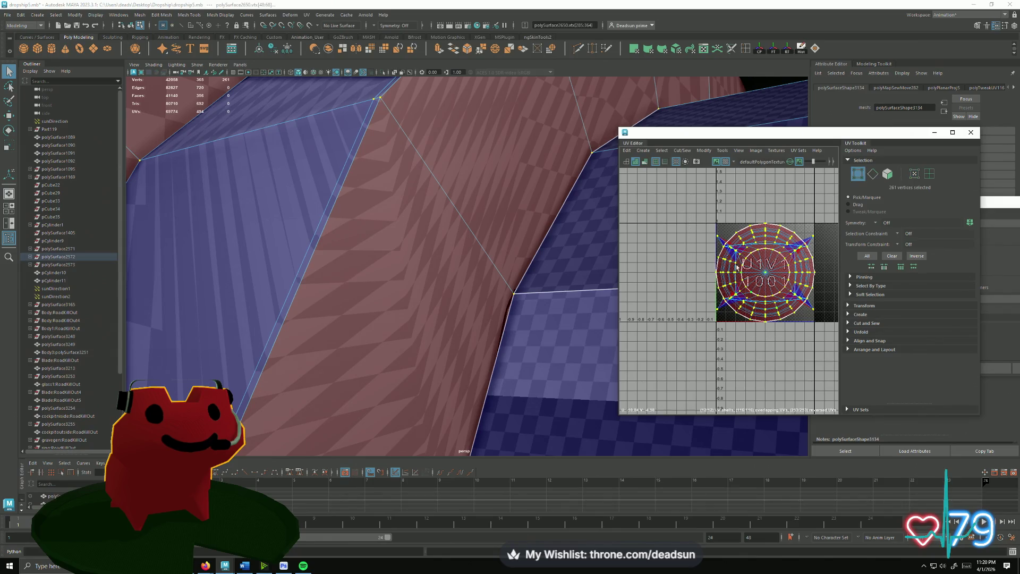
pyautogui.click(685, 151)
pyautogui.moveTo(704, 150)
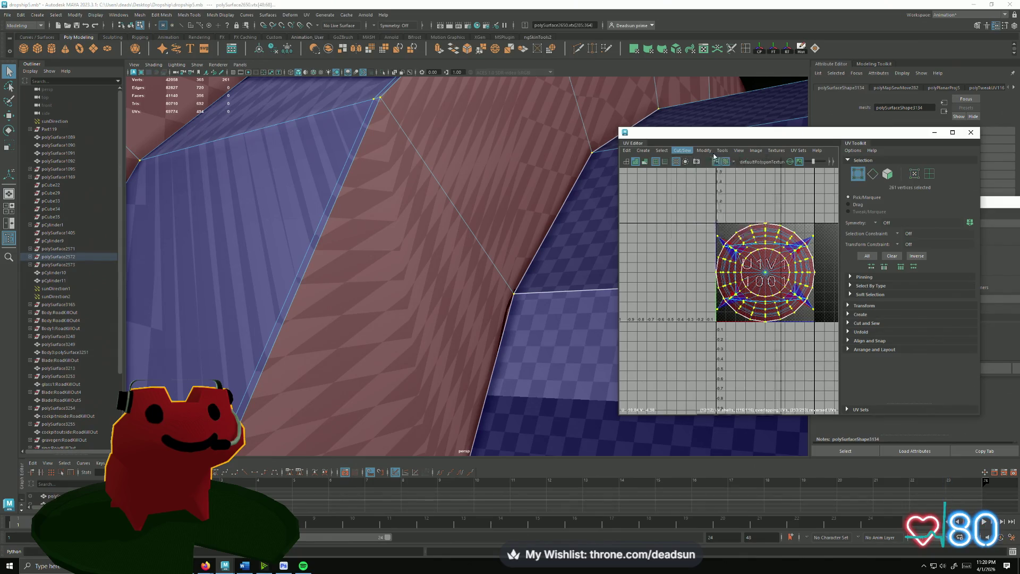
pyautogui.click(715, 189)
pyautogui.click(663, 152)
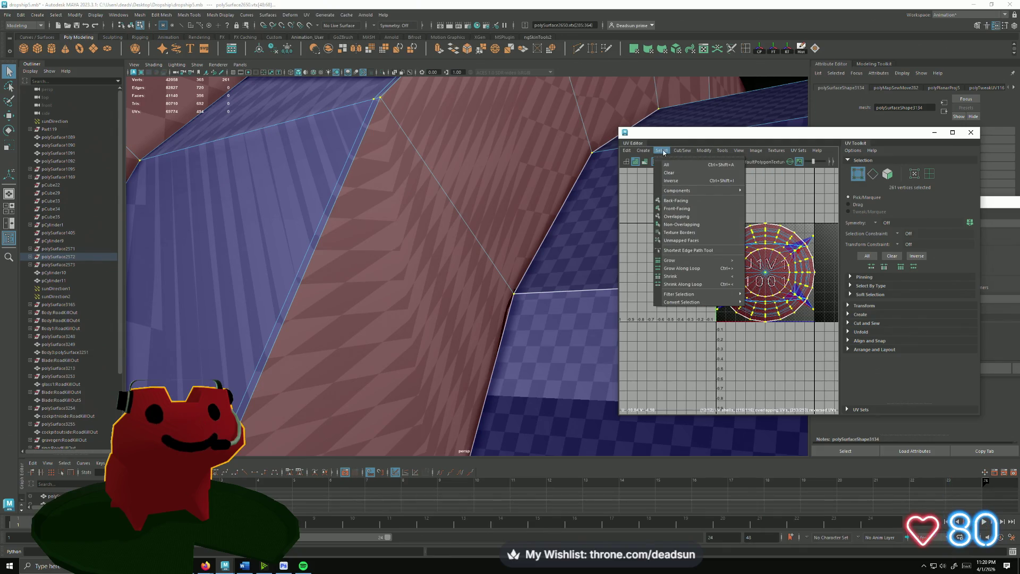
pyautogui.click(687, 229)
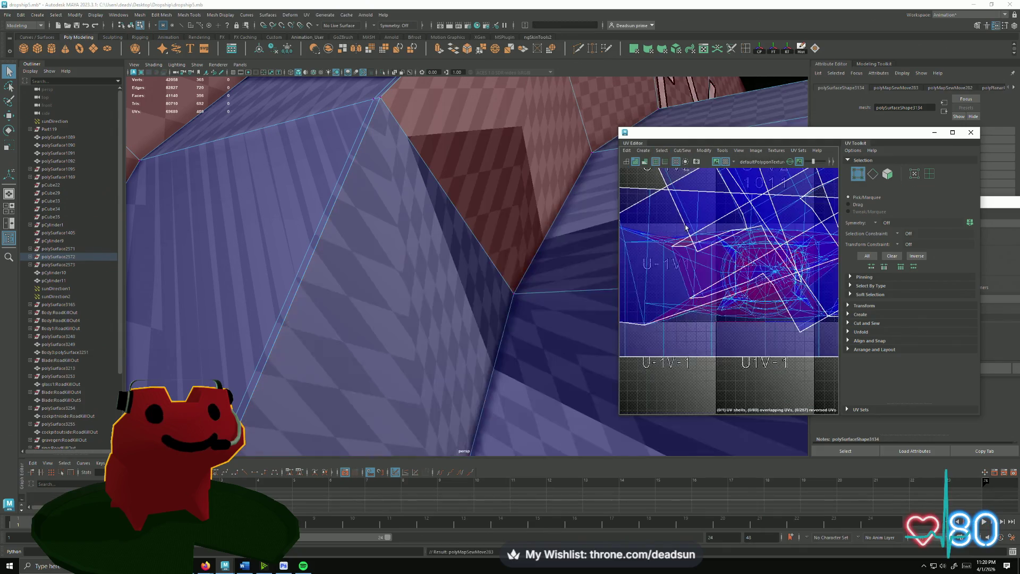
pyautogui.scroll(5, 753, 276)
pyautogui.moveTo(449, 246)
pyautogui.keyDown('alt'); pyautogui.mouseDown()
pyautogui.moveTo(438, 247)
pyautogui.moveTo(442, 227)
pyautogui.mouseUp(); pyautogui.keyUp('alt')
pyautogui.hotkey('ctrl', 'F11')
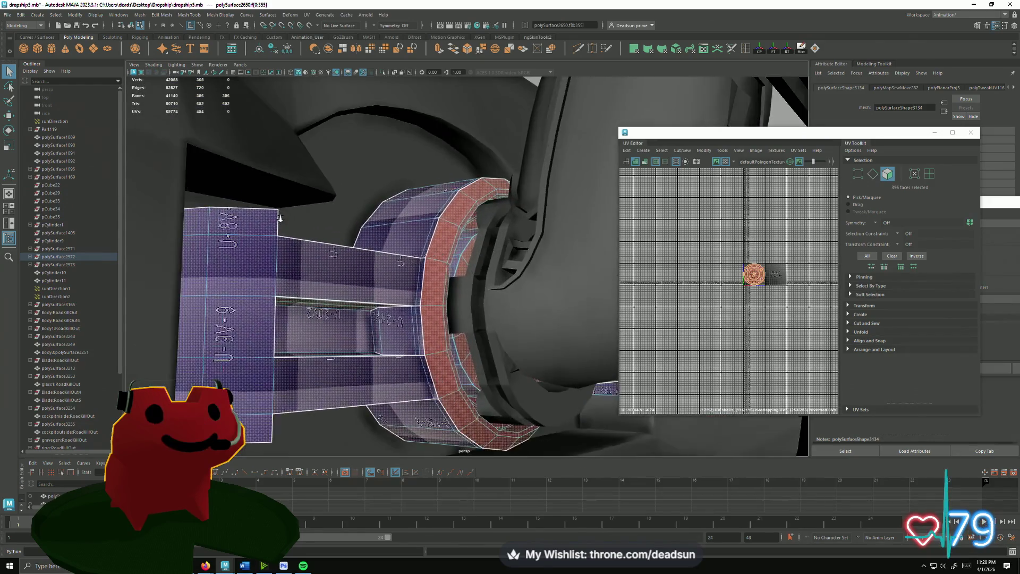
# - Clear the selection and pick the 240 faces of the left UV shells, browsing the Create menu
pyautogui.keyDown('alt'); pyautogui.moveTo(578, 289); pyautogui.dragTo(606, 275); pyautogui.keyUp('alt')
pyautogui.scroll(-4, 624, 269)
pyautogui.keyDown('alt'); pyautogui.moveTo(624, 269); pyautogui.dragTo(785, 352, button='middle'); pyautogui.keyUp('alt')
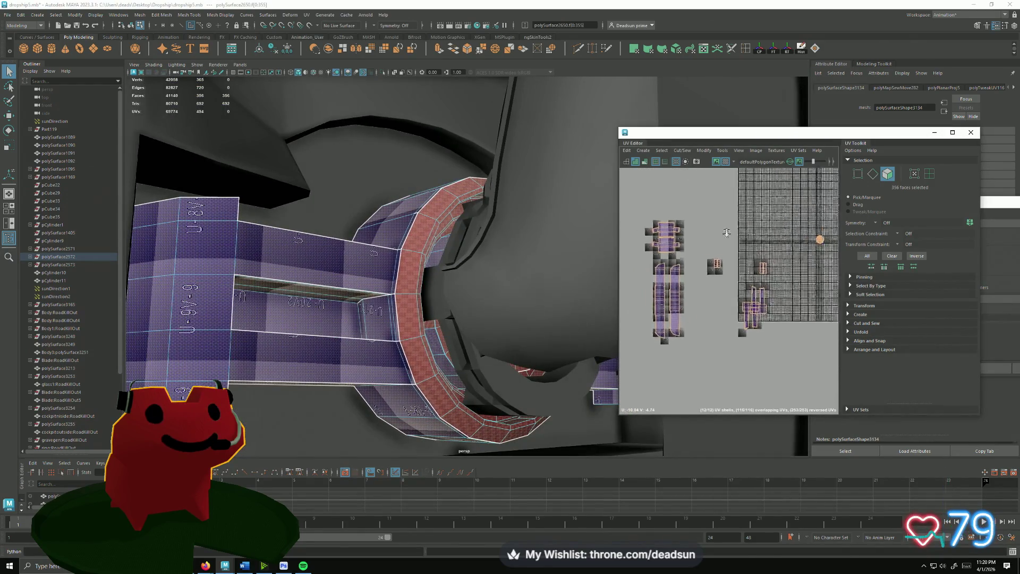
pyautogui.click(785, 351)
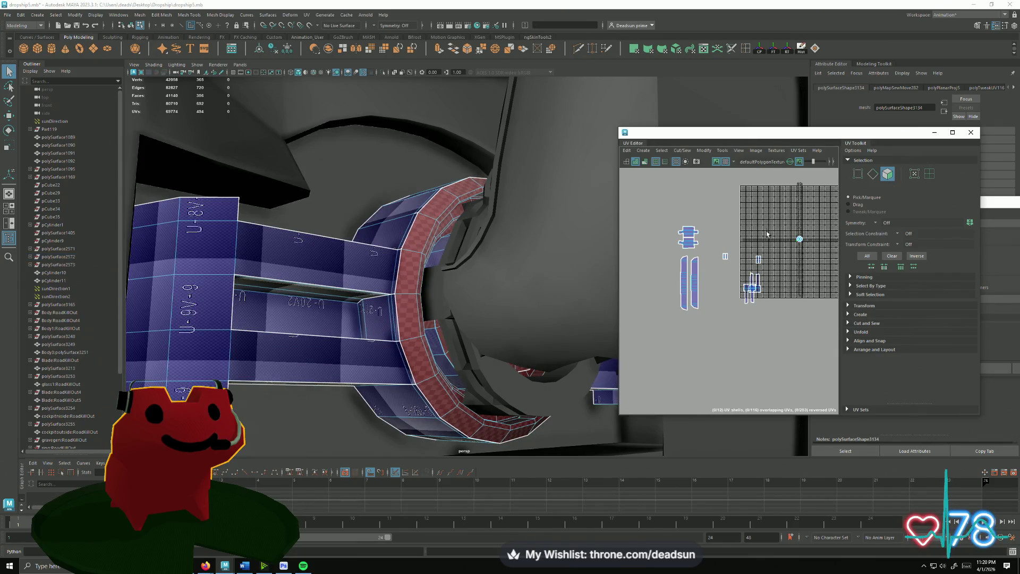
pyautogui.click(696, 233)
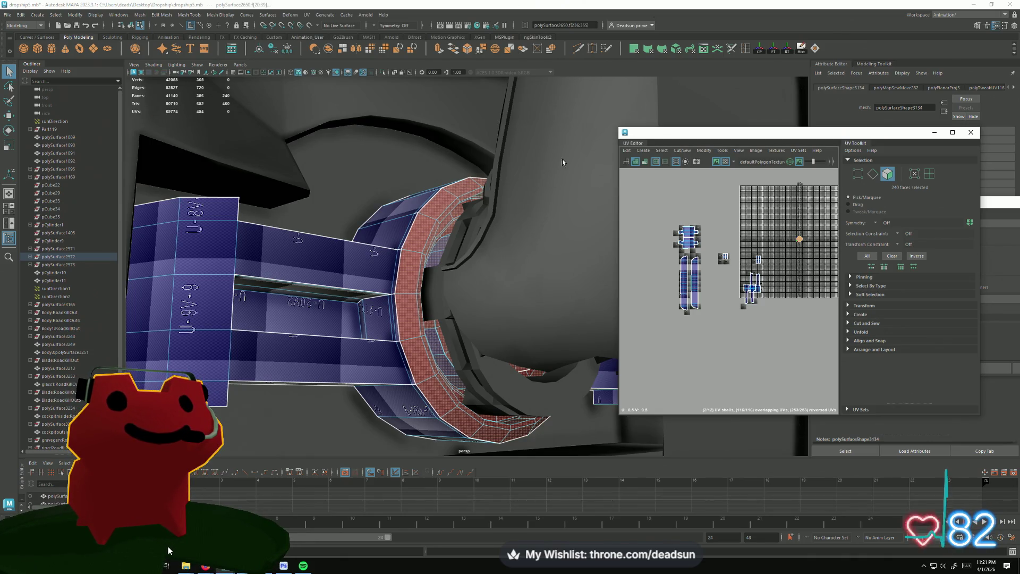
pyautogui.click(663, 150)
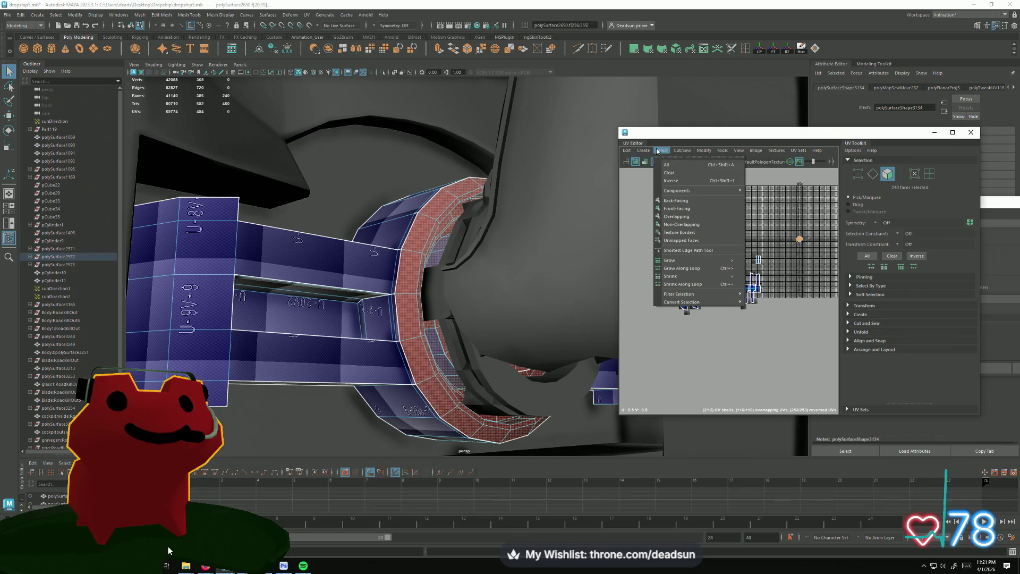
pyautogui.moveTo(642, 151)
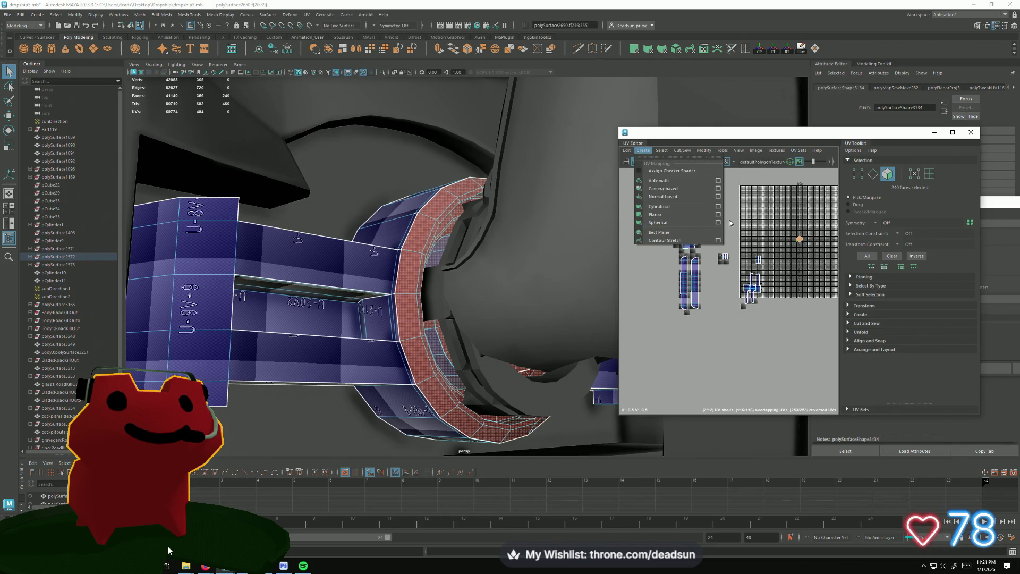
# - Planar-project the 240 disc faces into one round shell filling the first tile and frame it
pyautogui.click(718, 213)
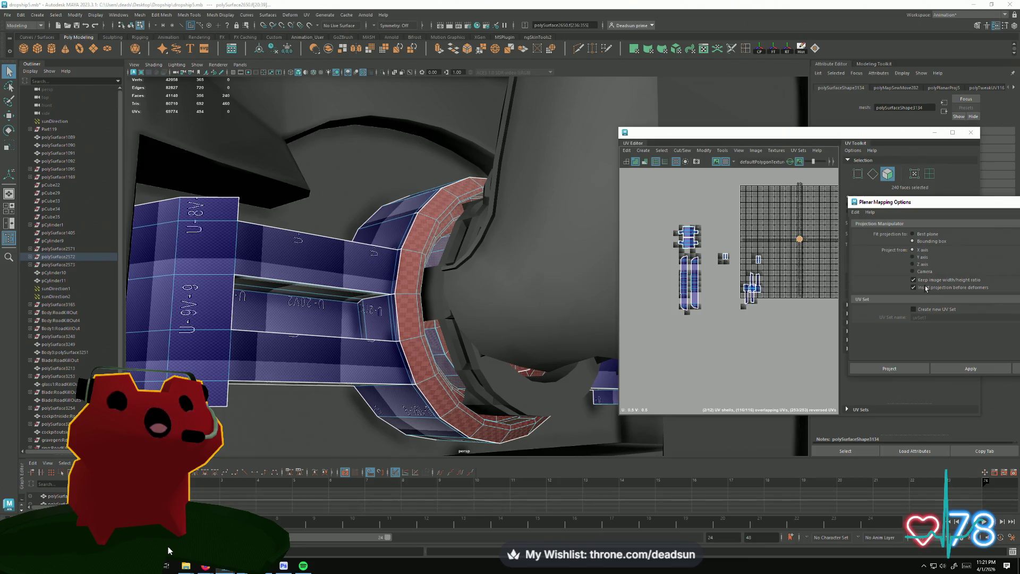
pyautogui.click(949, 369)
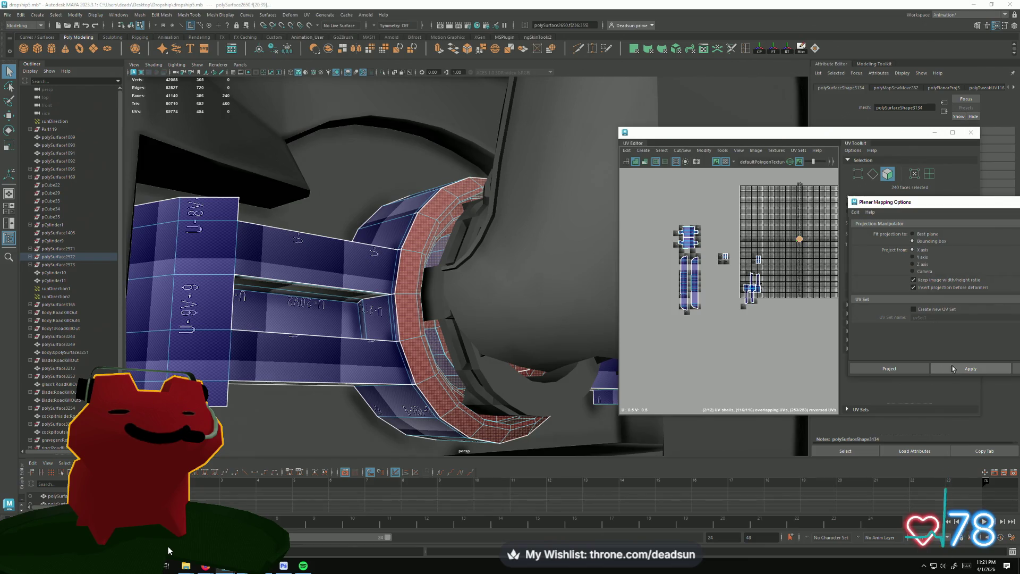
pyautogui.press('f')
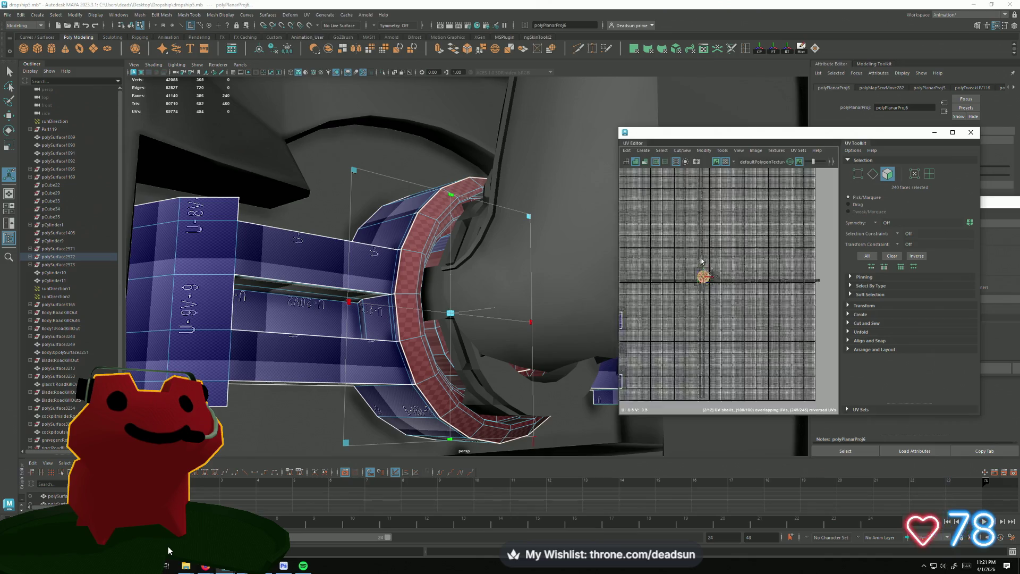
pyautogui.scroll(-3, 735, 251)
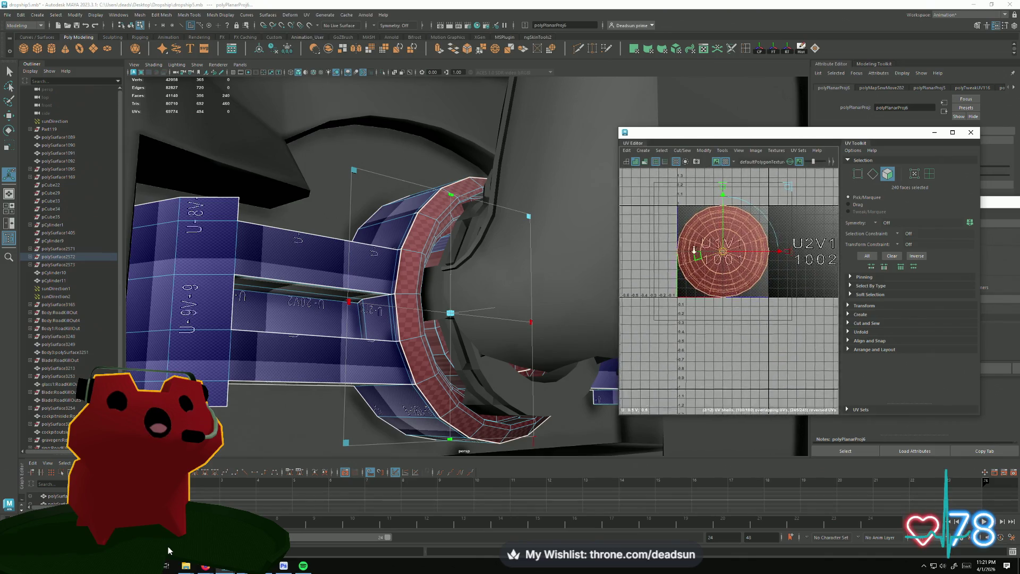
# - Select all UVs of the circular shell, orbit onto the disc and switch to edge selection
pyautogui.moveTo(721, 251); pyautogui.dragTo(718, 250, button='right')
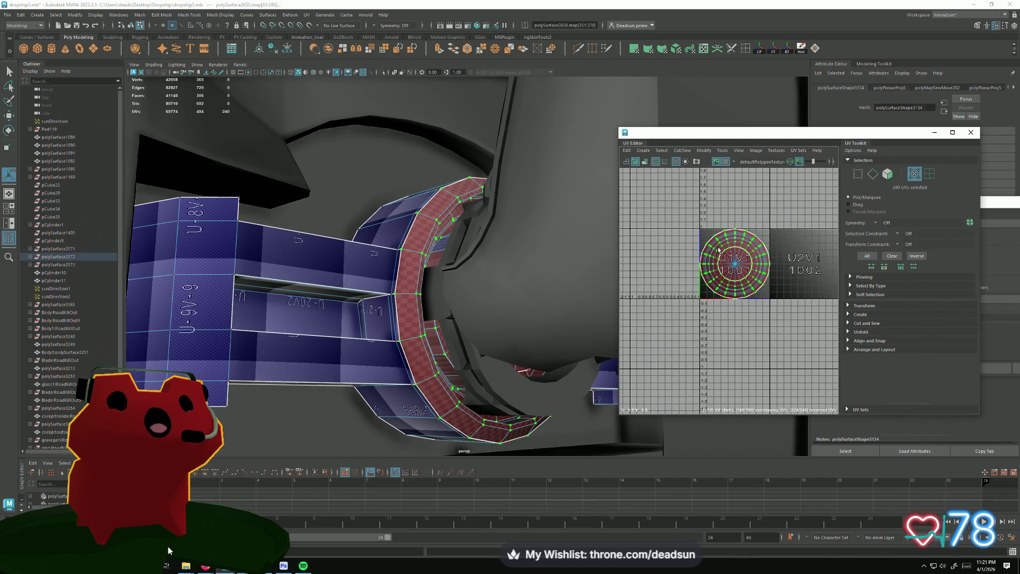
pyautogui.scroll(2, 738, 247)
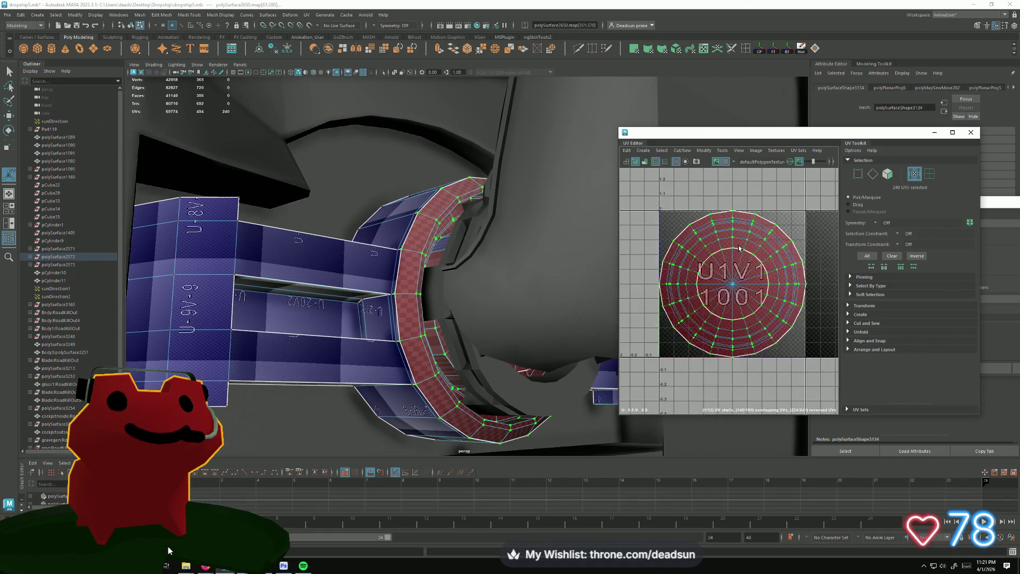
pyautogui.scroll(3, 738, 248)
pyautogui.scroll(-1, 682, 243)
pyautogui.moveTo(510, 263)
pyautogui.keyDown('alt'); pyautogui.mouseDown()
pyautogui.moveTo(584, 303)
pyautogui.moveTo(343, 152)
pyautogui.mouseUp(); pyautogui.keyUp('alt')
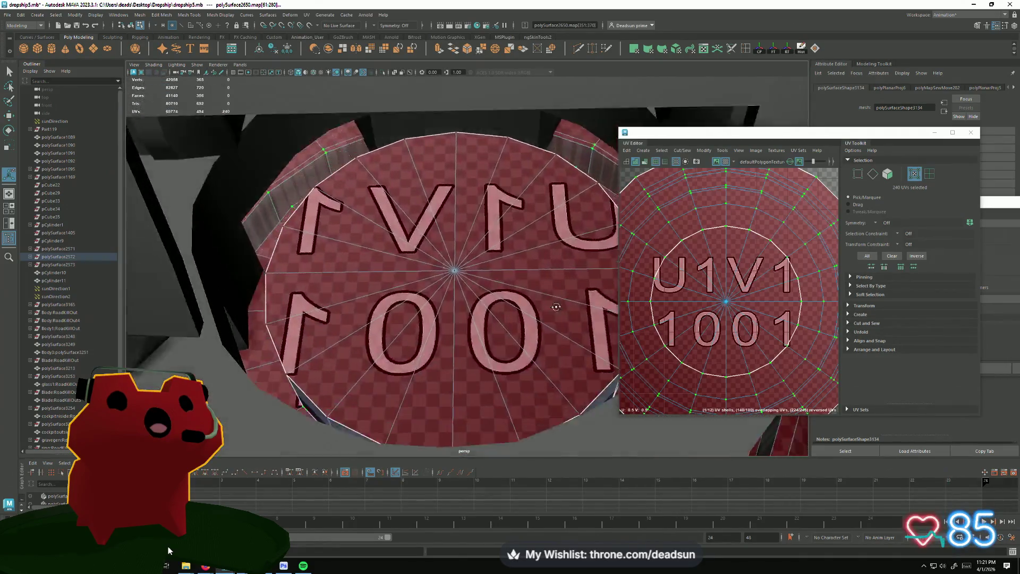
pyautogui.press('F10')
# - Move and Sew the disc's shell along its border edge loop
pyautogui.doubleClick(343, 152)
pyautogui.click(683, 151)
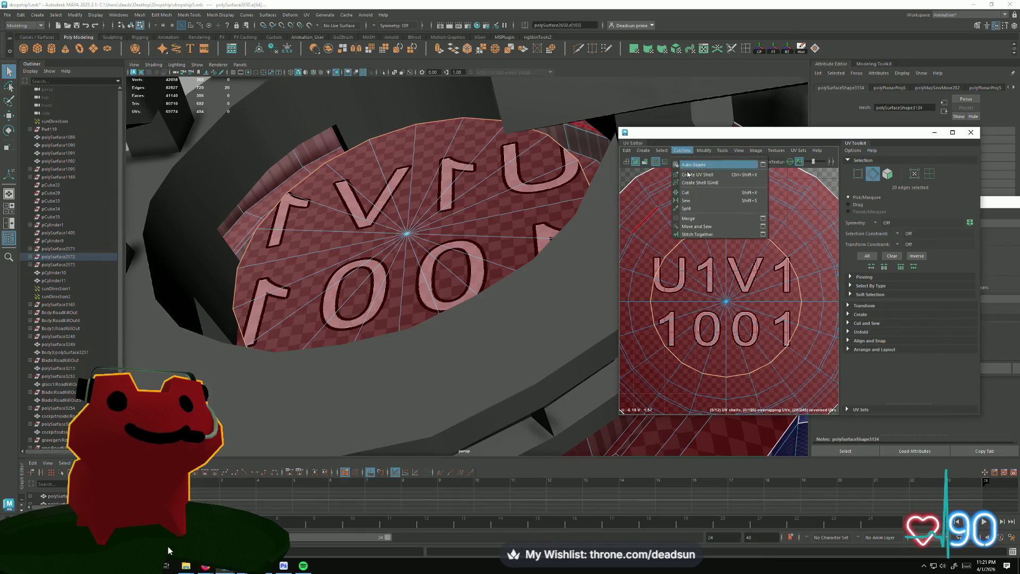
pyautogui.click(707, 223)
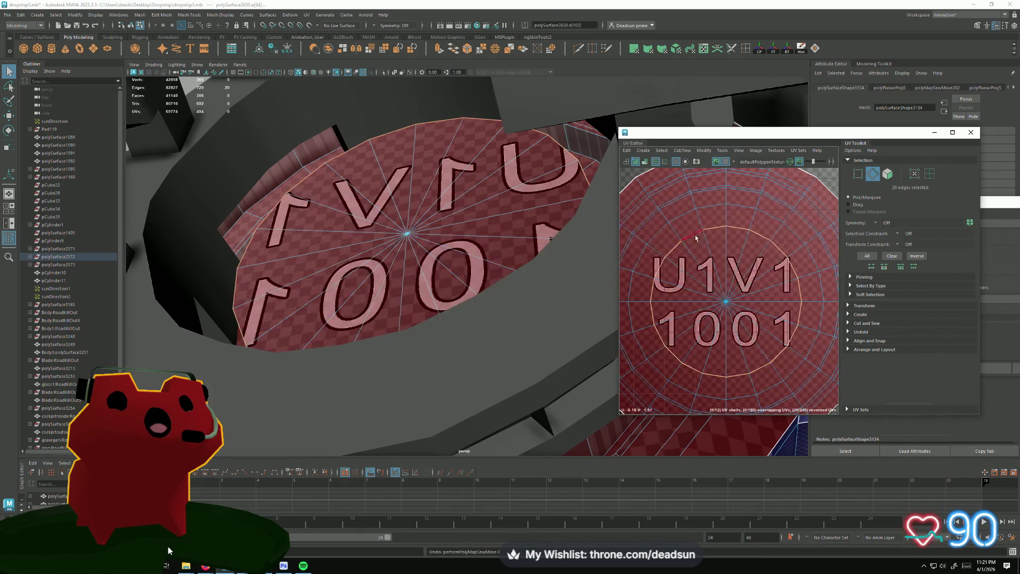
pyautogui.keyDown('alt'); pyautogui.moveTo(558, 239); pyautogui.dragTo(517, 192); pyautogui.keyUp('alt')
pyautogui.scroll(-2, 836, 351)
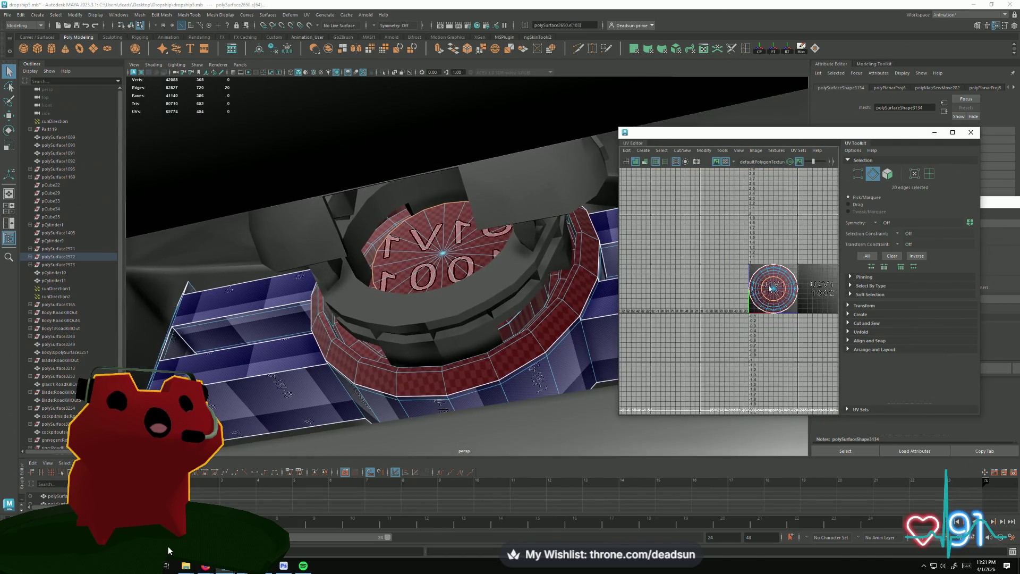
pyautogui.scroll(-2, 836, 351)
# - Select all disc UVs and unfold them, then undo the unfold
pyautogui.press('F12')
pyautogui.moveTo(836, 351); pyautogui.dragTo(637, 172)
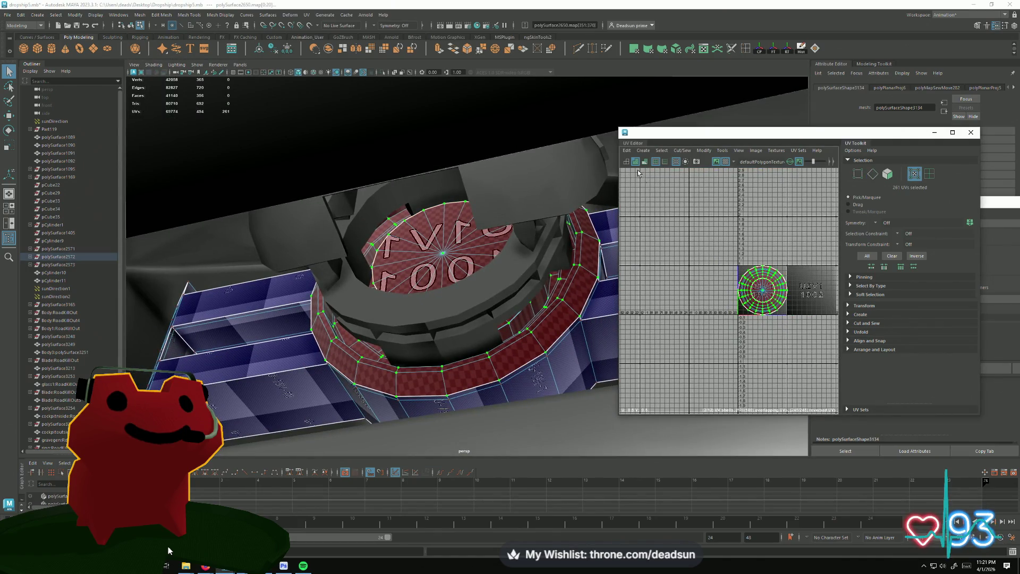
pyautogui.click(682, 151)
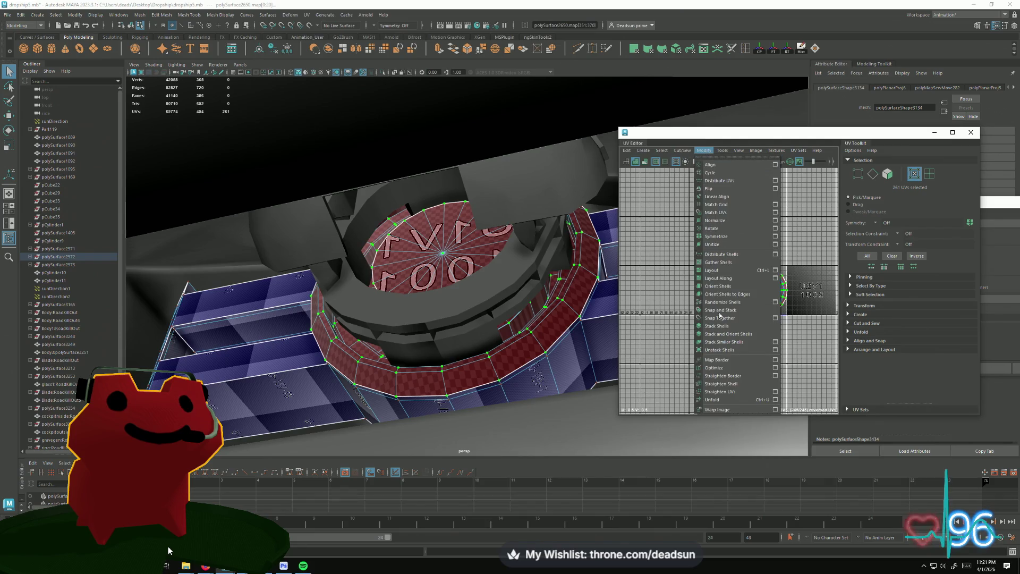
pyautogui.click(733, 401)
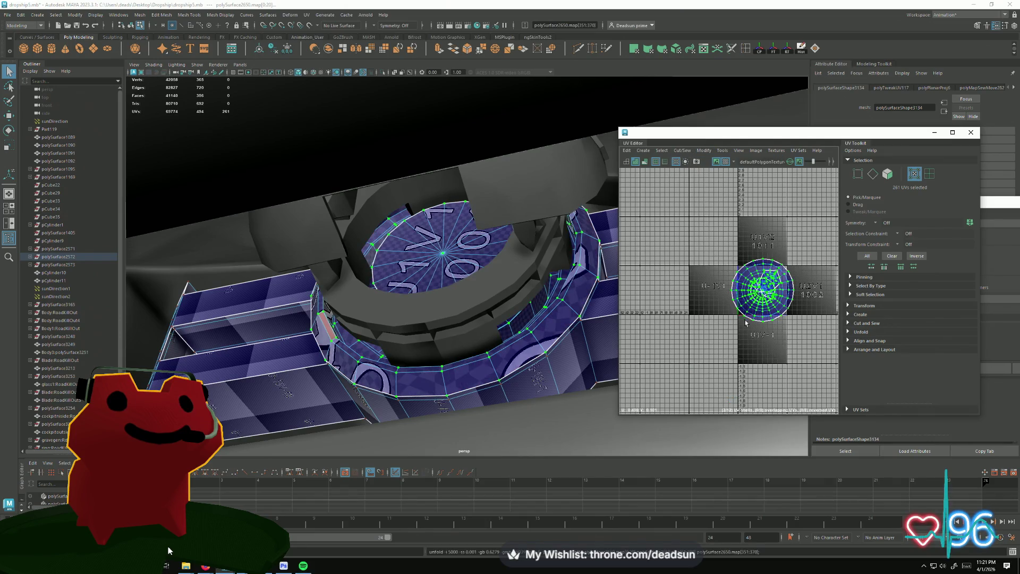
pyautogui.scroll(3, 745, 323)
pyautogui.scroll(2, 753, 295)
pyautogui.scroll(-2, 757, 271)
pyautogui.hotkey('ctrl', 'z')
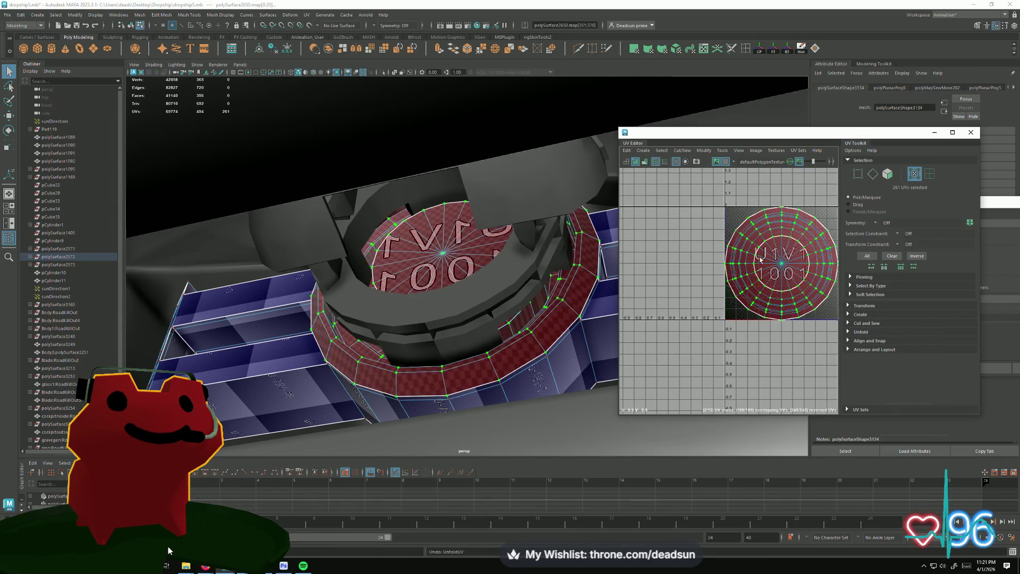
# - Move the inner UV ring upward and unfold the shell again
pyautogui.moveTo(761, 259); pyautogui.dragTo(779, 263, button='right')
pyautogui.press('w')
pyautogui.moveTo(761, 263); pyautogui.dragTo(690, 186, button='middle')
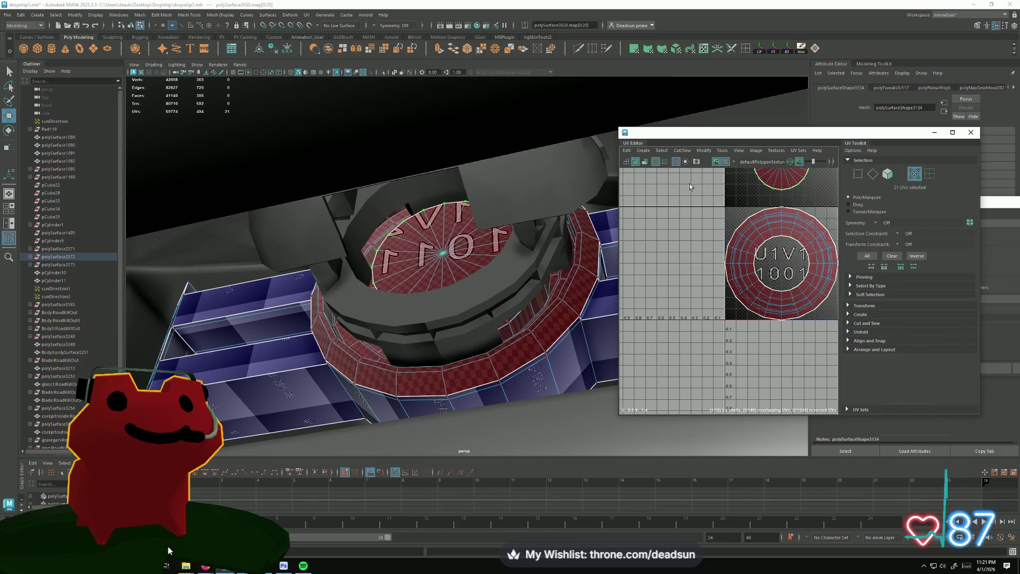
pyautogui.click(699, 150)
pyautogui.click(725, 401)
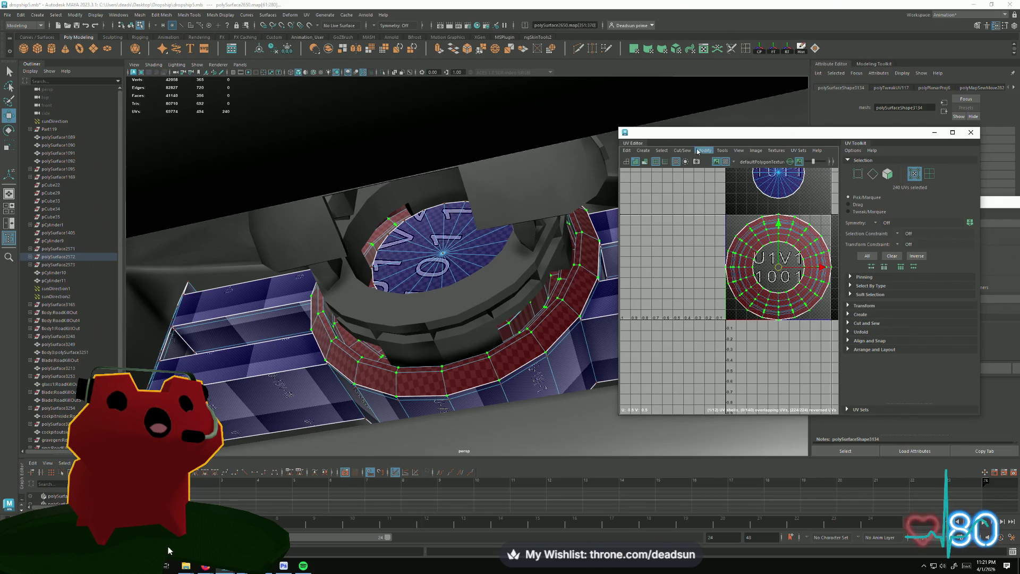
# - Move and Sew the disc shells together and reselect the ring's UVs
pyautogui.click(683, 150)
pyautogui.click(709, 227)
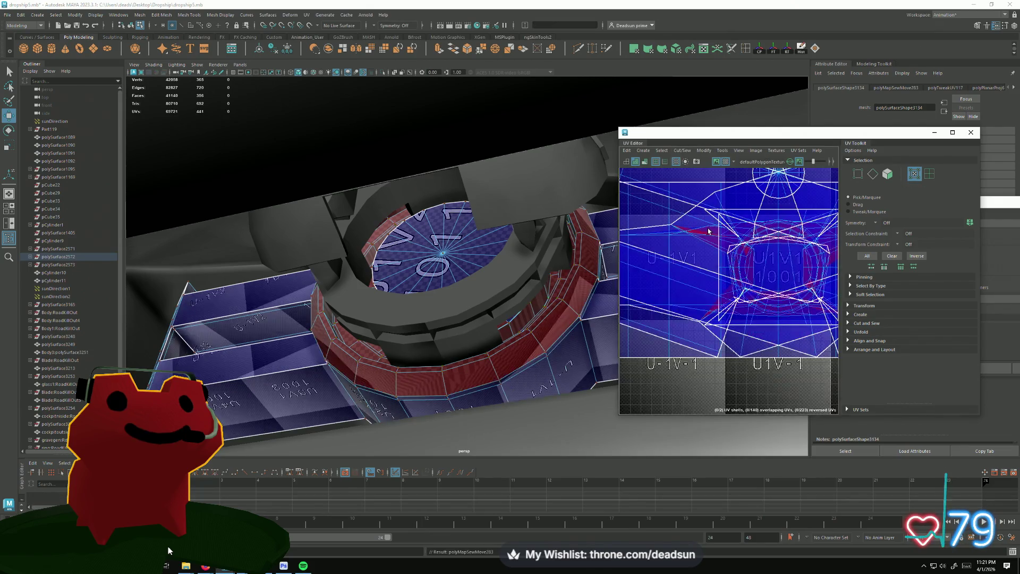
pyautogui.click(566, 205)
pyautogui.moveTo(565, 205)
pyautogui.keyDown('alt'); pyautogui.mouseDown()
pyautogui.moveTo(462, 310)
pyautogui.moveTo(557, 311)
pyautogui.mouseUp(); pyautogui.keyUp('alt')
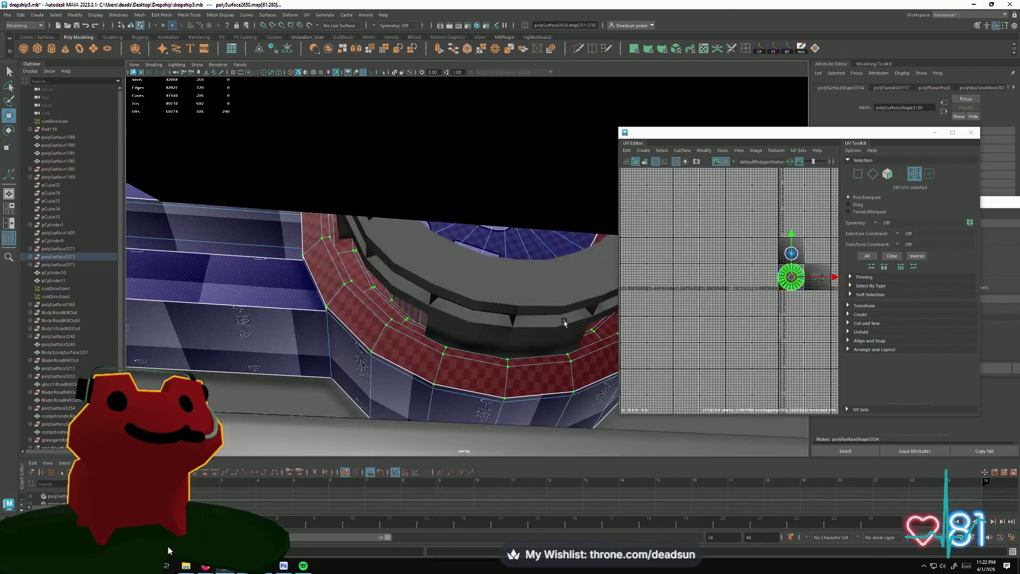
# - Select the ring's 20-edge border loop and frame its UV shell
pyautogui.press('f')
pyautogui.scroll(3, 721, 306)
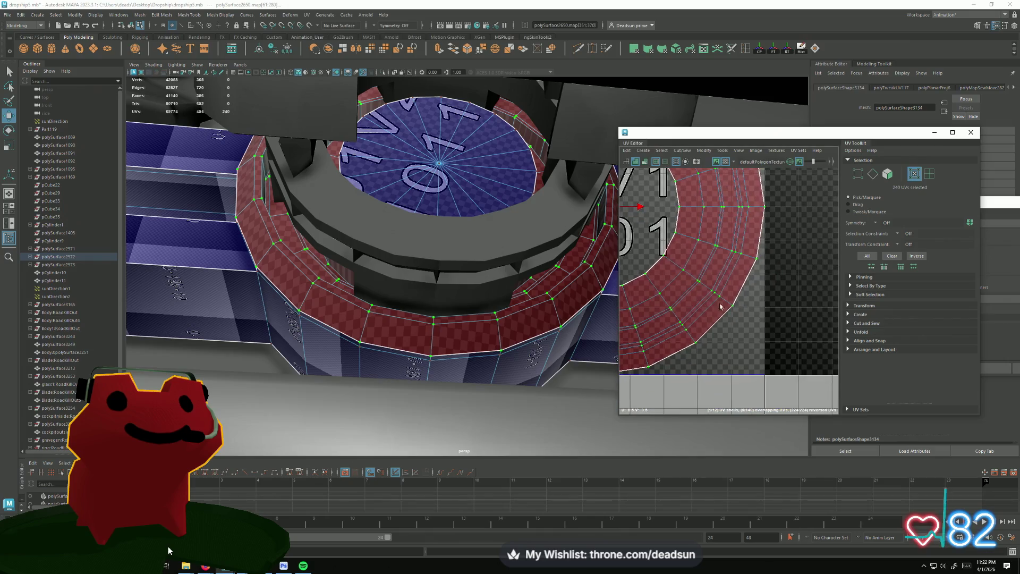
pyautogui.moveTo(742, 295); pyautogui.dragTo(750, 268, button='right')
pyautogui.doubleClick(751, 269)
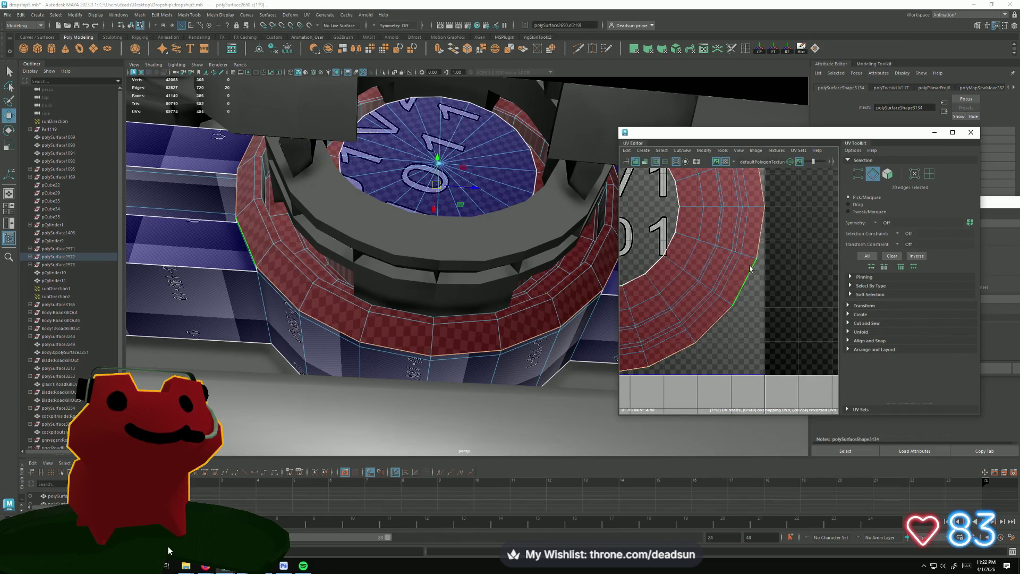
pyautogui.moveTo(447, 319)
pyautogui.keyDown('alt'); pyautogui.mouseDown()
pyautogui.moveTo(359, 330)
pyautogui.moveTo(299, 323)
pyautogui.mouseUp(); pyautogui.keyUp('alt')
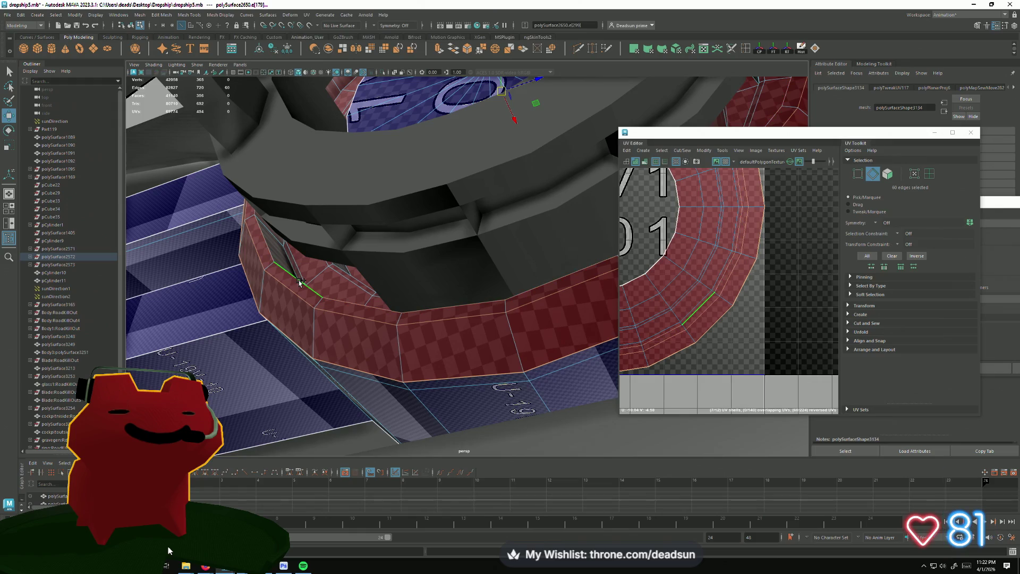
pyautogui.press('f')
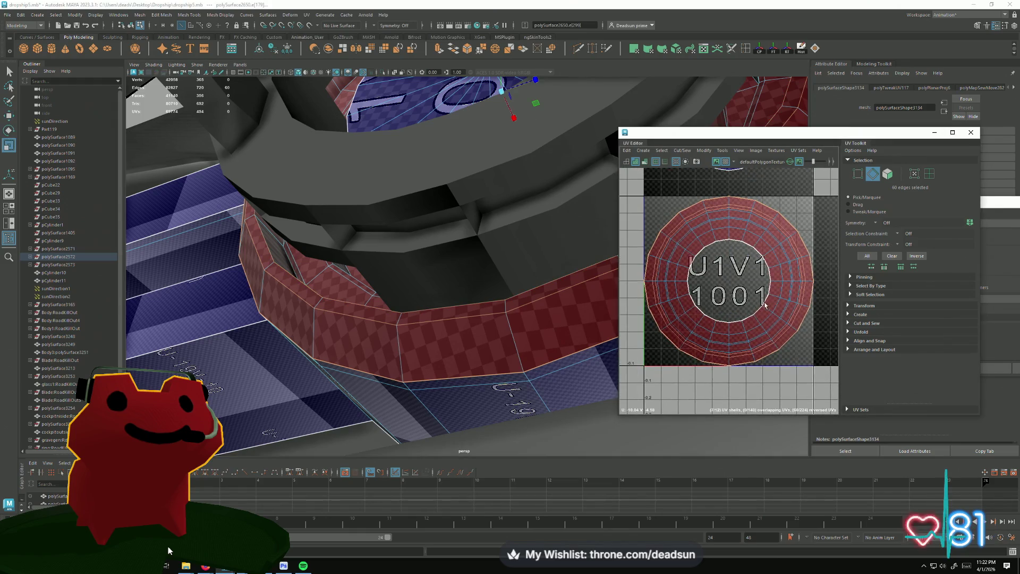
pyautogui.scroll(-3, 764, 302)
pyautogui.scroll(3, 741, 286)
# - Convert the border edges to UVs and scale the ring shell up past the 1001 tile
pyautogui.keyDown('shift'); pyautogui.rightClick(721, 273); pyautogui.keyUp('shift')
pyautogui.keyDown('shift'); pyautogui.click(757, 273); pyautogui.keyUp('shift')
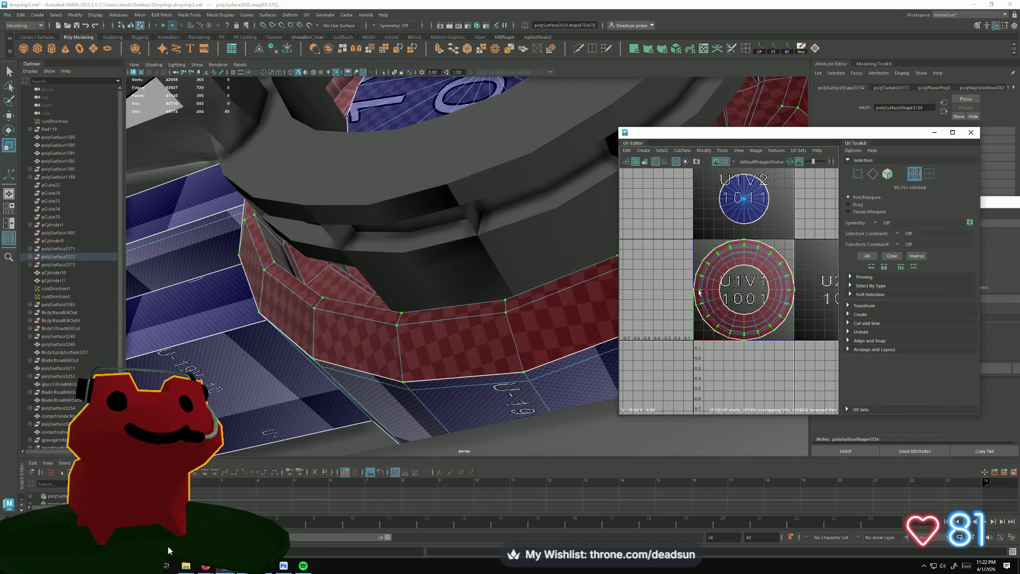
pyautogui.scroll(3, 733, 299)
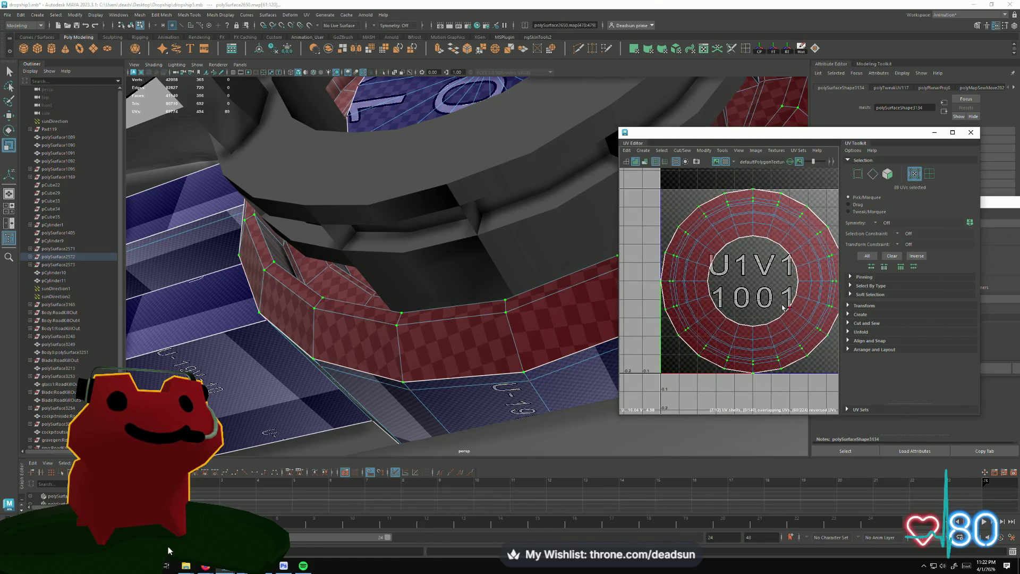
pyautogui.scroll(-5, 784, 307)
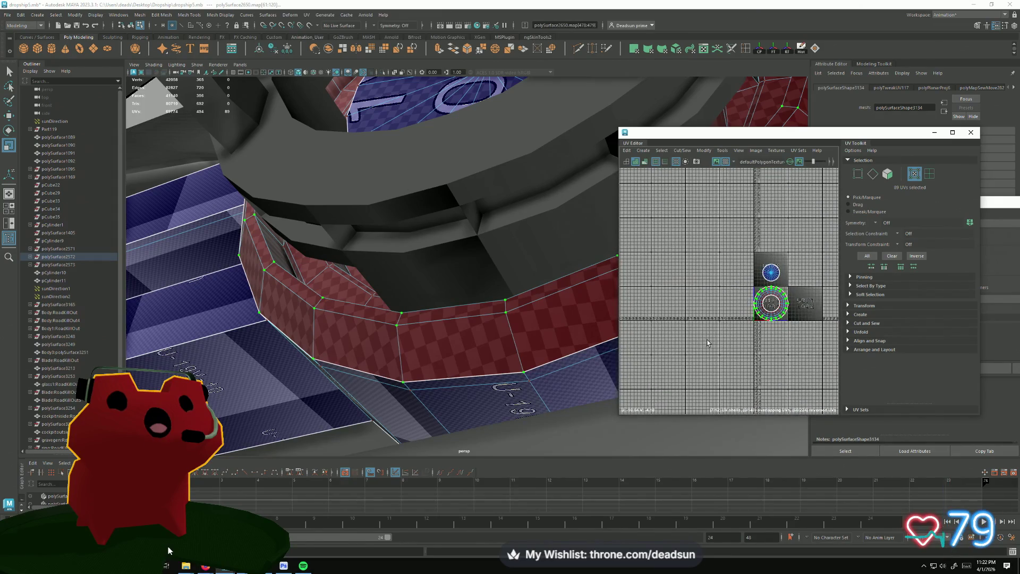
pyautogui.scroll(-3, 708, 342)
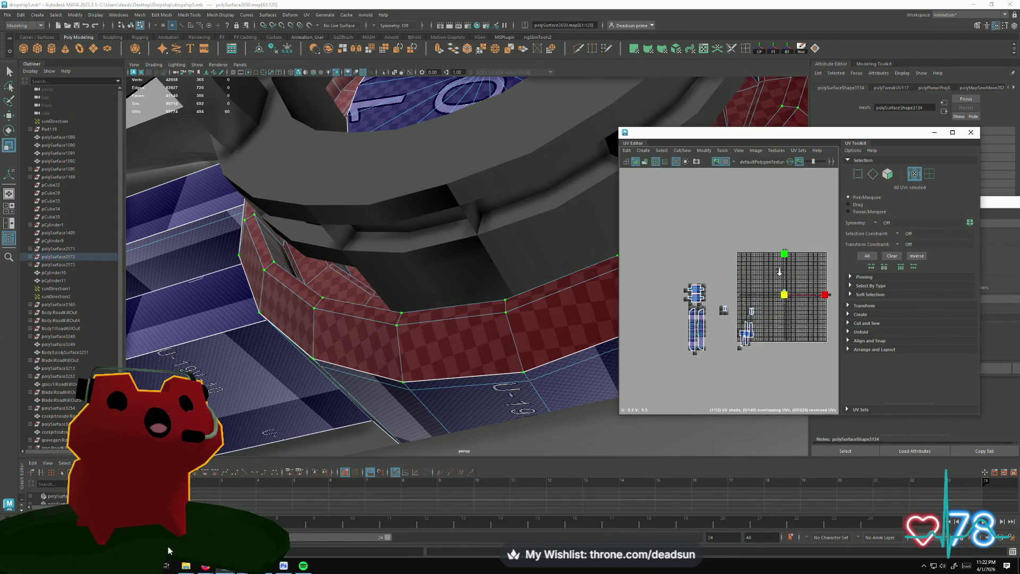
pyautogui.scroll(2, 732, 315)
pyautogui.scroll(2, 731, 315)
pyautogui.scroll(2, 731, 315)
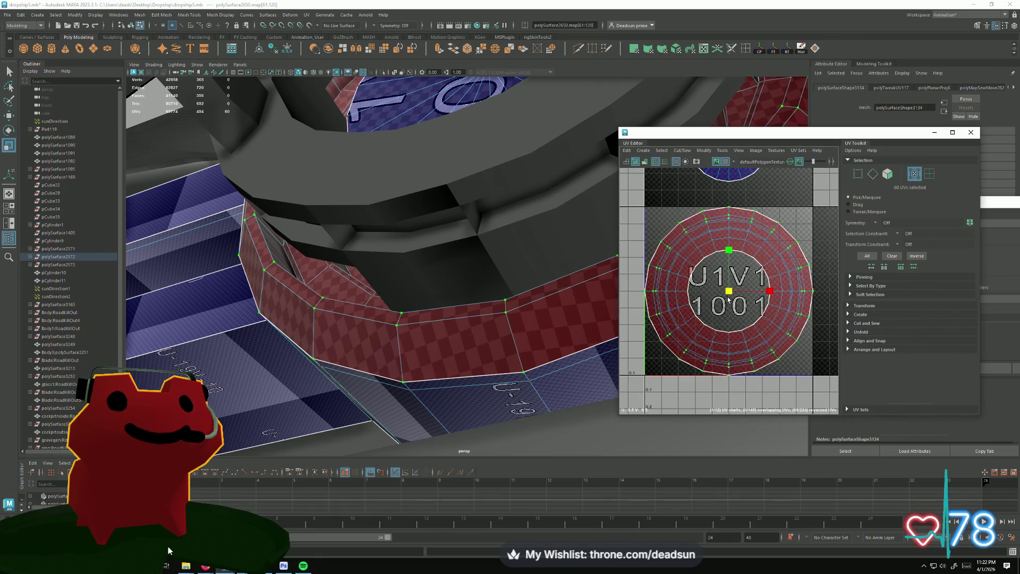
pyautogui.moveTo(728, 291); pyautogui.dragTo(739, 295)
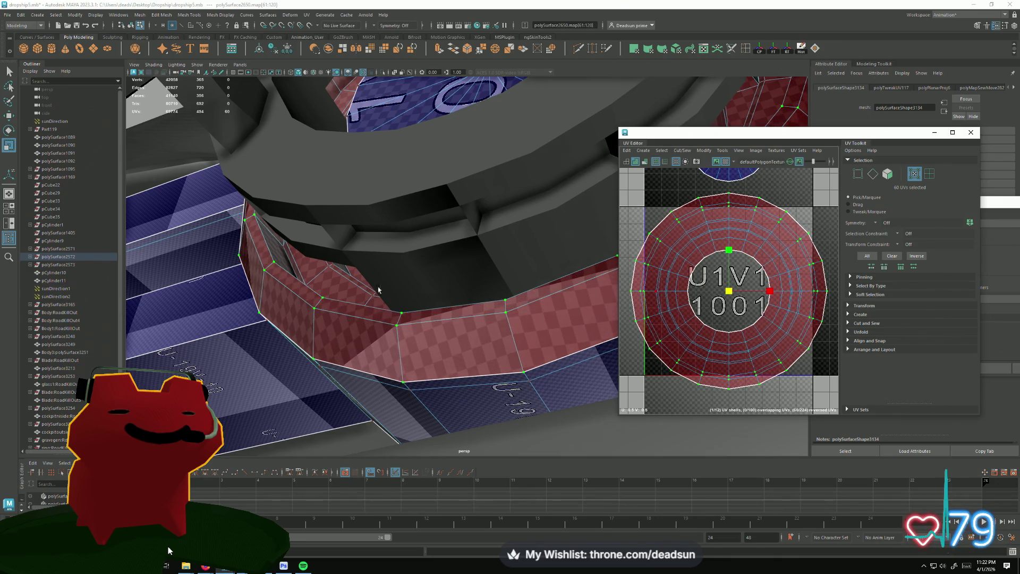
# - Rescale the ring's circular UV shell within the tile and add one more UV, reaching 121 picked
pyautogui.keyDown('alt'); pyautogui.moveTo(415, 288); pyautogui.dragTo(351, 295); pyautogui.keyUp('alt')
pyautogui.moveTo(324, 333)
pyautogui.keyDown('alt'); pyautogui.mouseDown()
pyautogui.moveTo(375, 359)
pyautogui.moveTo(587, 335)
pyautogui.mouseUp(); pyautogui.keyUp('alt')
pyautogui.scroll(1, 821, 359)
pyautogui.scroll(3, 820, 356)
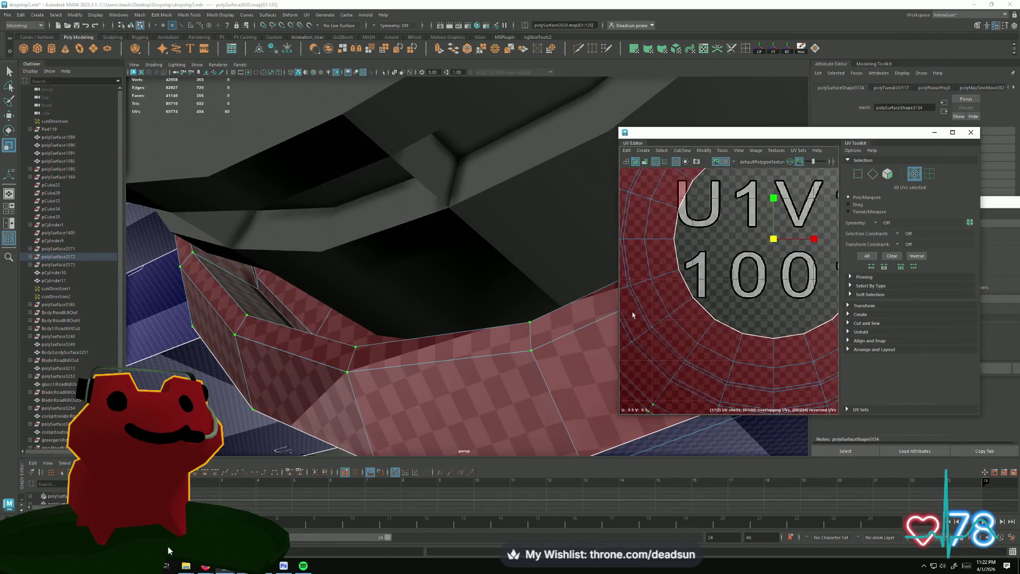
pyautogui.scroll(2, 688, 281)
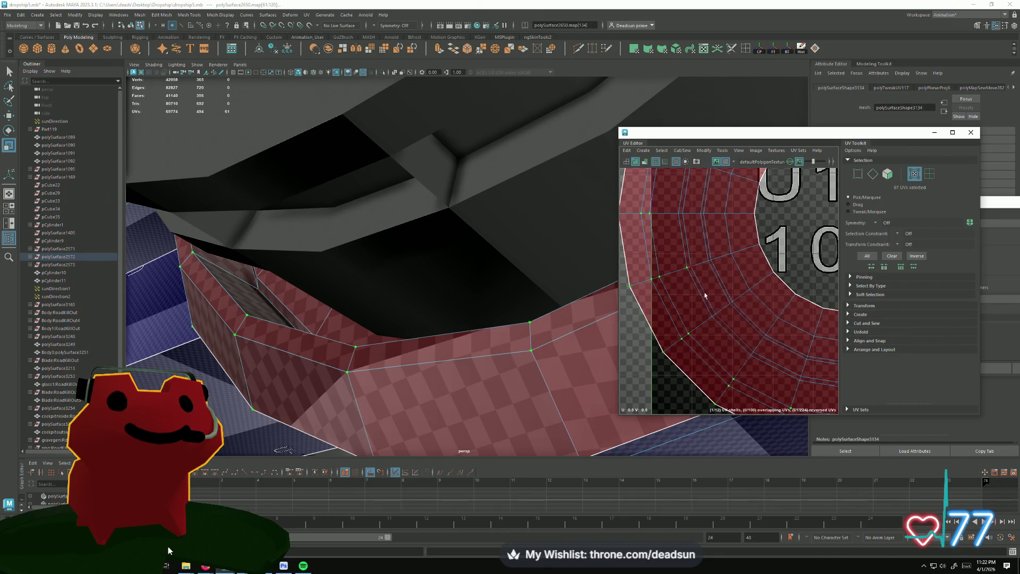
pyautogui.scroll(-2, 742, 347)
pyautogui.scroll(-2, 733, 345)
pyautogui.scroll(-1, 729, 343)
pyautogui.moveTo(478, 343)
pyautogui.keyDown('alt'); pyautogui.mouseDown()
pyautogui.moveTo(430, 335)
pyautogui.moveTo(416, 320)
pyautogui.moveTo(727, 321)
pyautogui.mouseUp(); pyautogui.keyUp('alt')
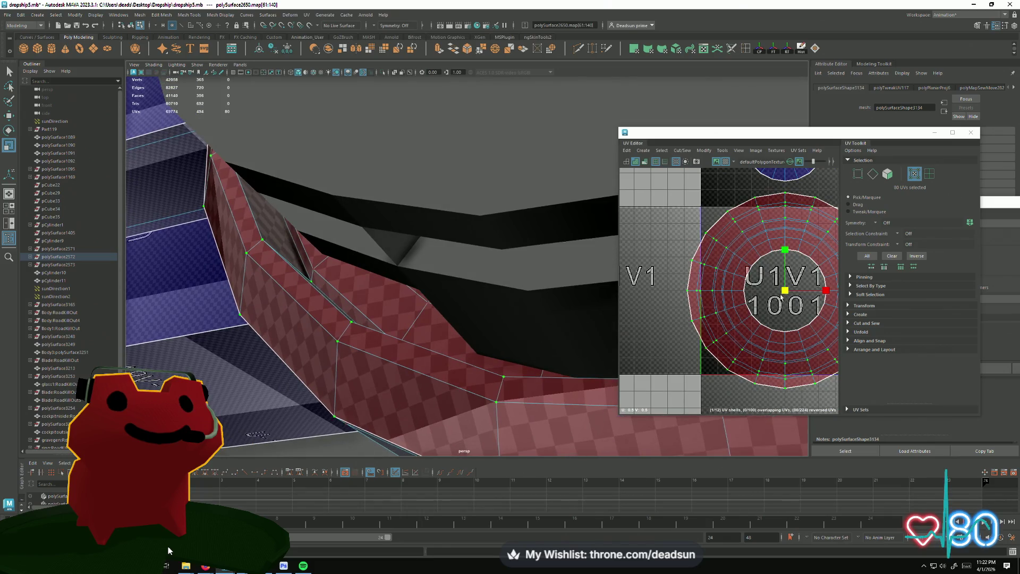
pyautogui.moveTo(786, 292); pyautogui.dragTo(795, 296)
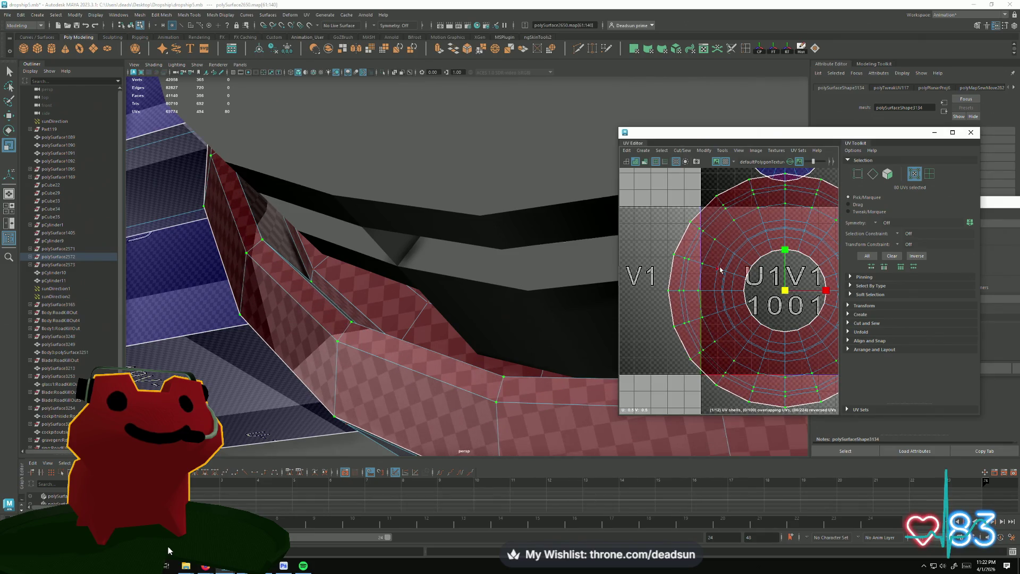
pyautogui.moveTo(785, 290); pyautogui.dragTo(811, 293)
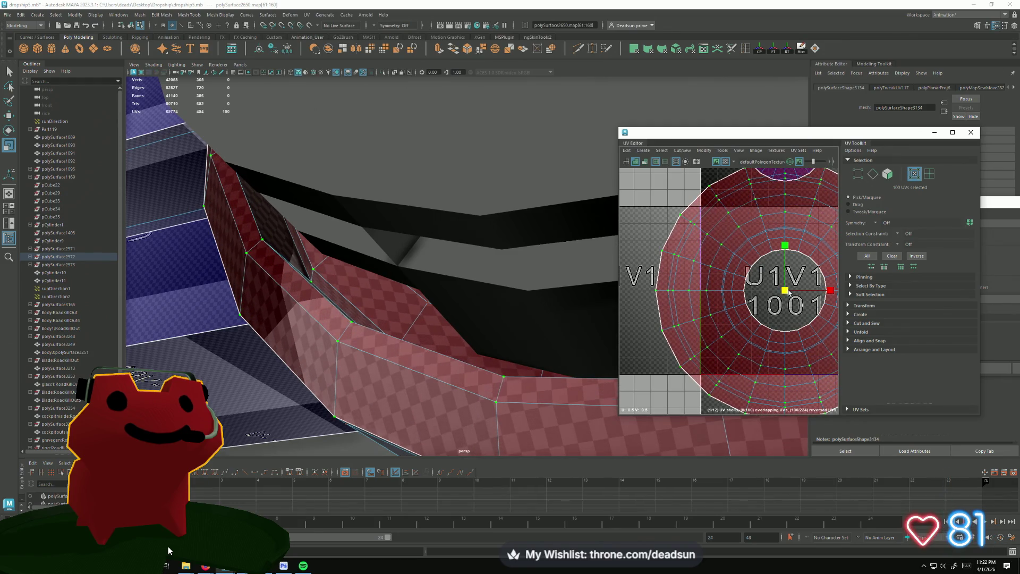
pyautogui.scroll(3, 751, 257)
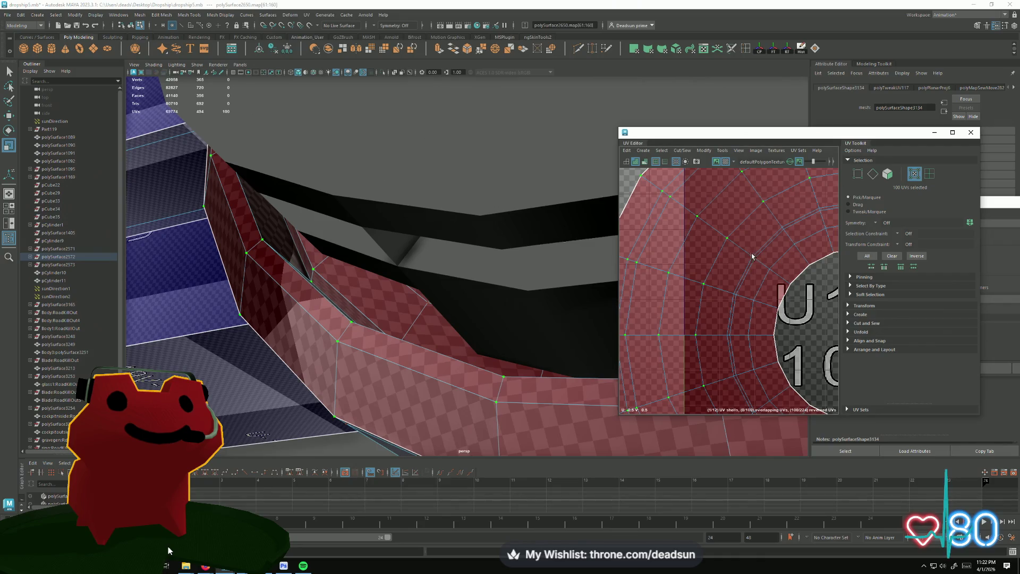
pyautogui.scroll(-2, 777, 334)
pyautogui.keyDown('alt'); pyautogui.moveTo(777, 334); pyautogui.dragTo(743, 322, button='middle'); pyautogui.keyUp('alt')
pyautogui.moveTo(750, 295); pyautogui.dragTo(763, 296)
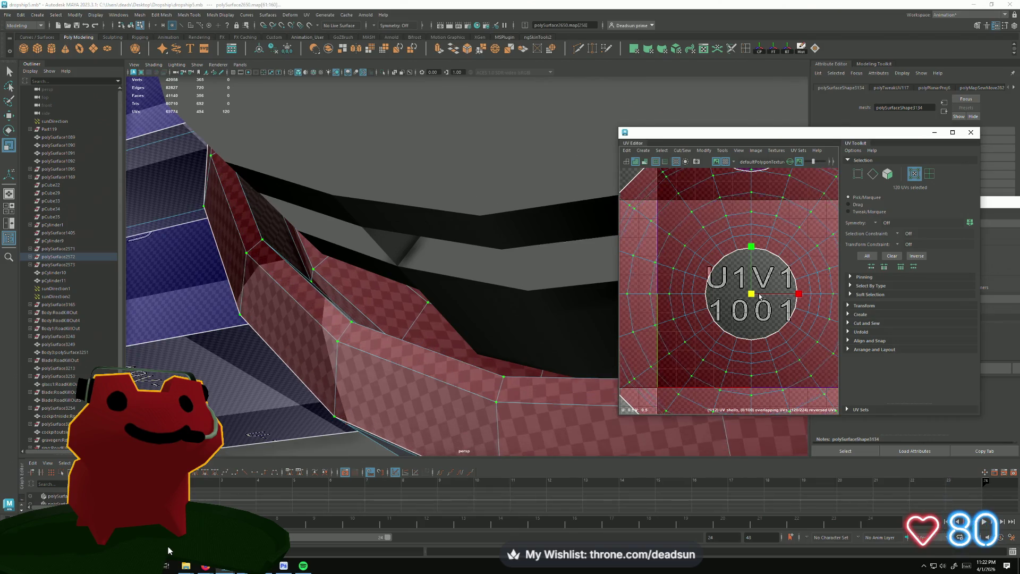
pyautogui.keyDown('shift'); pyautogui.click(683, 278); pyautogui.keyUp('shift')
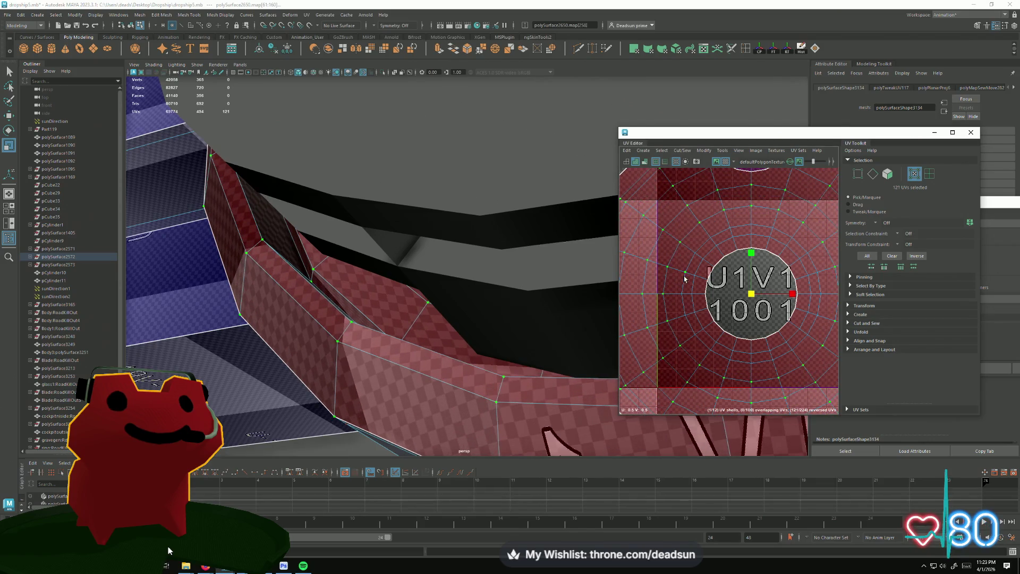
# - Scale the ring's UV loops outward, growing and shrinking the selection ring by ring to even them out
pyautogui.moveTo(792, 294); pyautogui.dragTo(792, 294)
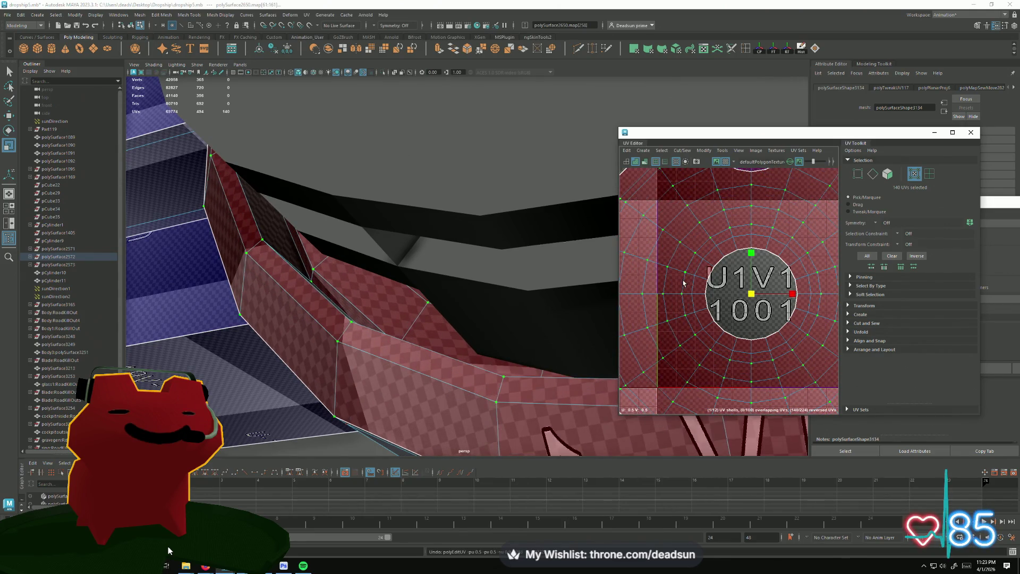
pyautogui.moveTo(792, 294); pyautogui.dragTo(787, 294)
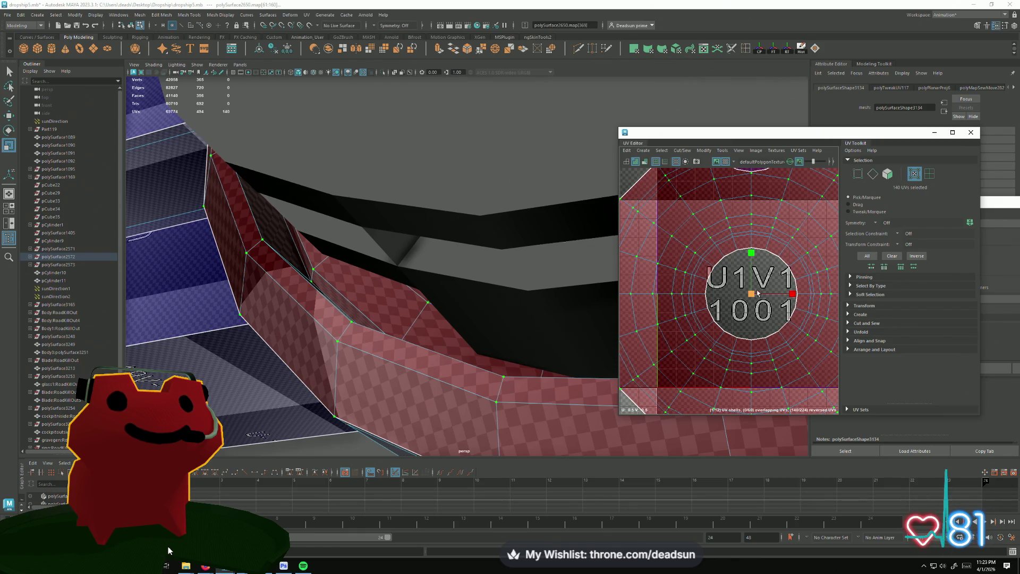
pyautogui.moveTo(749, 295); pyautogui.dragTo(758, 294)
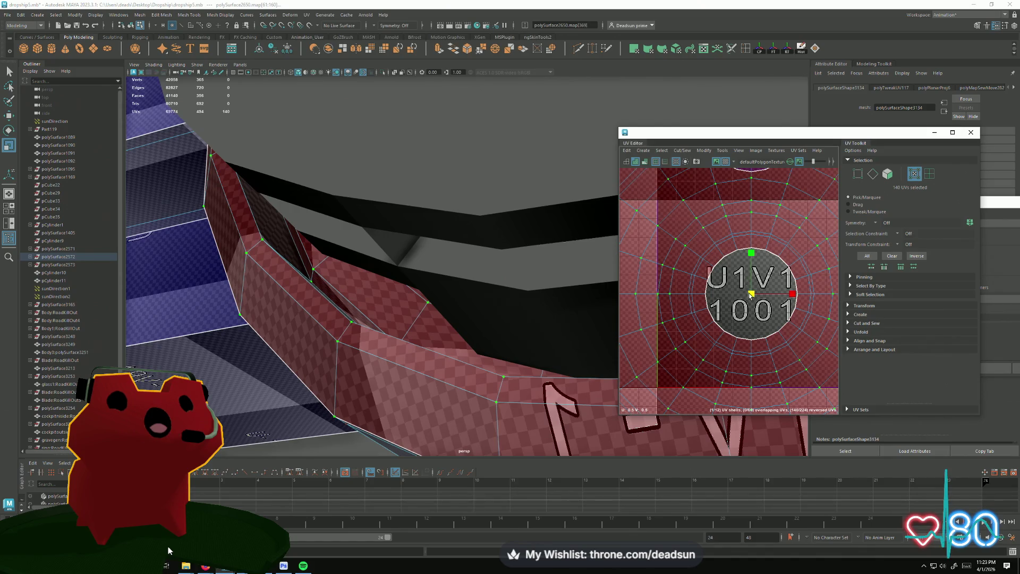
pyautogui.hotkey('shift', '.')
pyautogui.moveTo(751, 295); pyautogui.dragTo(759, 295)
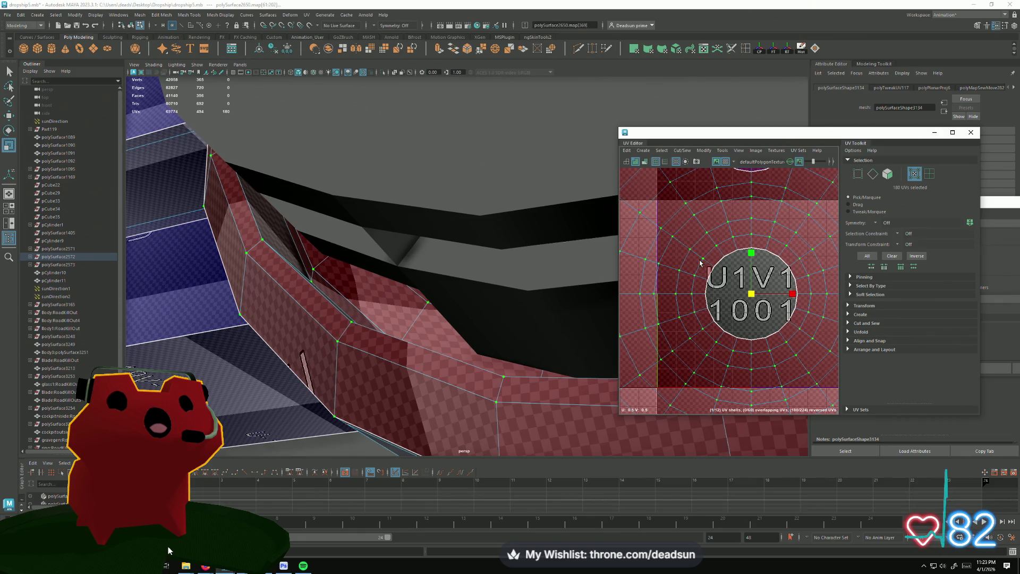
pyautogui.moveTo(750, 294)
pyautogui.mouseDown()
pyautogui.moveTo(766, 295)
pyautogui.moveTo(753, 301)
pyautogui.mouseUp()
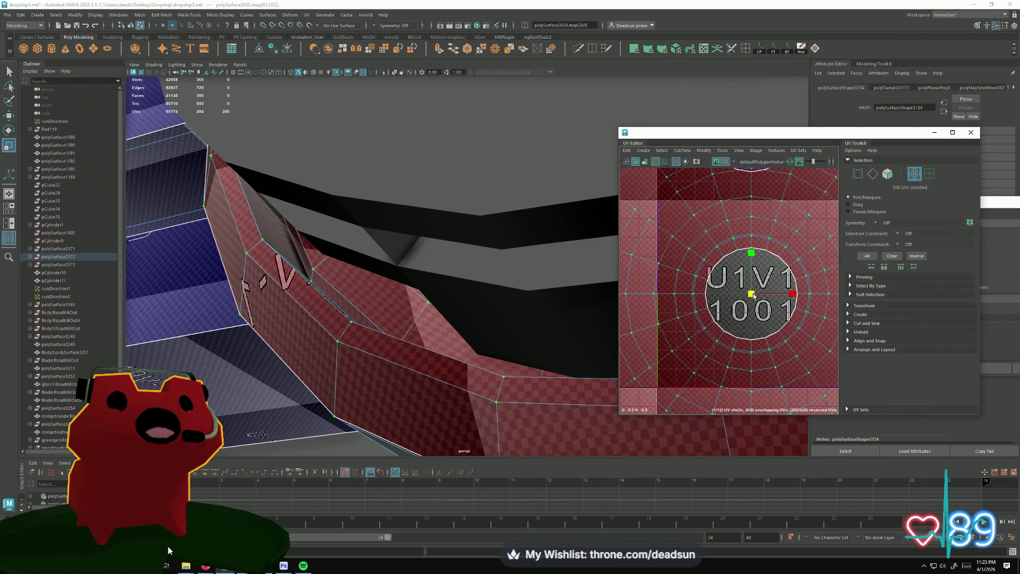
pyautogui.moveTo(750, 295); pyautogui.dragTo(757, 281)
pyautogui.press('ctrl+less')
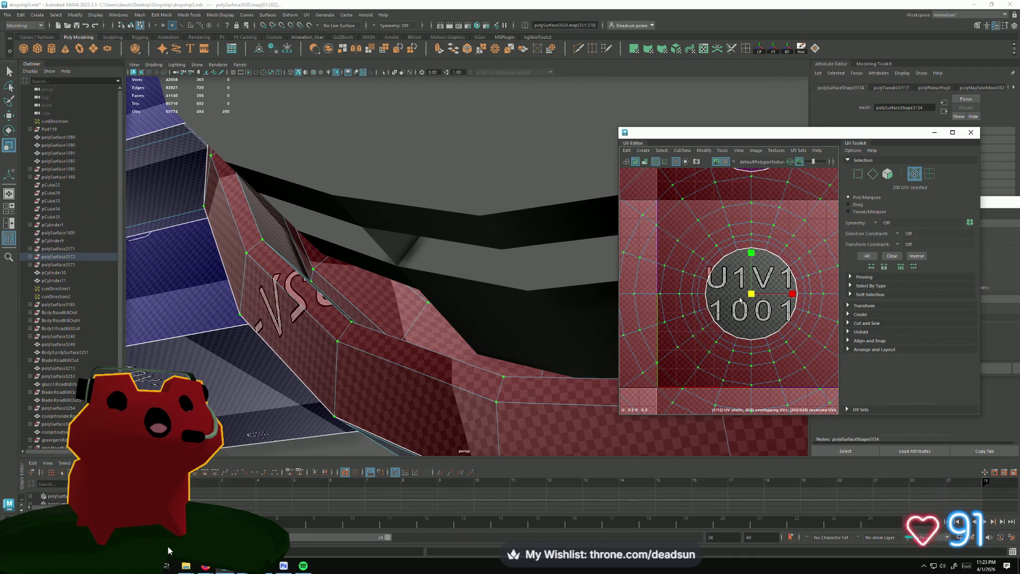
pyautogui.moveTo(741, 300); pyautogui.dragTo(749, 288)
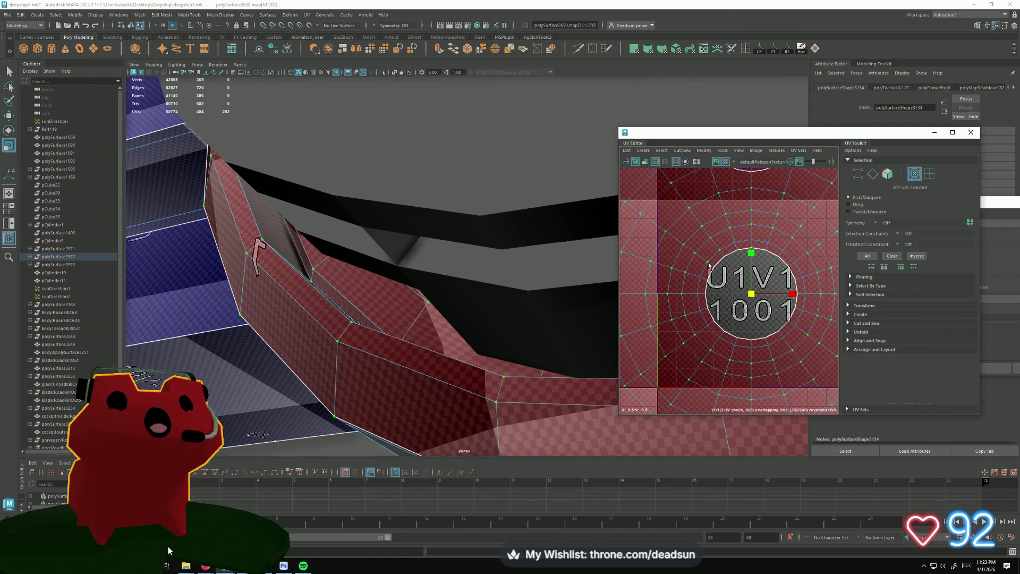
pyautogui.moveTo(750, 293); pyautogui.dragTo(693, 313)
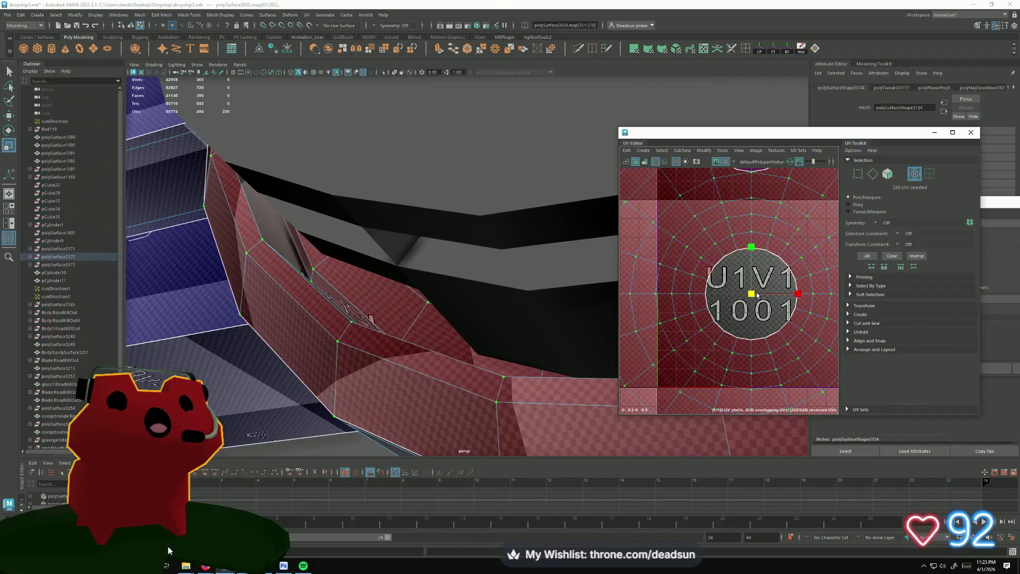
pyautogui.scroll(-2, 694, 311)
pyautogui.scroll(-2, 697, 303)
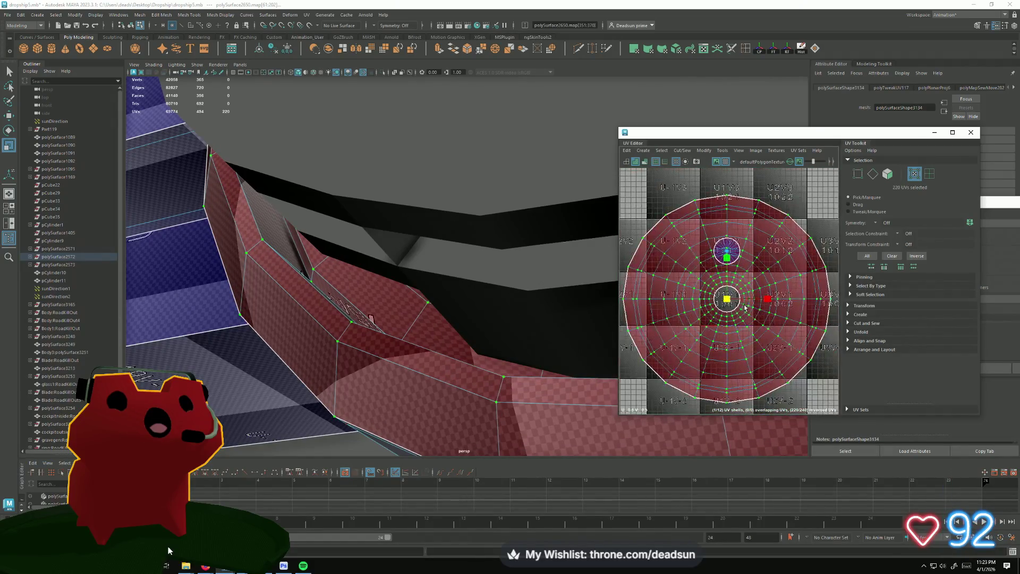
pyautogui.scroll(-2, 701, 294)
# - Rescale the circular shell in UV mode and move the small cap shell to the ring's centre
pyautogui.rightClick(701, 292)
pyautogui.click(721, 291)
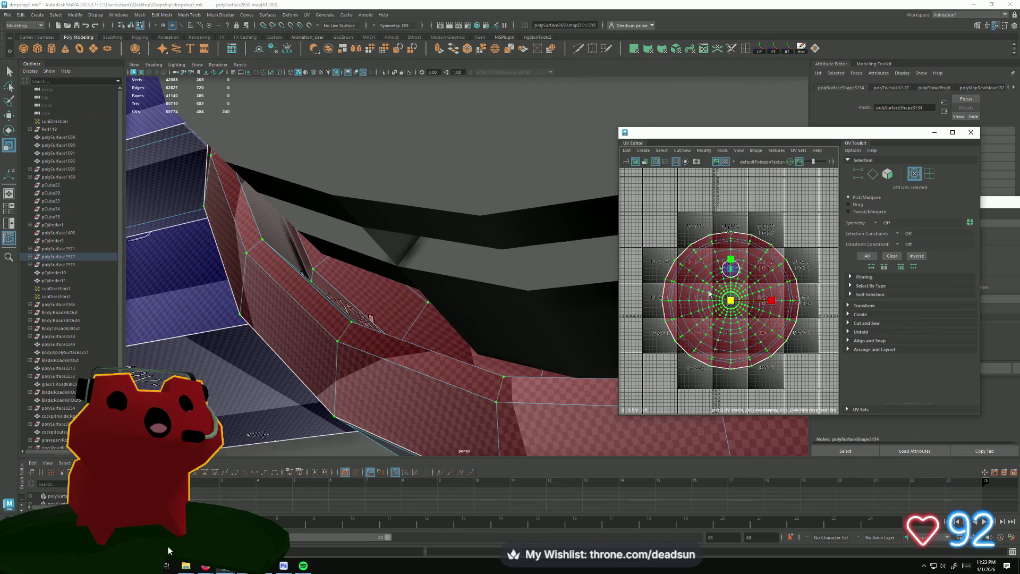
pyautogui.moveTo(729, 301); pyautogui.dragTo(701, 306)
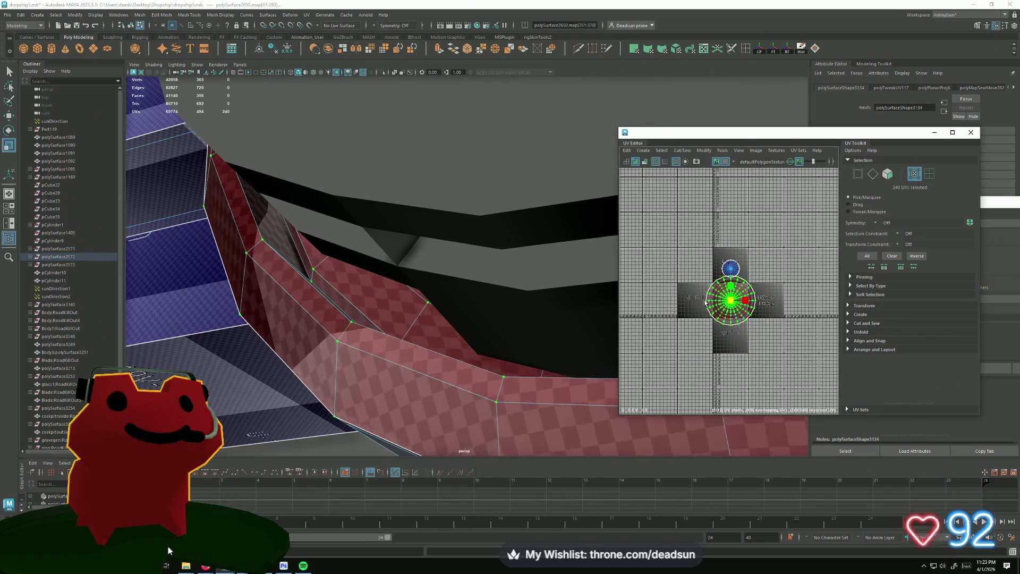
pyautogui.moveTo(700, 306); pyautogui.dragTo(722, 306)
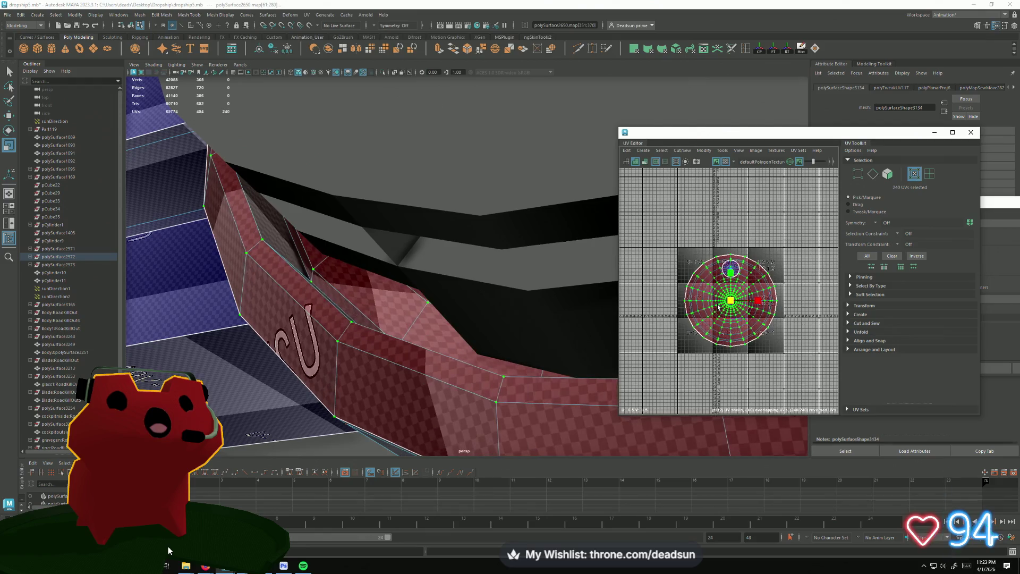
pyautogui.press('f')
pyautogui.scroll(-1, 717, 299)
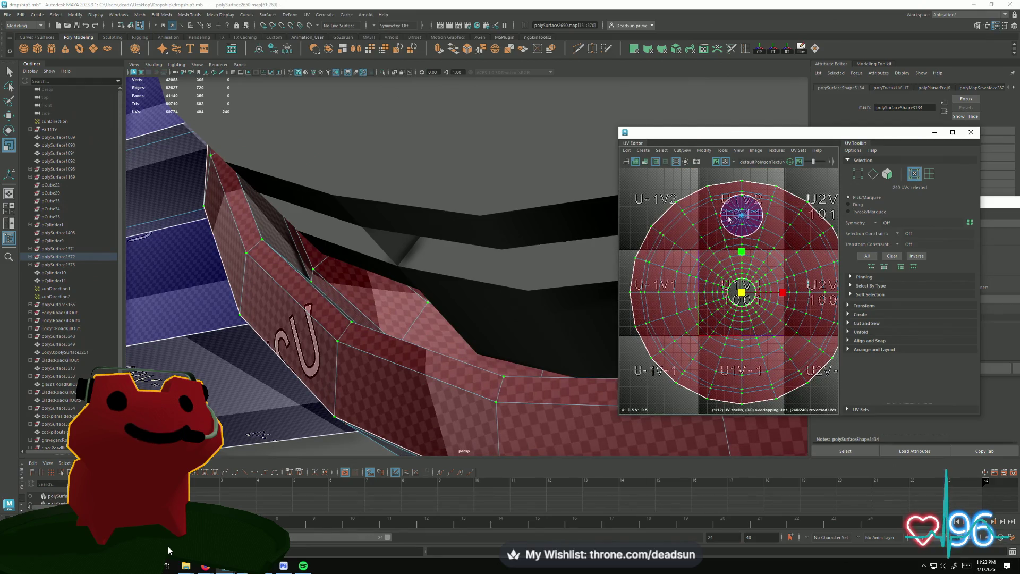
pyautogui.click(729, 219)
pyautogui.moveTo(740, 211); pyautogui.dragTo(741, 294)
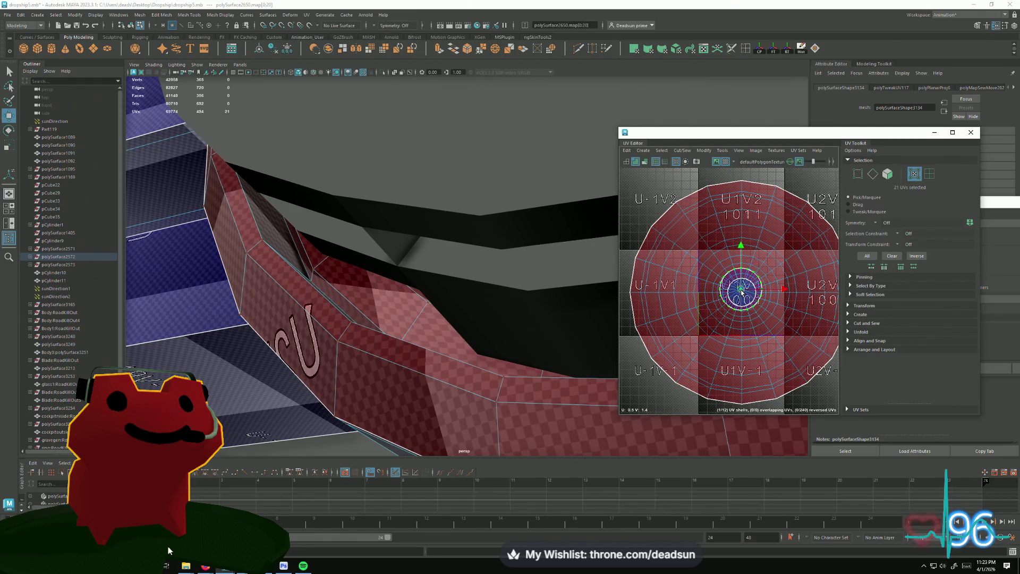
pyautogui.scroll(4, 741, 291)
# - Reselect all 240 ring UVs in Move mode and bring up the Modify menu
pyautogui.press('w')
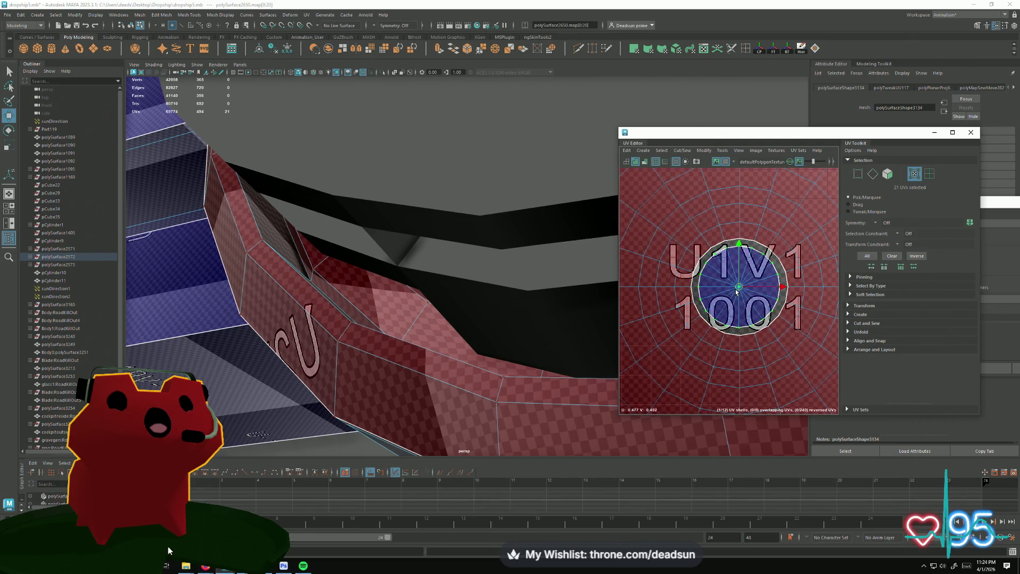
pyautogui.moveTo(735, 291); pyautogui.dragTo(731, 254, button='right')
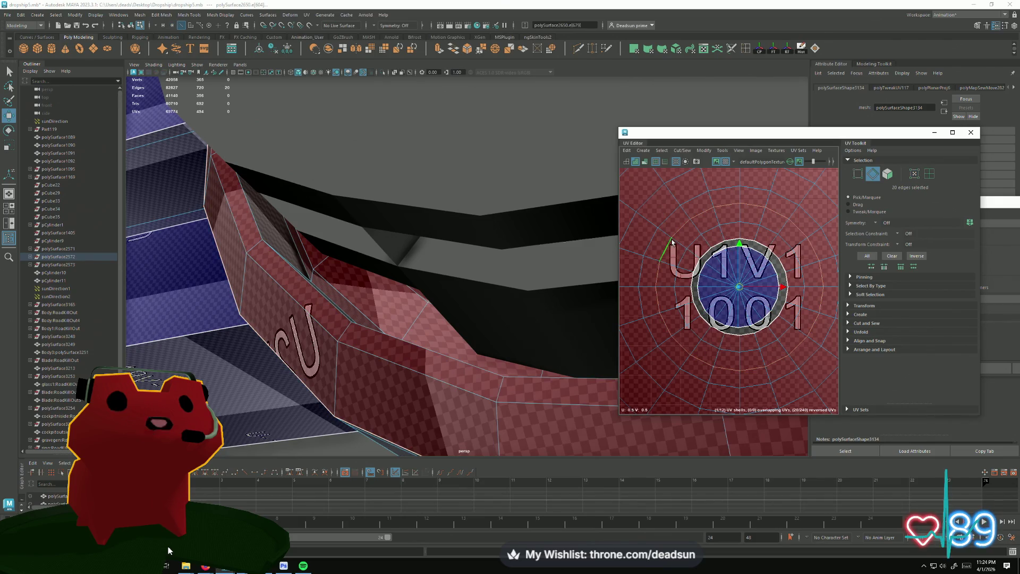
pyautogui.moveTo(671, 242); pyautogui.dragTo(693, 200, button='right')
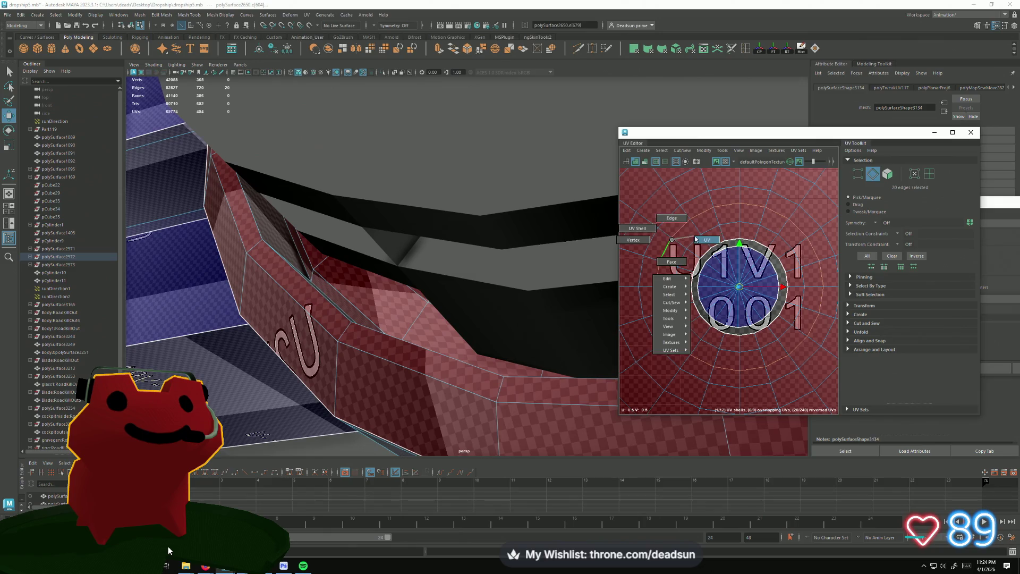
pyautogui.click(702, 150)
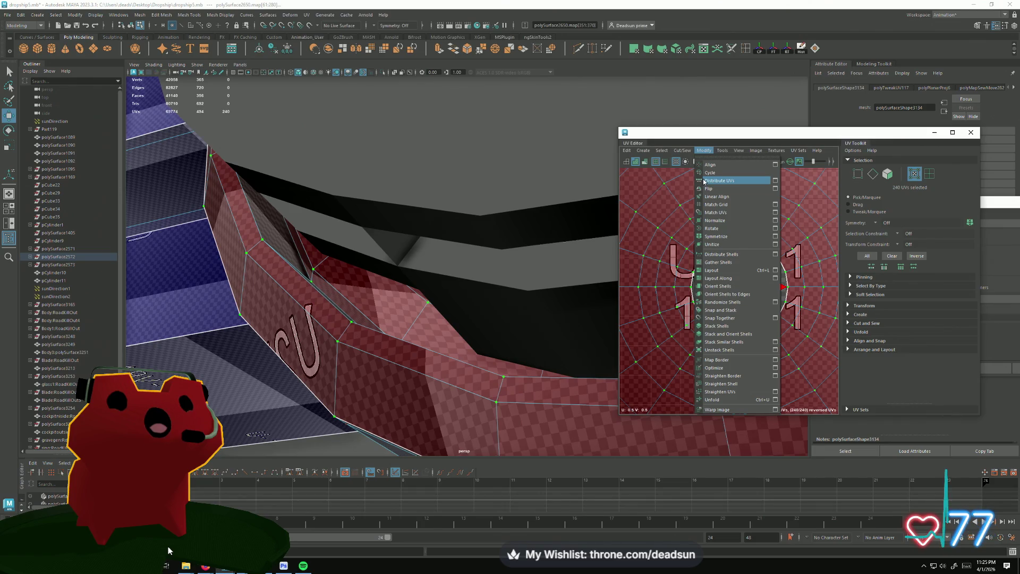
# - Flip the ring's UVs so shading turns blue, then pick an edge and convert it to UVs
pyautogui.click(731, 188)
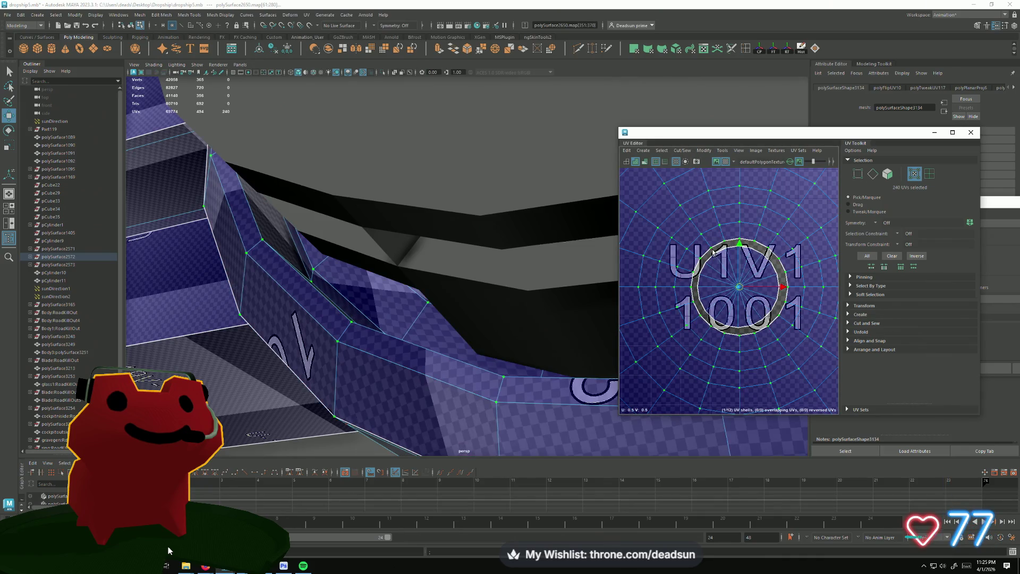
pyautogui.scroll(2, 713, 254)
pyautogui.moveTo(715, 253)
pyautogui.mouseDown(button='right')
pyautogui.moveTo(720, 239)
pyautogui.moveTo(747, 253)
pyautogui.moveTo(732, 239)
pyautogui.mouseUp(button='right')
pyautogui.press('w')
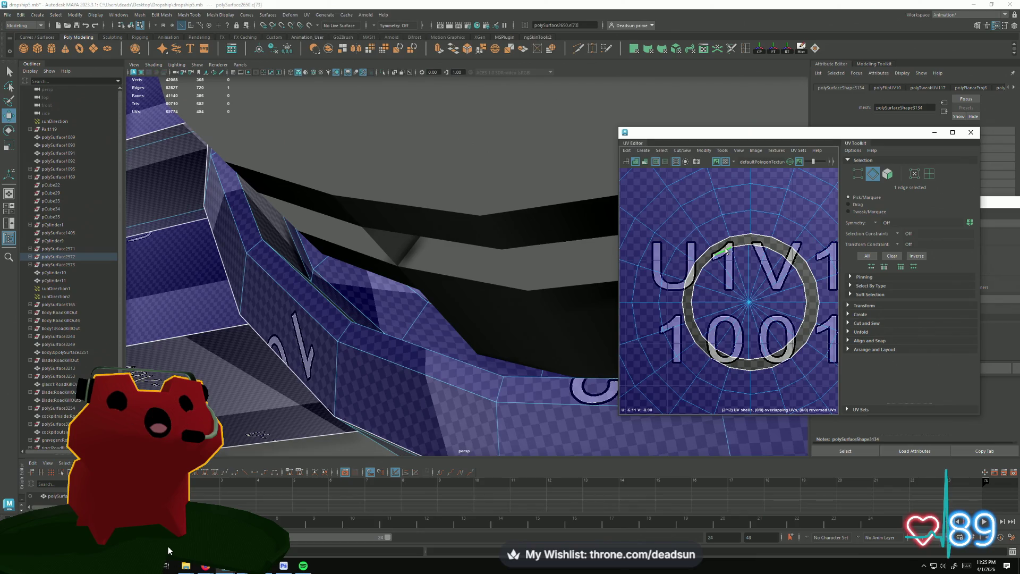
pyautogui.scroll(-4, 701, 270)
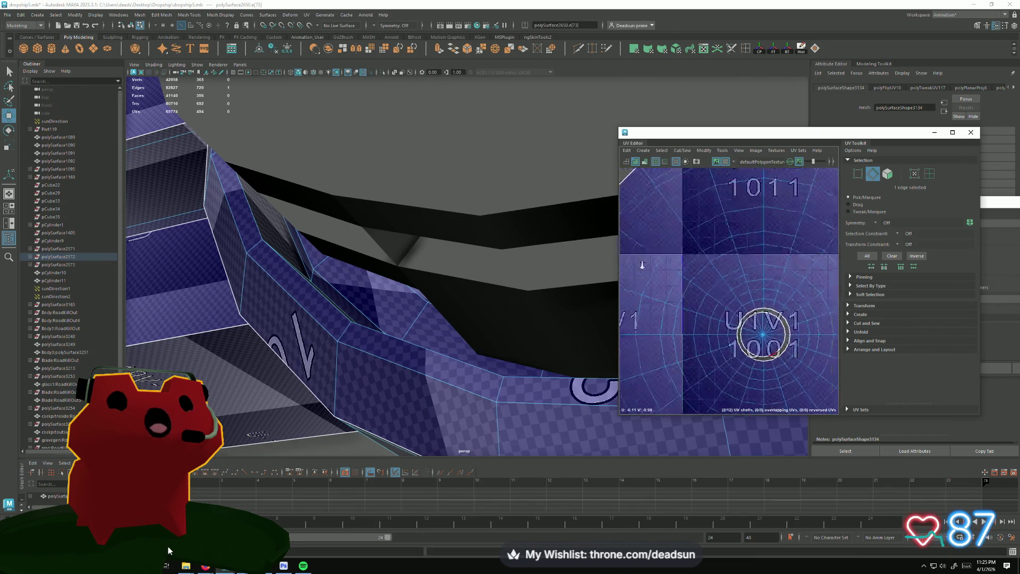
pyautogui.scroll(1, 640, 283)
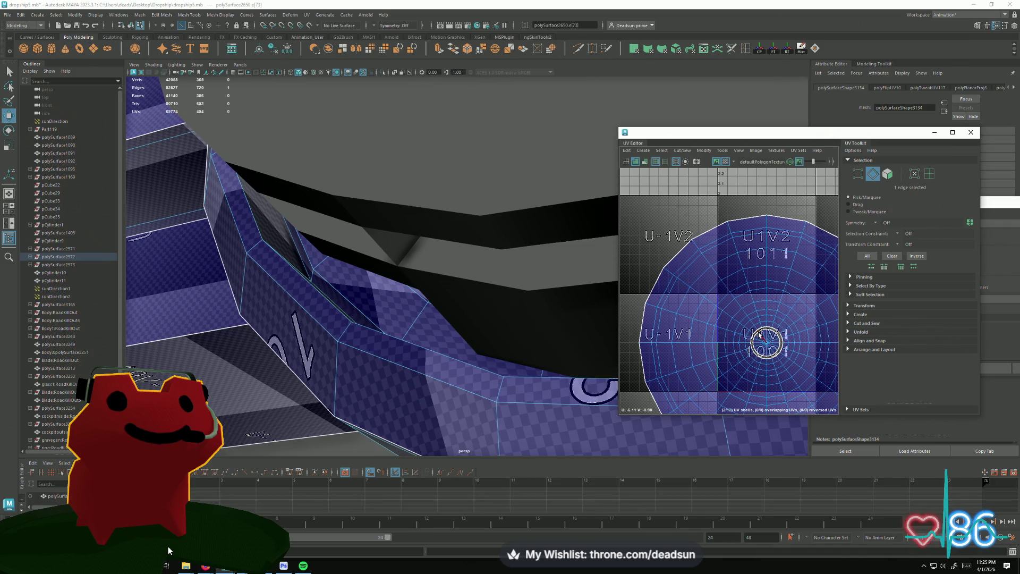
pyautogui.scroll(-3, 729, 291)
pyautogui.scroll(5, 399, 325)
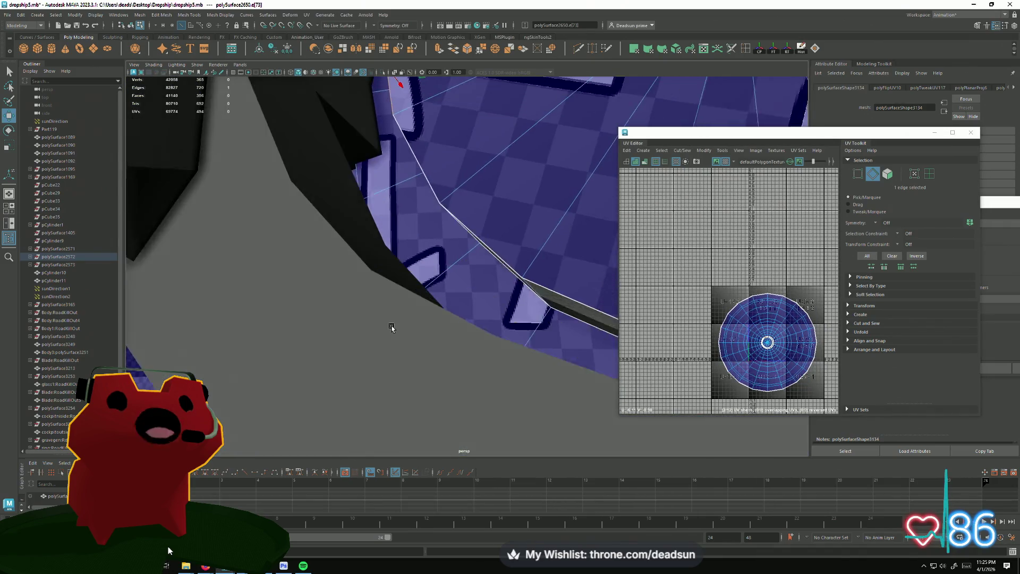
pyautogui.scroll(3, 403, 325)
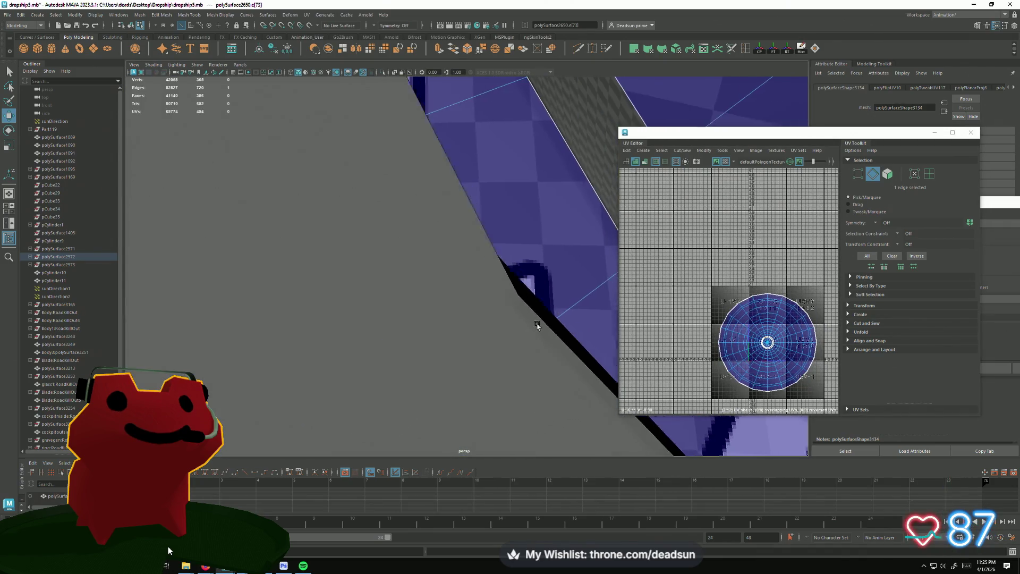
# - Select the part's edge loop, switch to UV Shell selection and bring up the UV Editor's Create menu
pyautogui.keyDown('alt'); pyautogui.moveTo(496, 338); pyautogui.dragTo(614, 291); pyautogui.keyUp('alt')
pyautogui.doubleClick(610, 231)
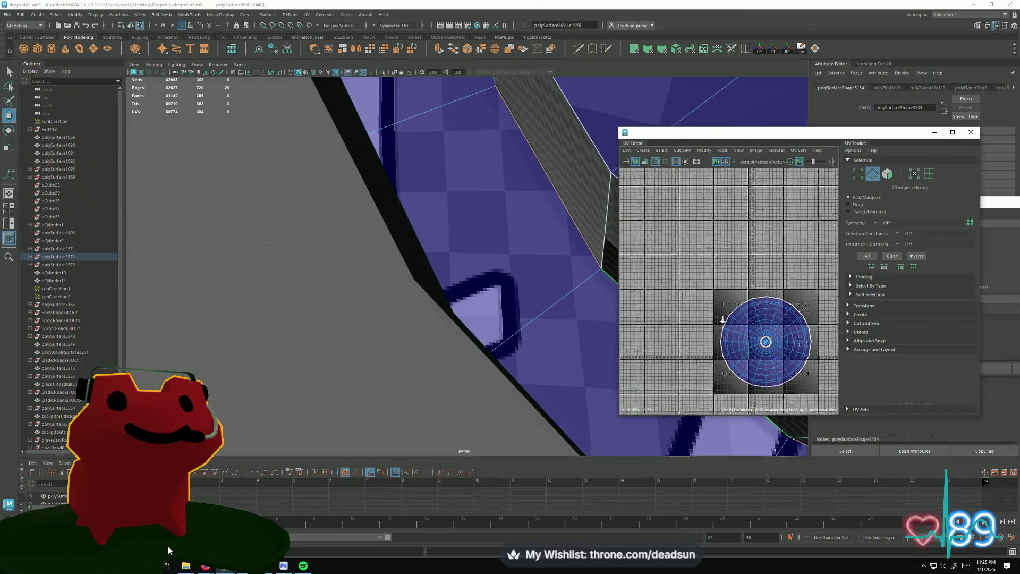
pyautogui.scroll(-3, 738, 237)
pyautogui.scroll(-2, 739, 237)
pyautogui.moveTo(739, 237)
pyautogui.keyDown('alt'); pyautogui.mouseDown(button='middle')
pyautogui.moveTo(729, 288)
pyautogui.moveTo(709, 297)
pyautogui.mouseUp(button='middle'); pyautogui.keyUp('alt')
pyautogui.moveTo(669, 294); pyautogui.dragTo(626, 272, button='right')
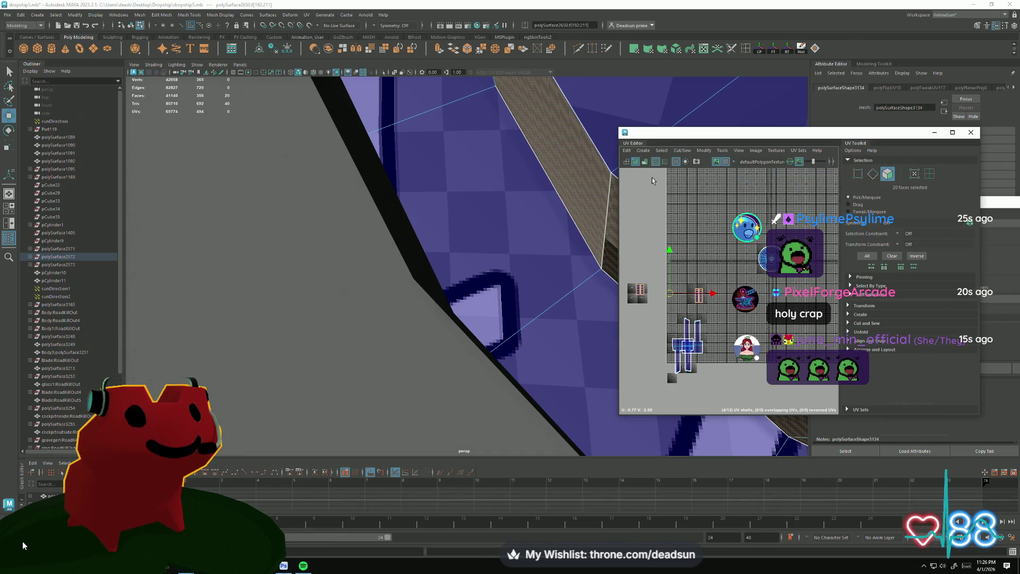
pyautogui.click(661, 151)
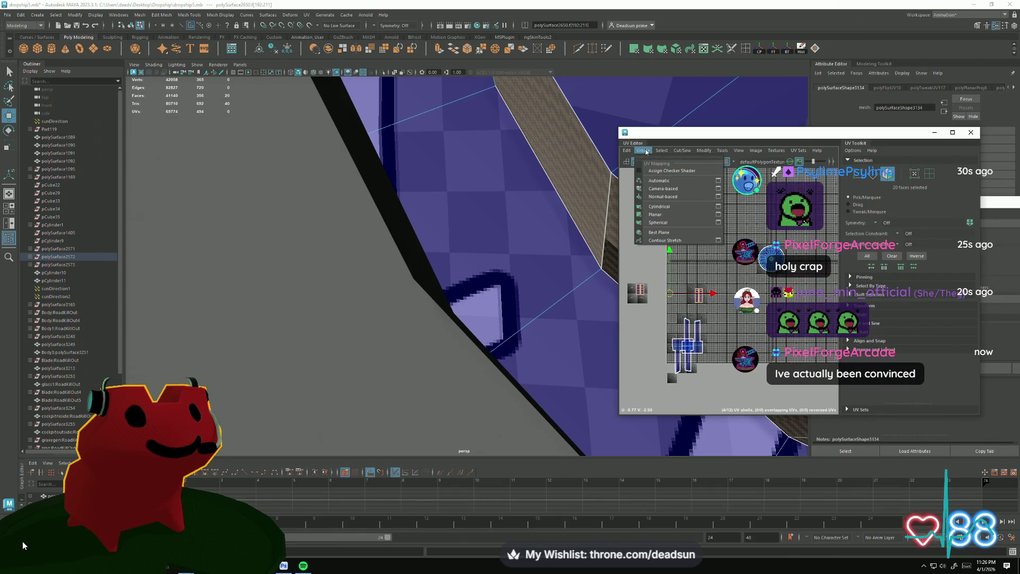
# - Apply a Planar projection to the chosen ring faces and pick a UV on the circular shell
pyautogui.click(718, 215)
pyautogui.click(789, 291)
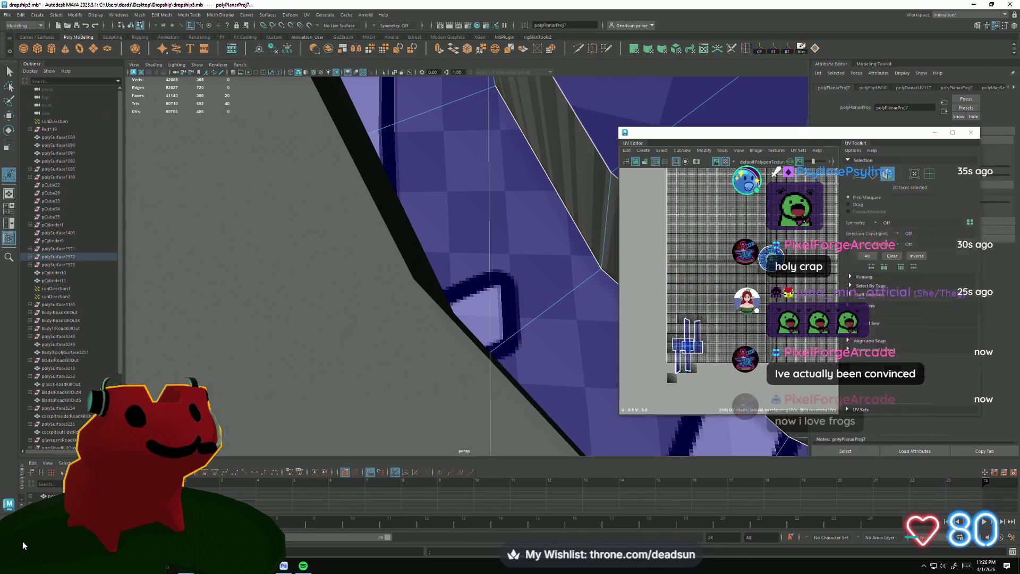
pyautogui.scroll(4, 741, 287)
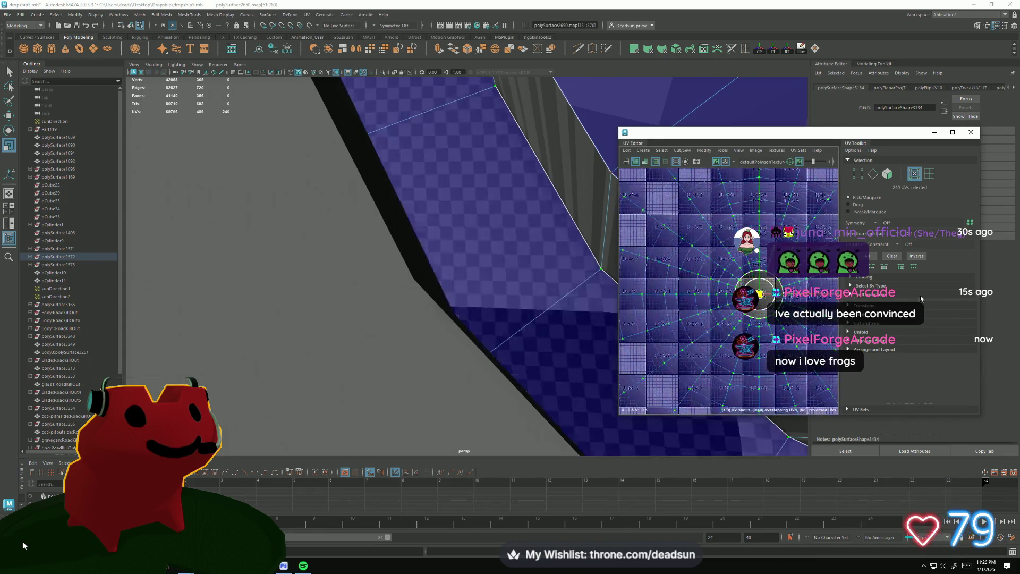
pyautogui.scroll(-3, 729, 303)
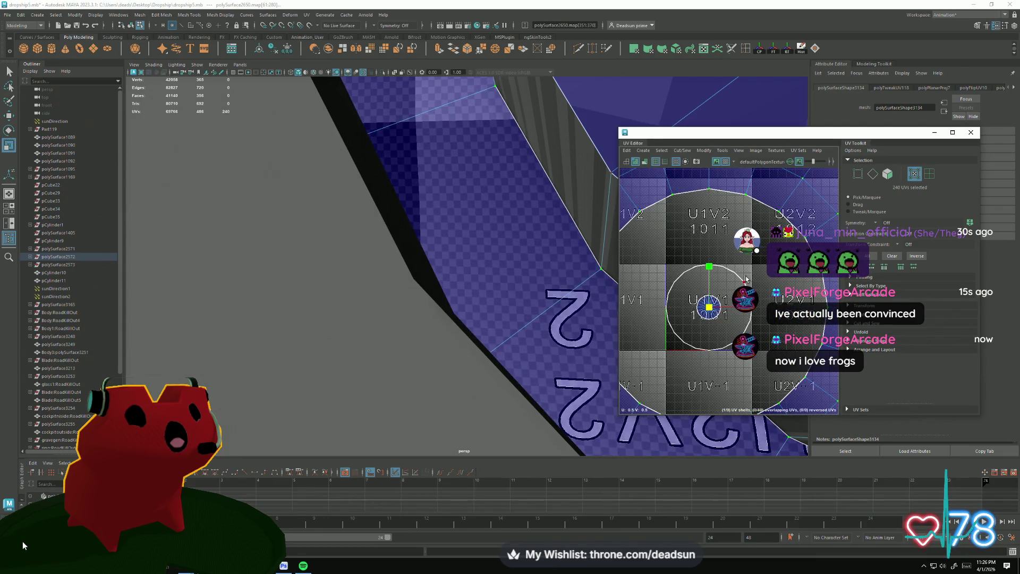
pyautogui.scroll(3, 727, 263)
pyautogui.click(720, 244)
pyautogui.scroll(-3, 758, 350)
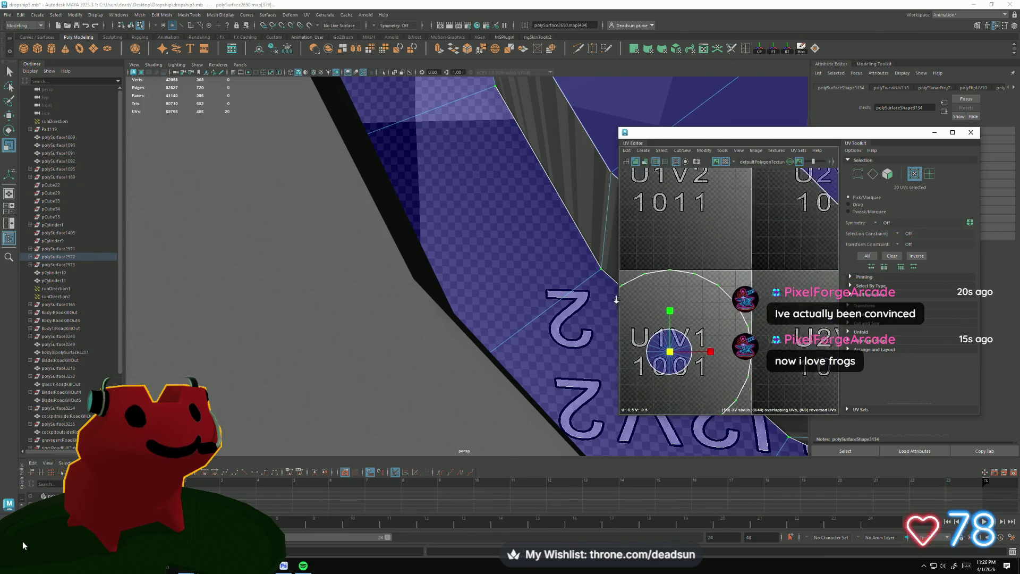
pyautogui.scroll(-2, 757, 351)
# - Rotate the circular UV shell with the rotate tool (E) and return to edge selection
pyautogui.press('e')
pyautogui.moveTo(720, 357); pyautogui.dragTo(711, 359)
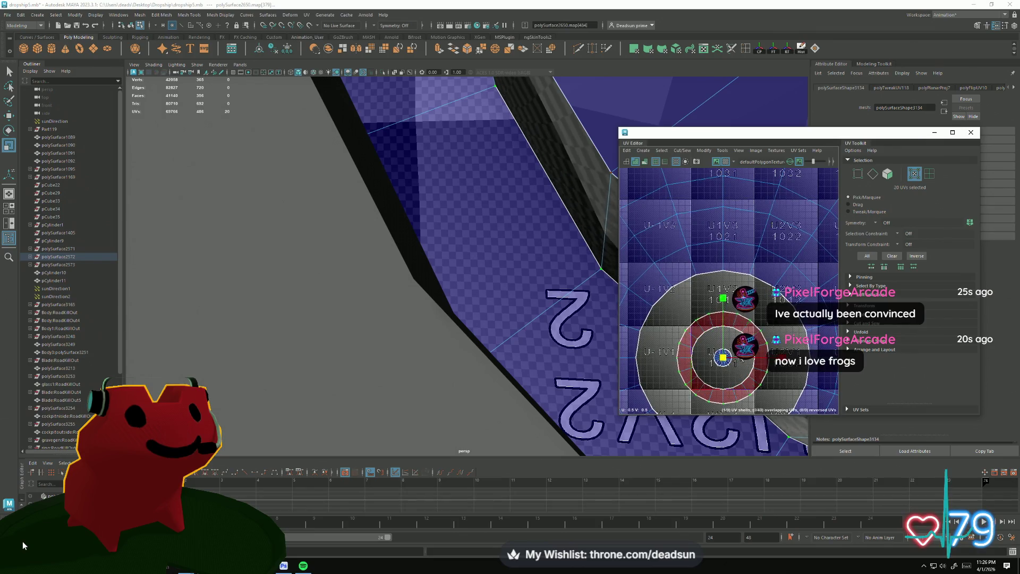
pyautogui.moveTo(711, 359); pyautogui.dragTo(718, 325, button='right')
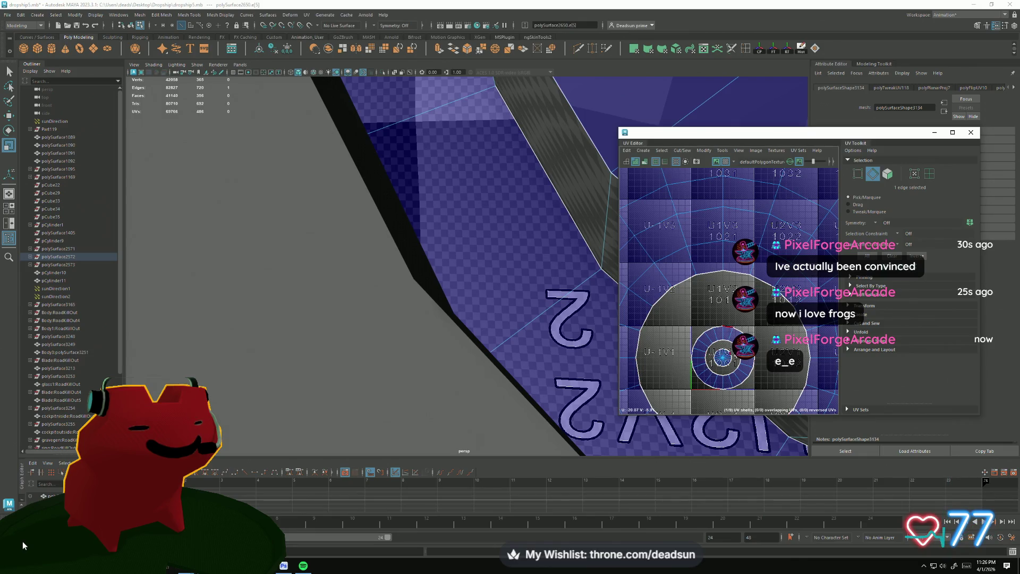
pyautogui.rightClick(708, 359)
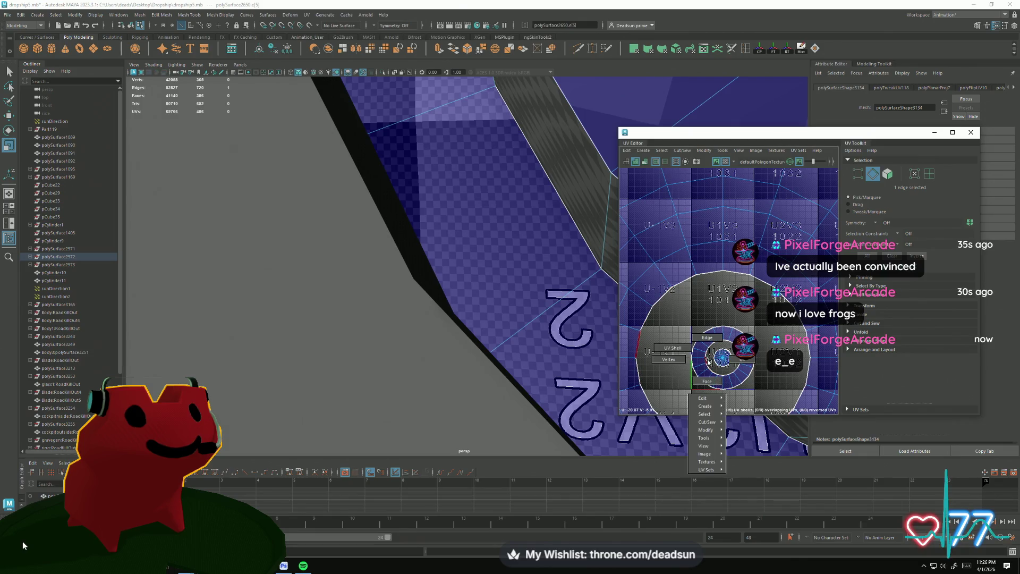
# - Select one face on the ring's inner strip and frame it in the UV view (F)
pyautogui.click(707, 337)
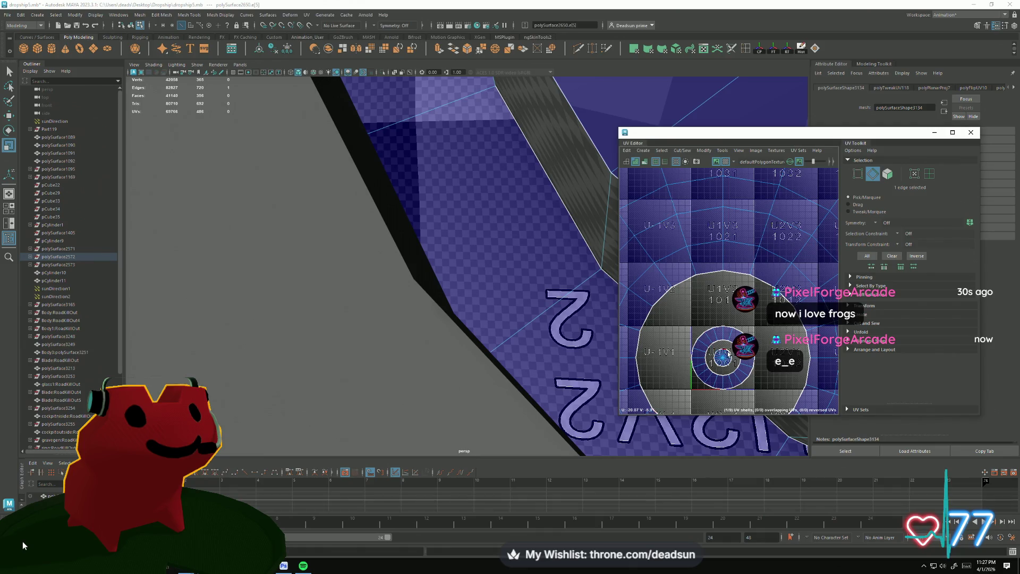
pyautogui.scroll(-3, 727, 353)
pyautogui.moveTo(558, 335)
pyautogui.keyDown('alt'); pyautogui.mouseDown()
pyautogui.moveTo(528, 332)
pyautogui.moveTo(536, 332)
pyautogui.mouseUp(); pyautogui.keyUp('alt')
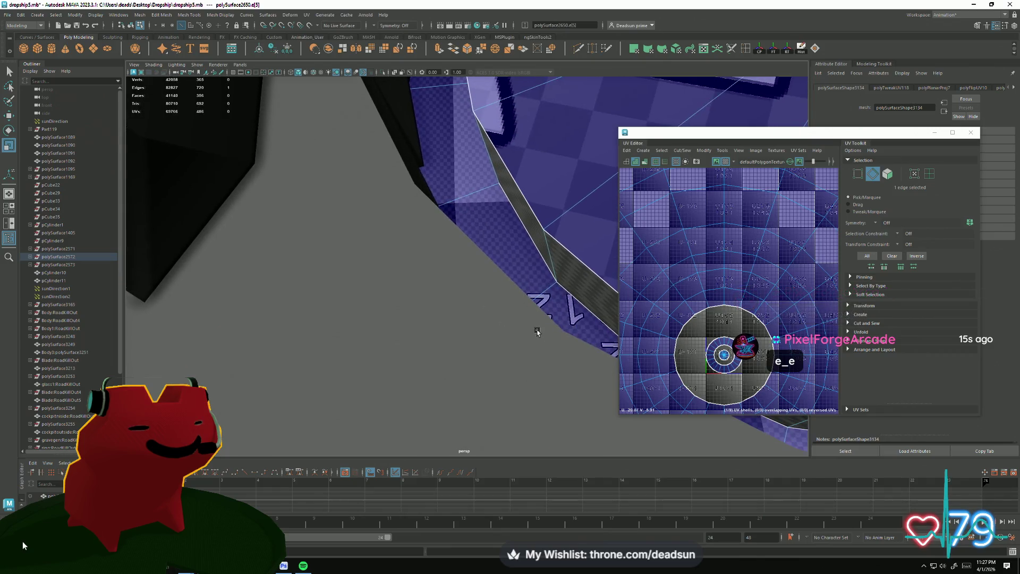
pyautogui.moveTo(536, 331); pyautogui.dragTo(547, 350, button='right')
pyautogui.click(526, 223)
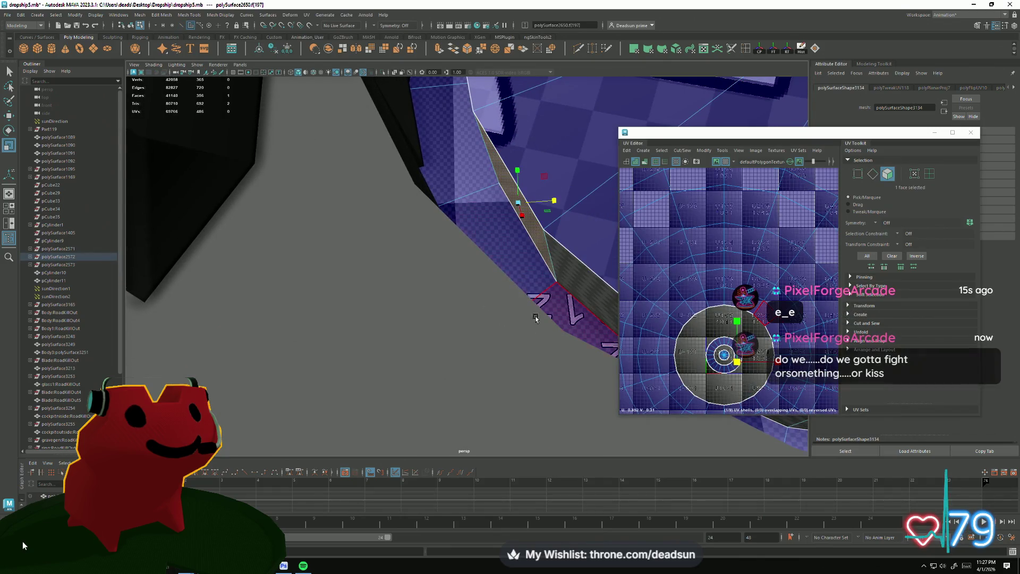
pyautogui.press('f')
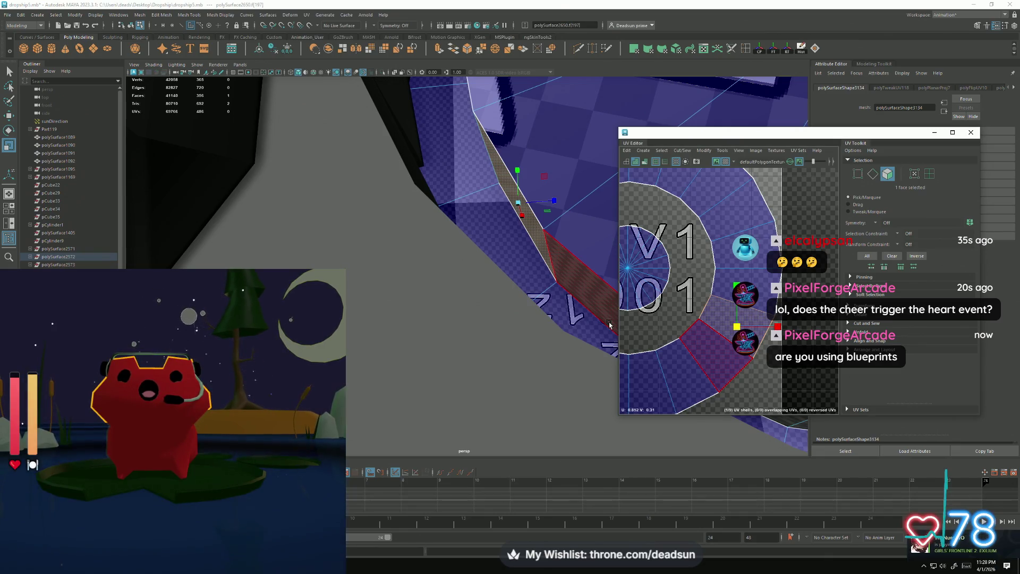
# - Bring up the Tentacle dashboard and browse the Custom Events list
pyautogui.click(168, 566)
pyautogui.moveTo(567, 76); pyautogui.dragTo(754, 68)
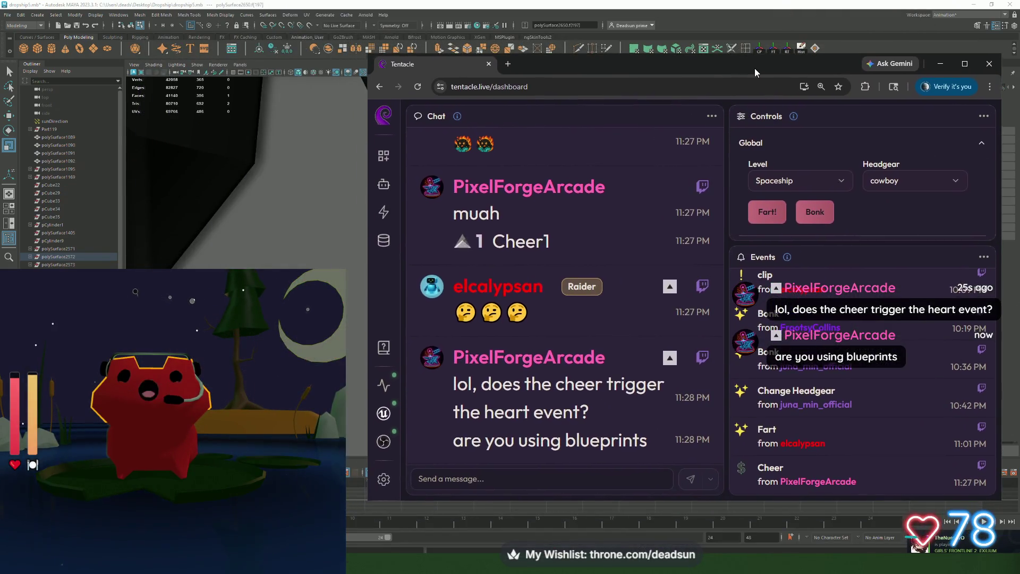
pyautogui.click(383, 213)
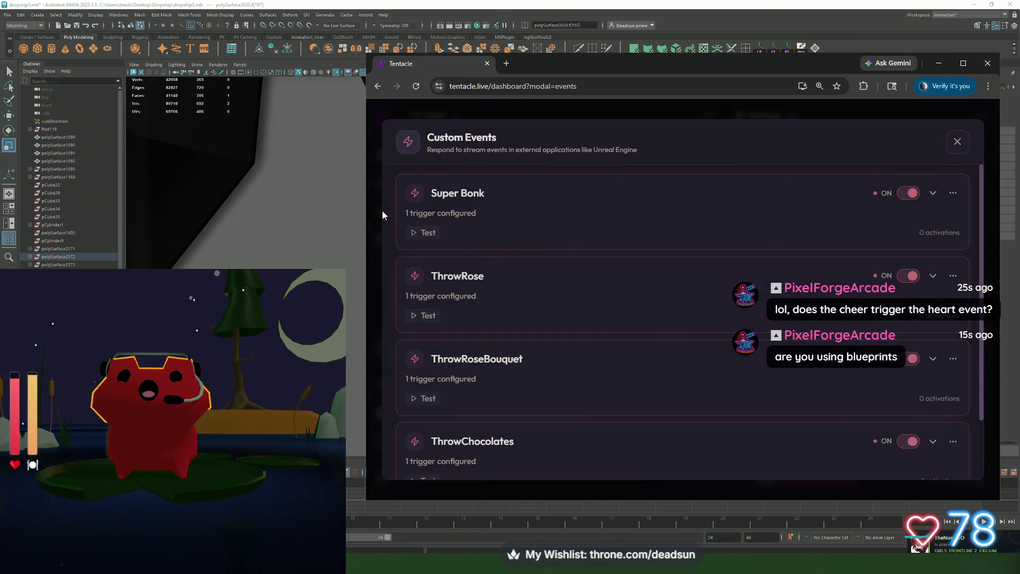
pyautogui.click(959, 142)
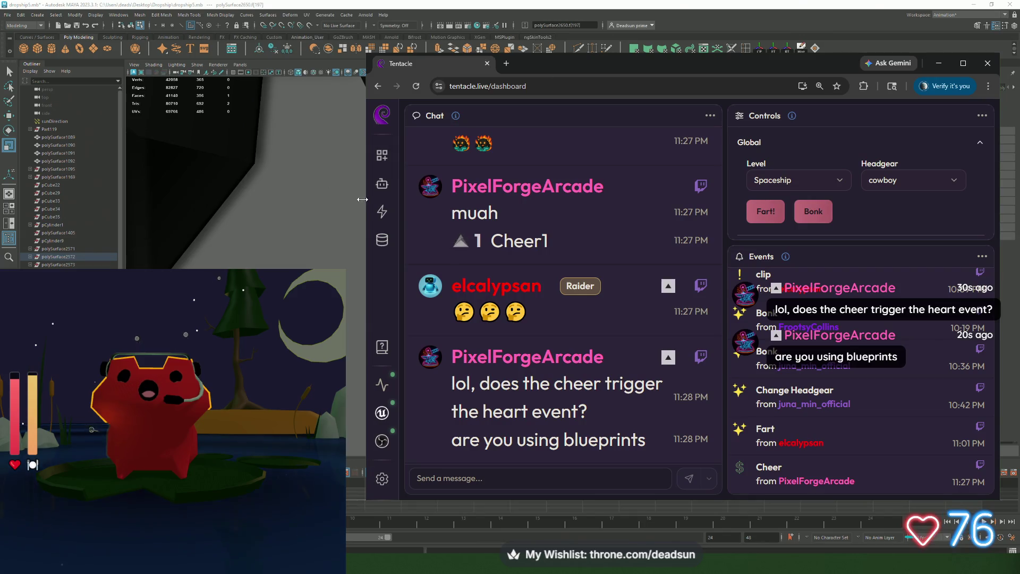
pyautogui.click(383, 212)
pyautogui.scroll(-2, 517, 208)
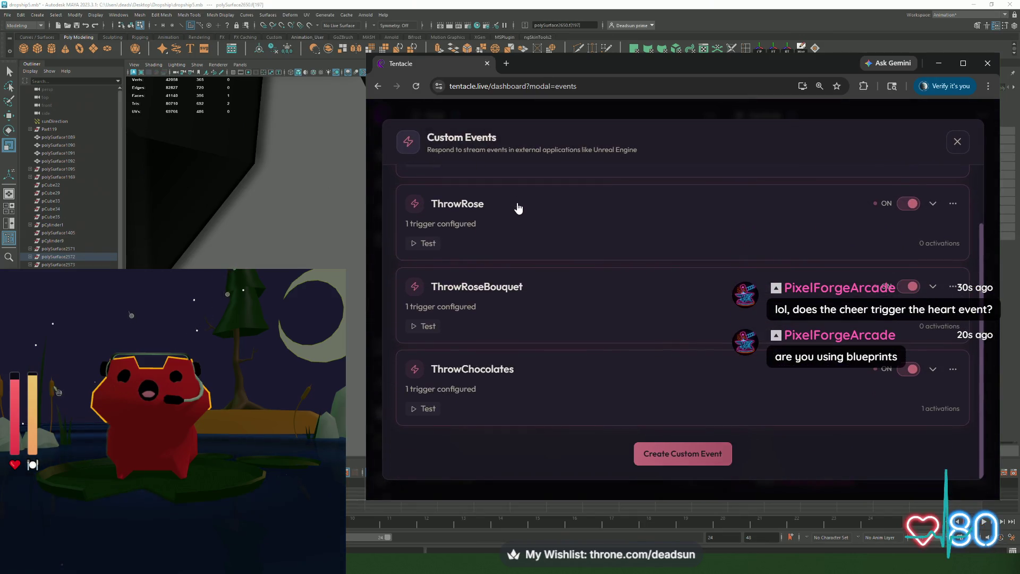
pyautogui.scroll(2, 537, 308)
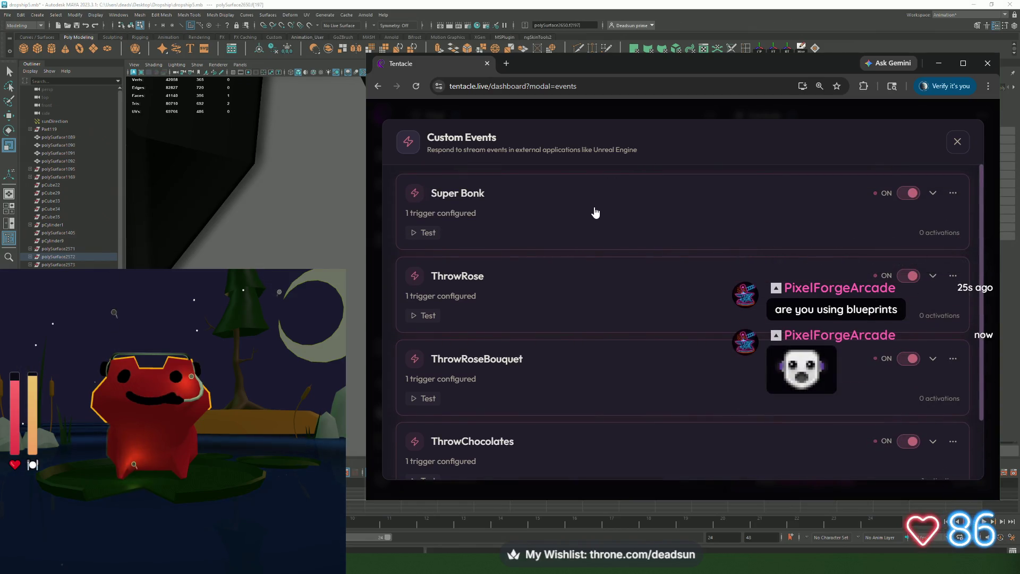
pyautogui.click(958, 142)
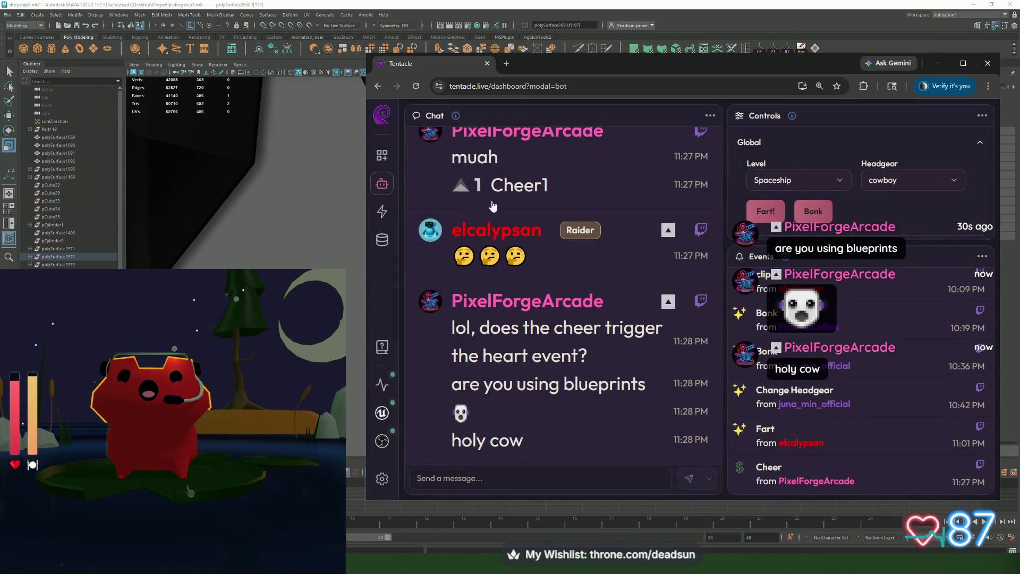
# - Review the Bot commands and Scheduled messages, then move the Tentacle window down to uncover Maya
pyautogui.click(382, 185)
pyautogui.scroll(-3, 614, 275)
pyautogui.scroll(-5, 614, 277)
pyautogui.scroll(-5, 616, 281)
pyautogui.scroll(-4, 623, 285)
pyautogui.scroll(2, 628, 286)
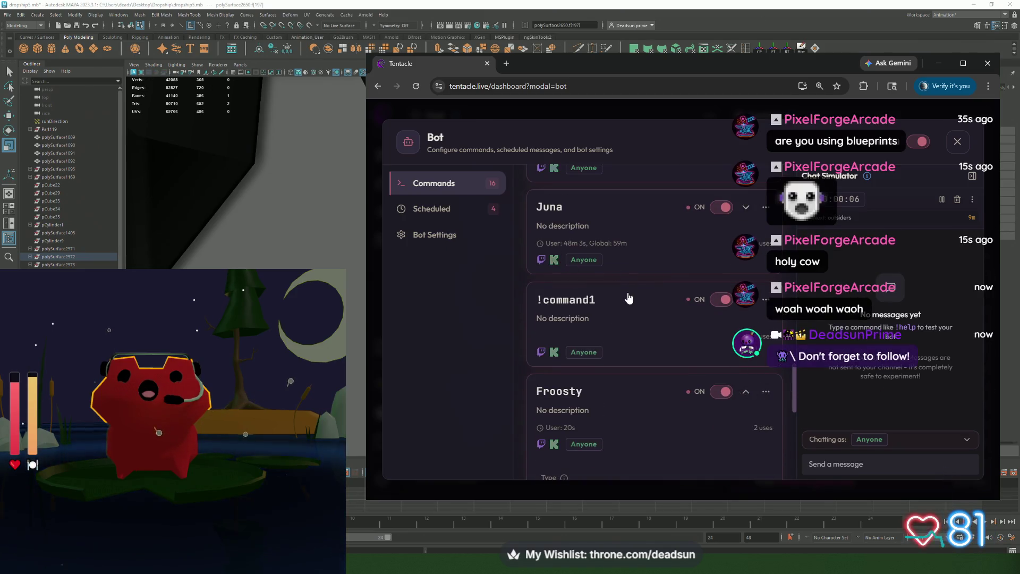
pyautogui.click(434, 209)
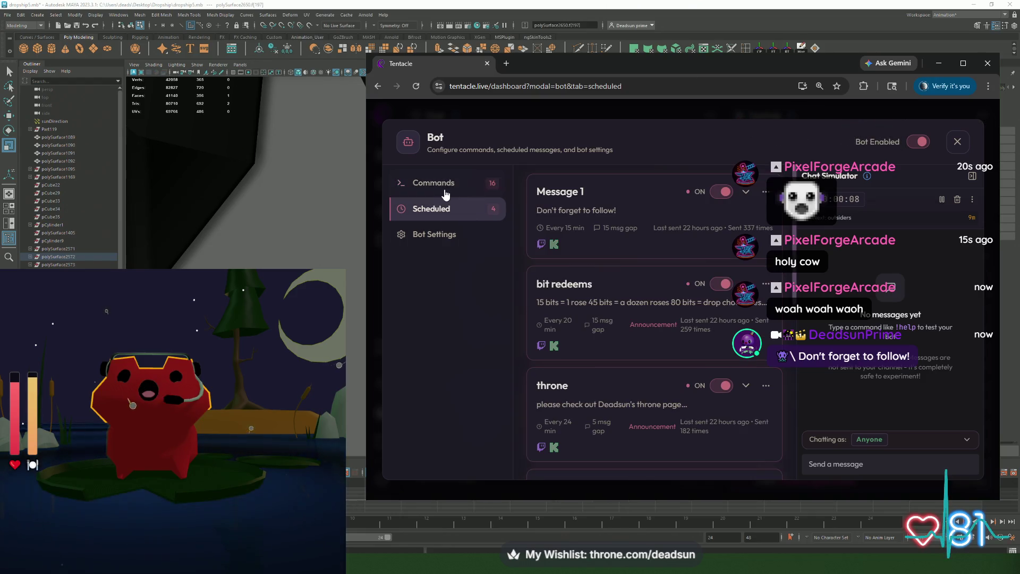
pyautogui.click(957, 141)
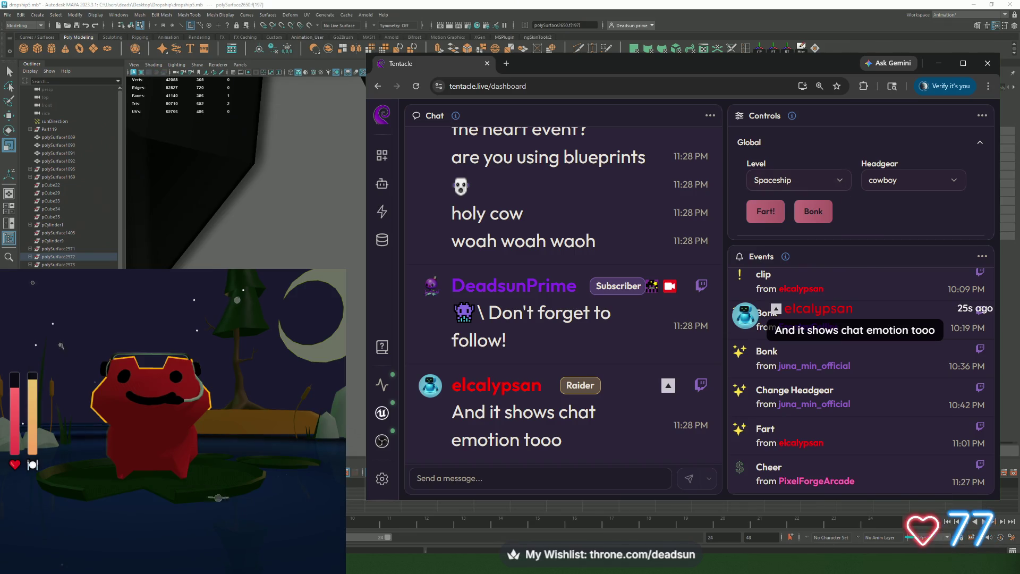
pyautogui.click(158, 413)
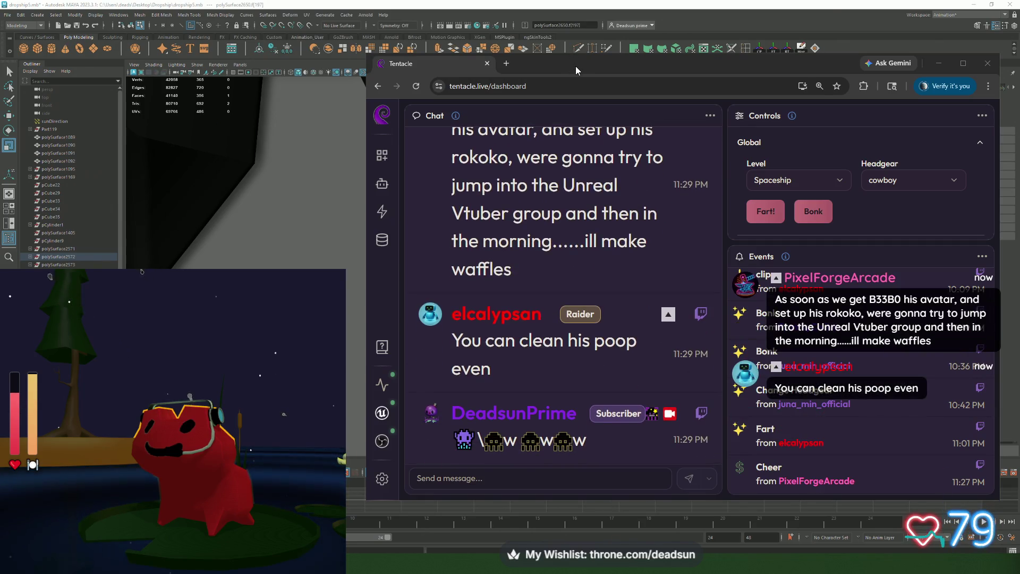
pyautogui.moveTo(576, 66); pyautogui.dragTo(825, 571)
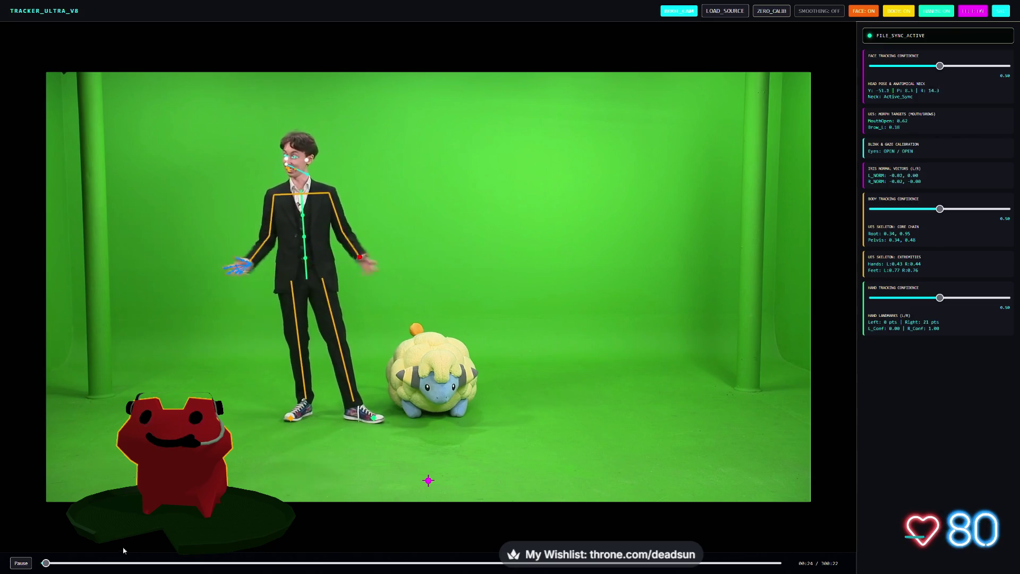
pyautogui.click(116, 563)
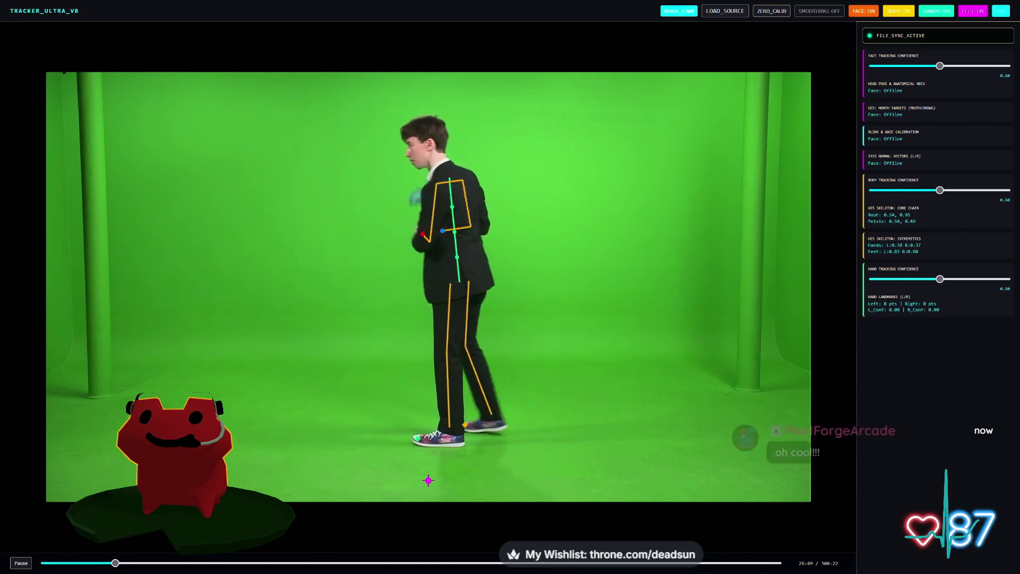
pyautogui.click(265, 563)
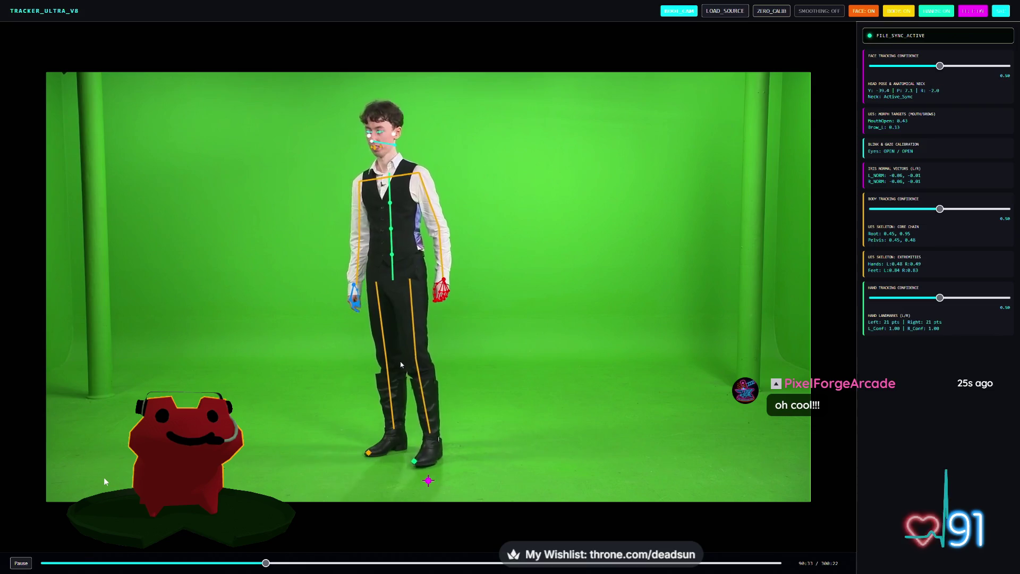
pyautogui.click(323, 562)
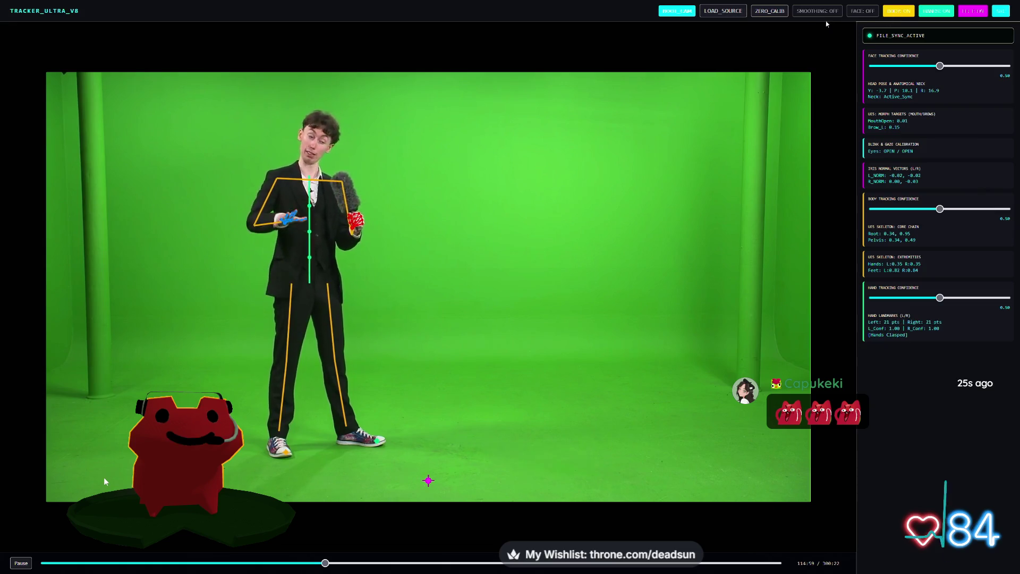
pyautogui.click(814, 12)
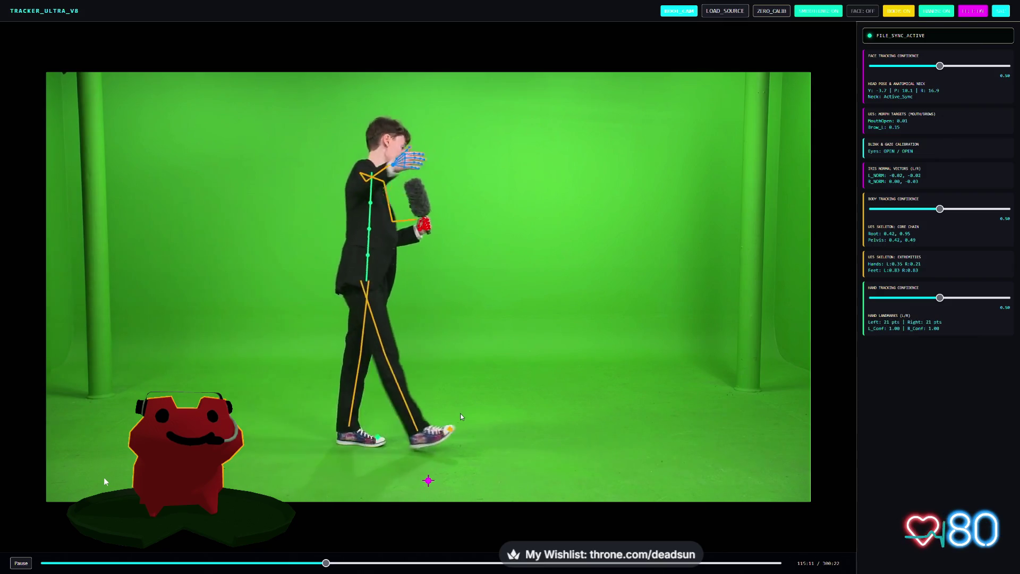
# - Seek the clip forward on the timeline to the armchair scene
pyautogui.click(415, 563)
pyautogui.click(490, 563)
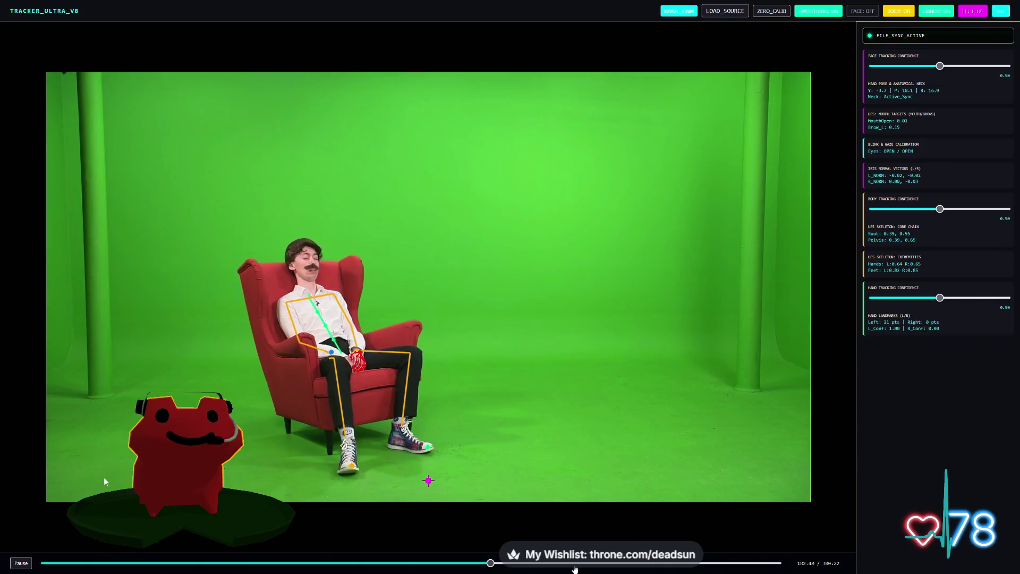